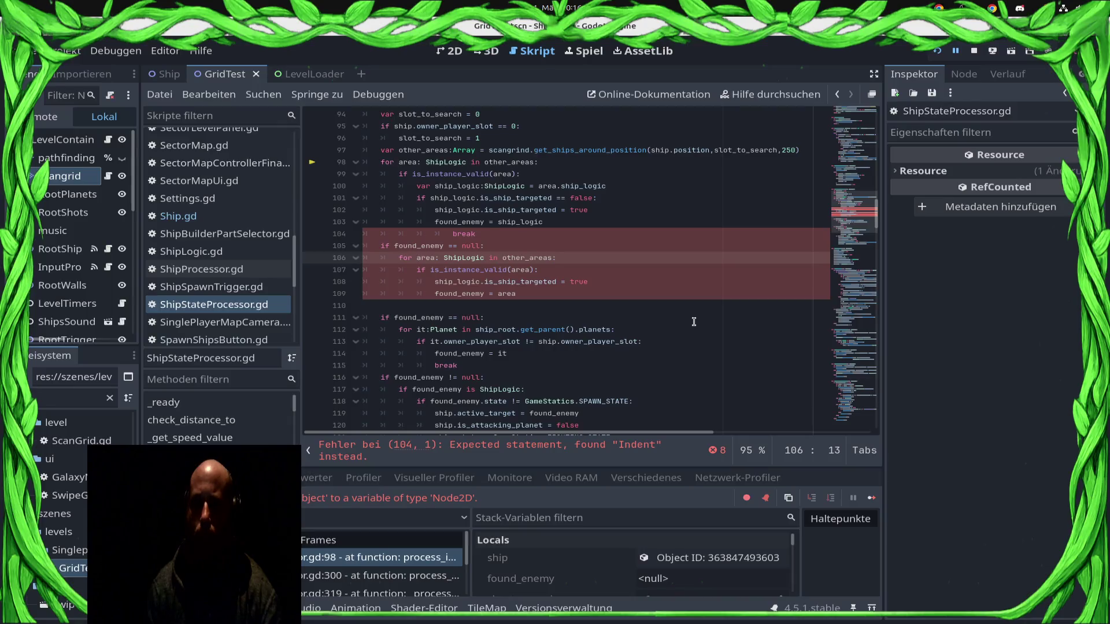
Step: Dedent the break on line 104 and add a blank line after it
{"action": "key", "text": "Down"}
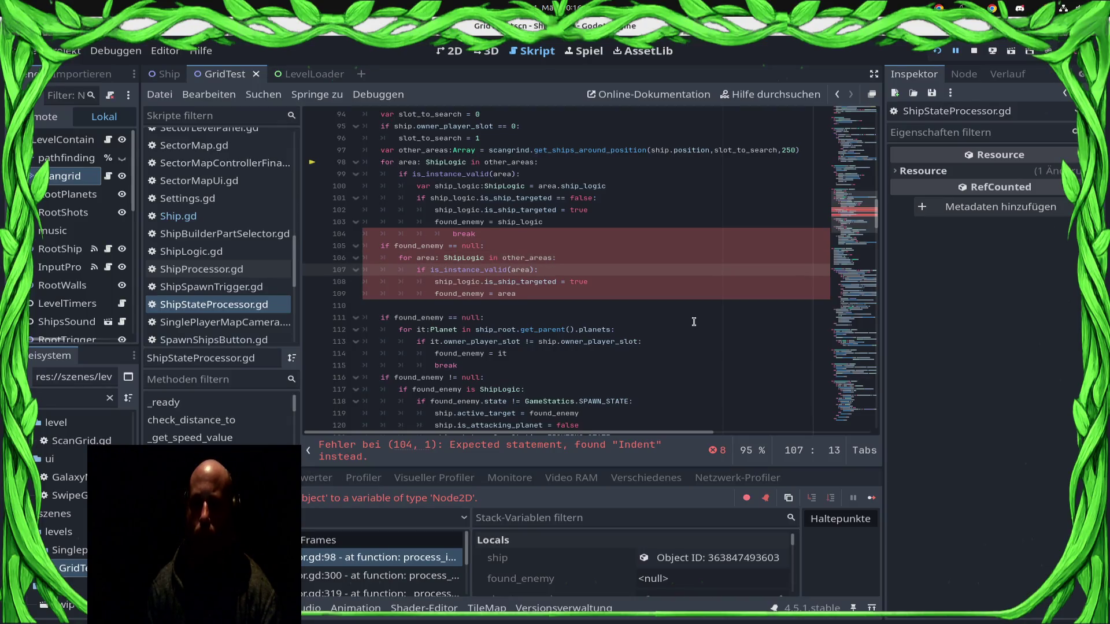
{"action": "key", "text": "Down"}
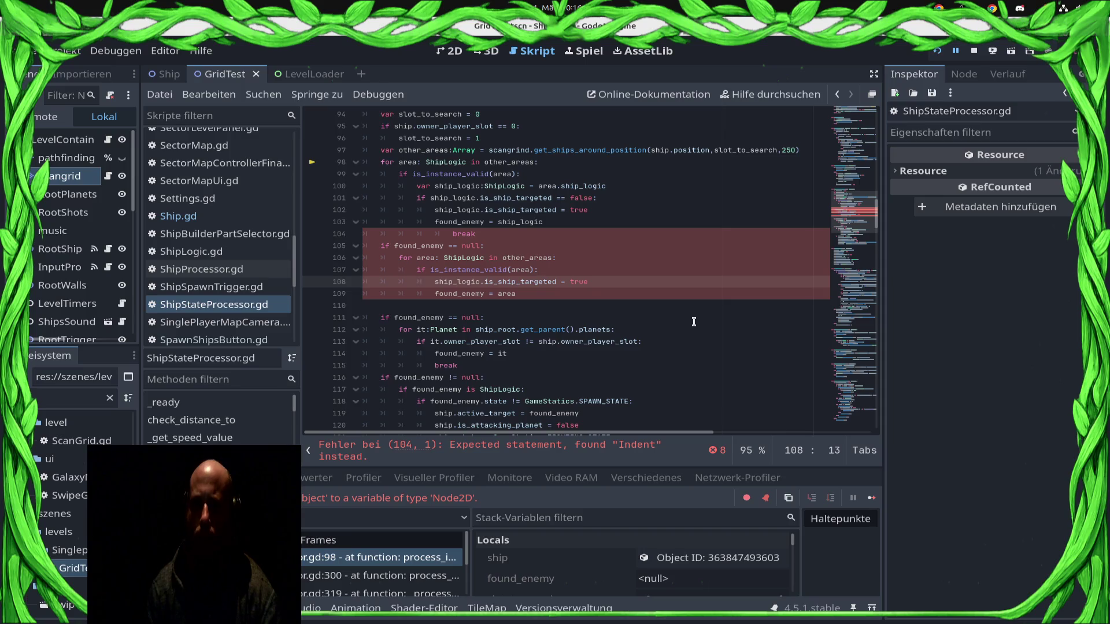
{"action": "key", "text": "Up"}
{"action": "key", "text": "Up"}
{"action": "key", "text": "Up"}
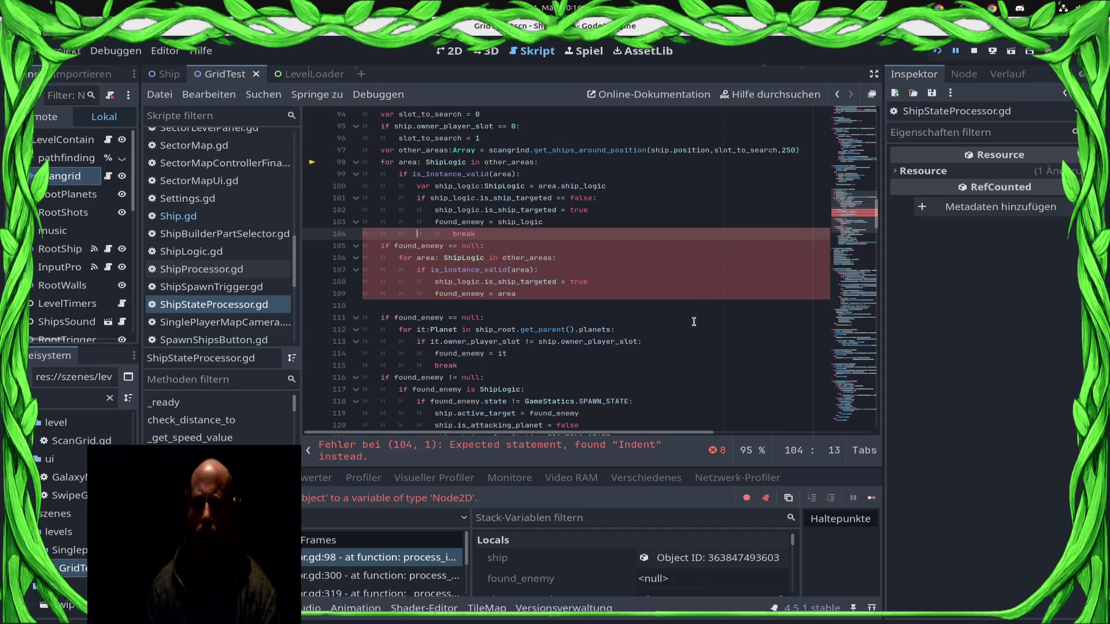
{"action": "key", "text": "Return"}
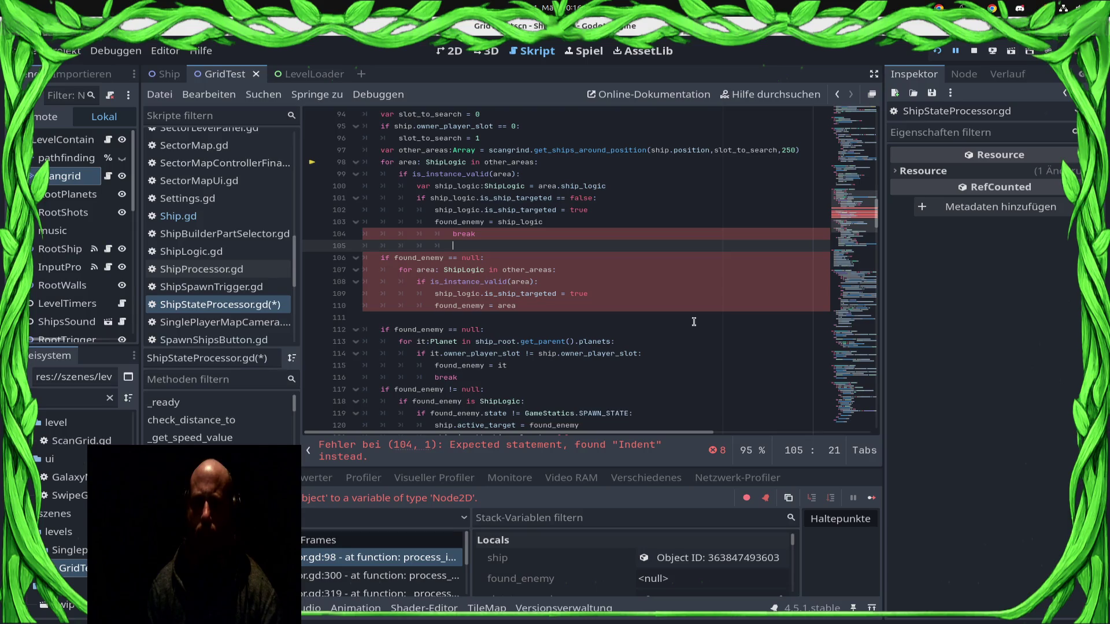
{"action": "key", "text": "Up"}
{"action": "key", "text": "BackSpace"}
{"action": "key", "text": "ctrl+s"}
Step: Change ship_logic to it on line 109 and save the script
{"action": "key", "text": "Down"}
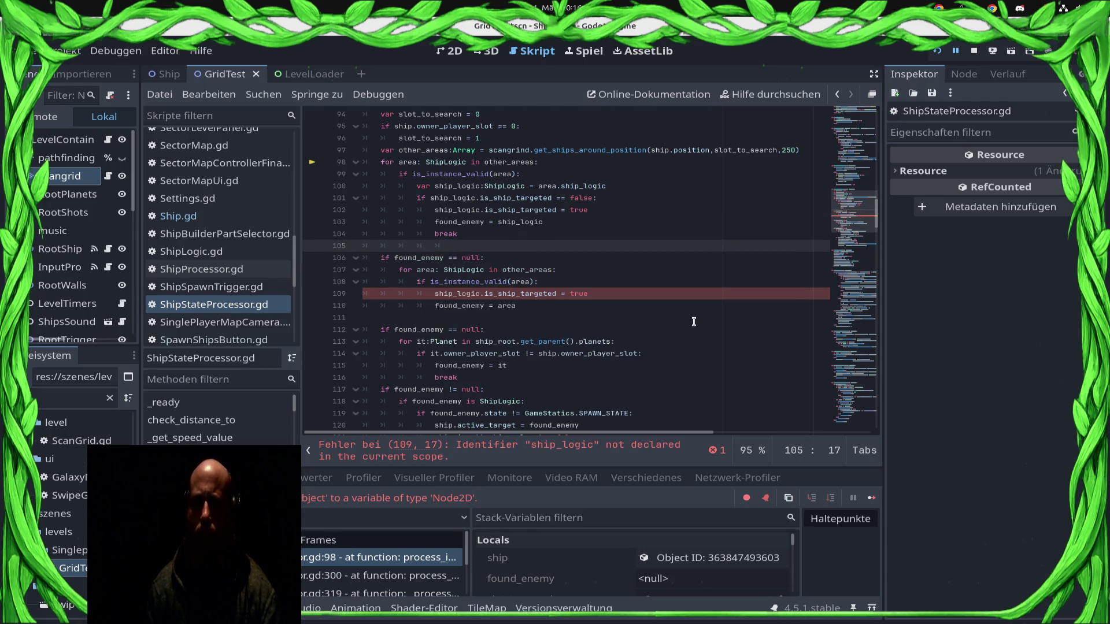
{"action": "key", "text": "Down"}
{"action": "key", "text": "Down"}
{"action": "key", "text": "Down"}
{"action": "key", "text": "Delete"}
{"action": "key", "text": "Delete"}
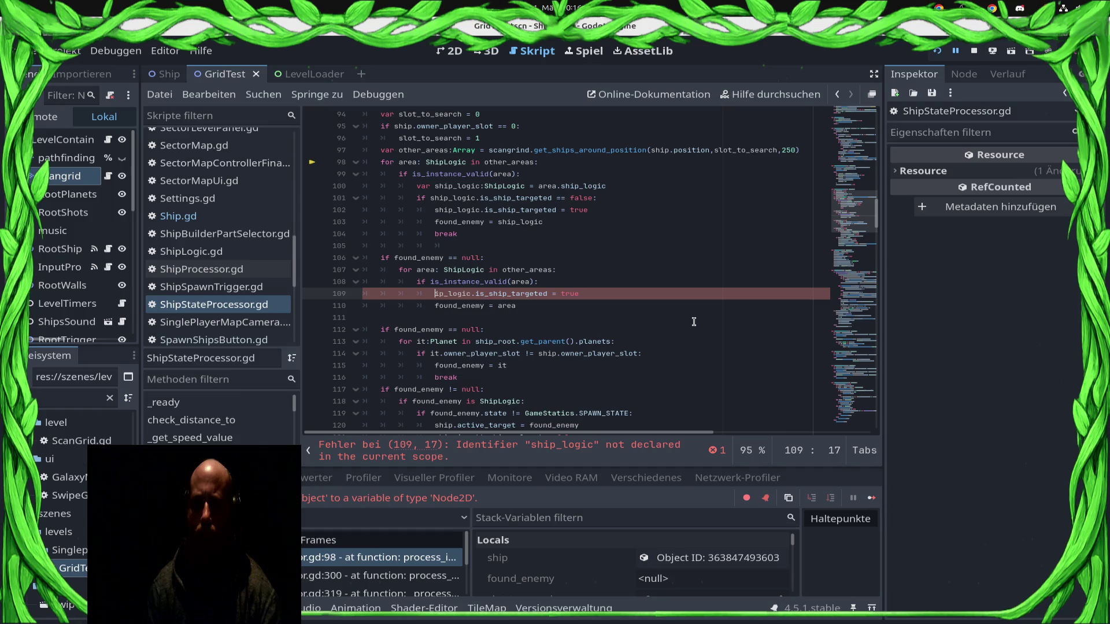
{"action": "key", "text": "Delete"}
{"action": "type", "text": "it"}
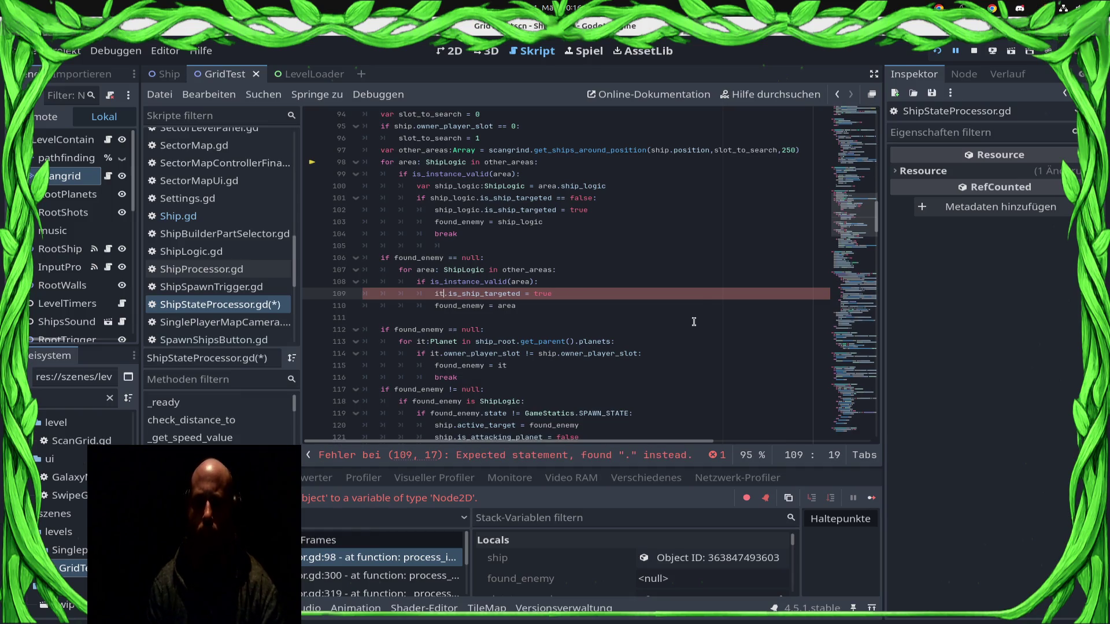
{"action": "key", "text": "ctrl+s"}
Step: Delete the ship_logic declaration on line 100, then select other_areas on line 97
{"action": "key", "text": "Up"}
{"action": "key", "text": "Up"}
{"action": "key", "text": "Up"}
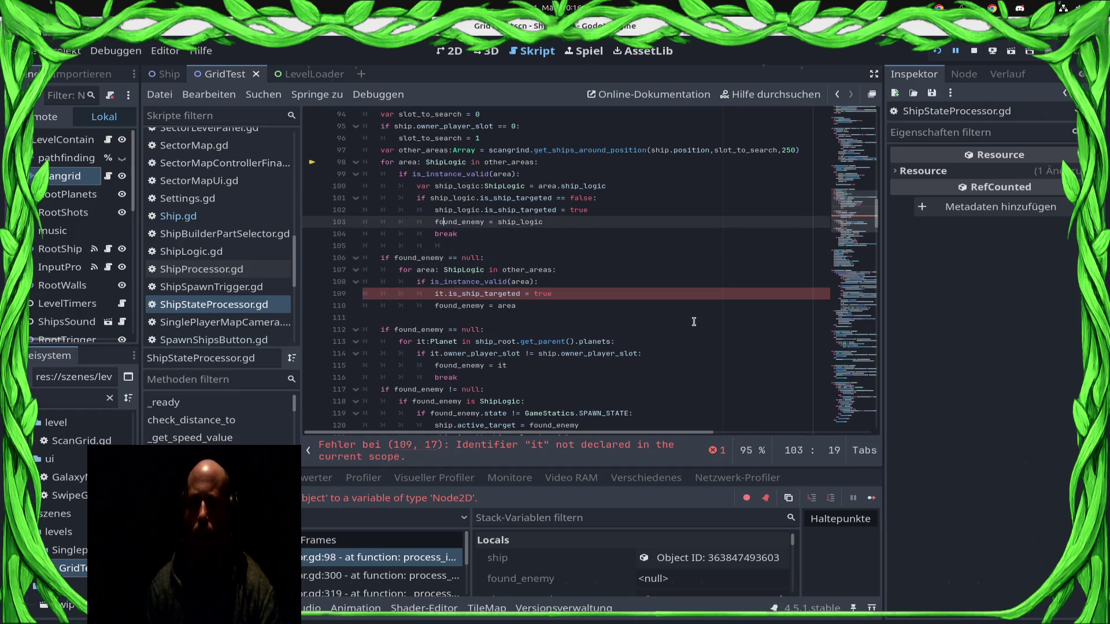
{"action": "key", "text": "shift+Home"}
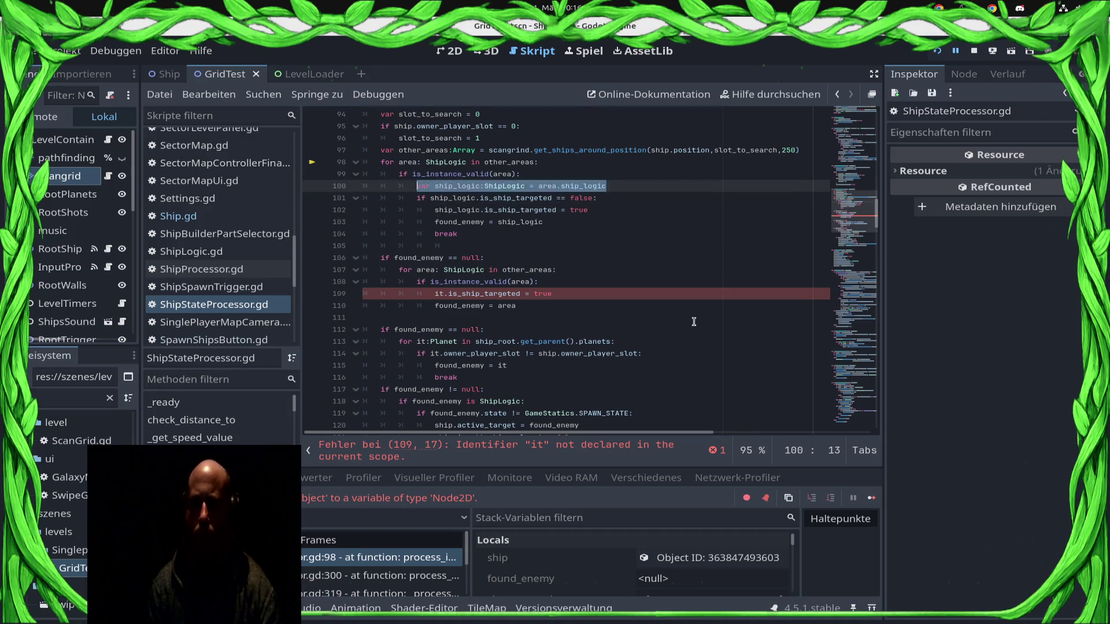
{"action": "key", "text": "BackSpace"}
{"action": "key", "text": "shift+Home"}
{"action": "key", "text": "BackSpace"}
{"action": "key", "text": "BackSpace"}
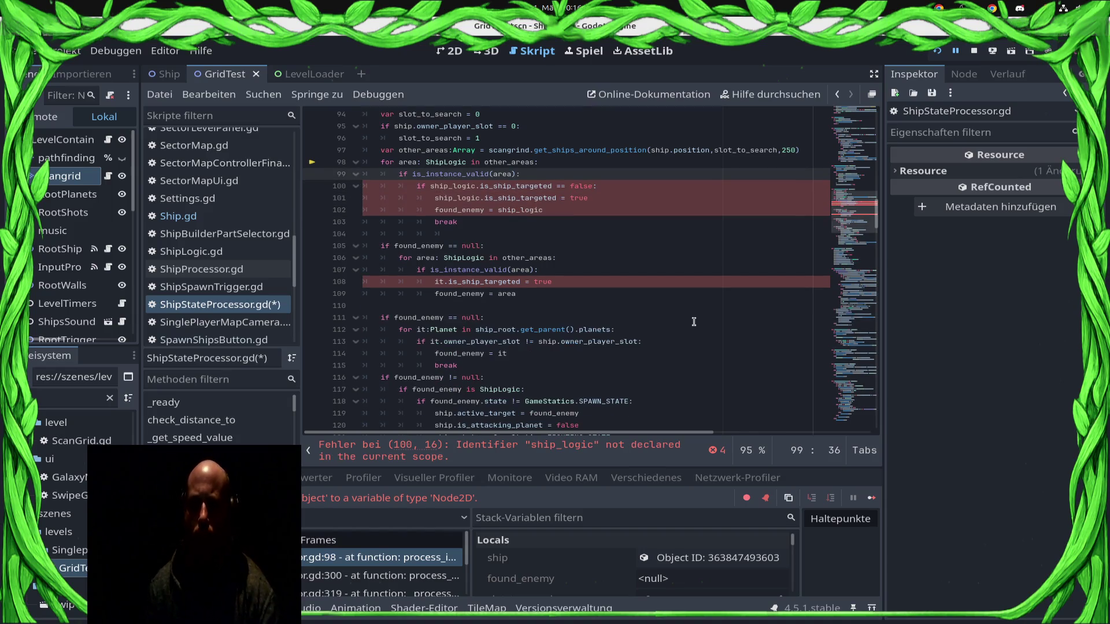
{"action": "left_click", "coordinate": [409, 163]}
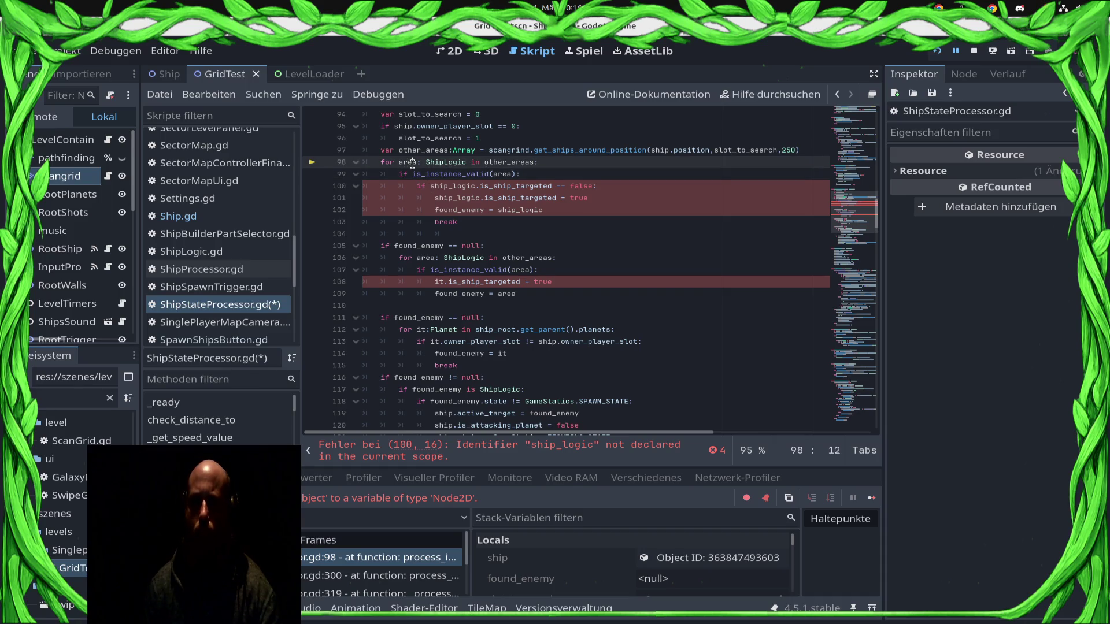
{"action": "double_click", "coordinate": [403, 163]}
{"action": "double_click", "coordinate": [416, 150]}
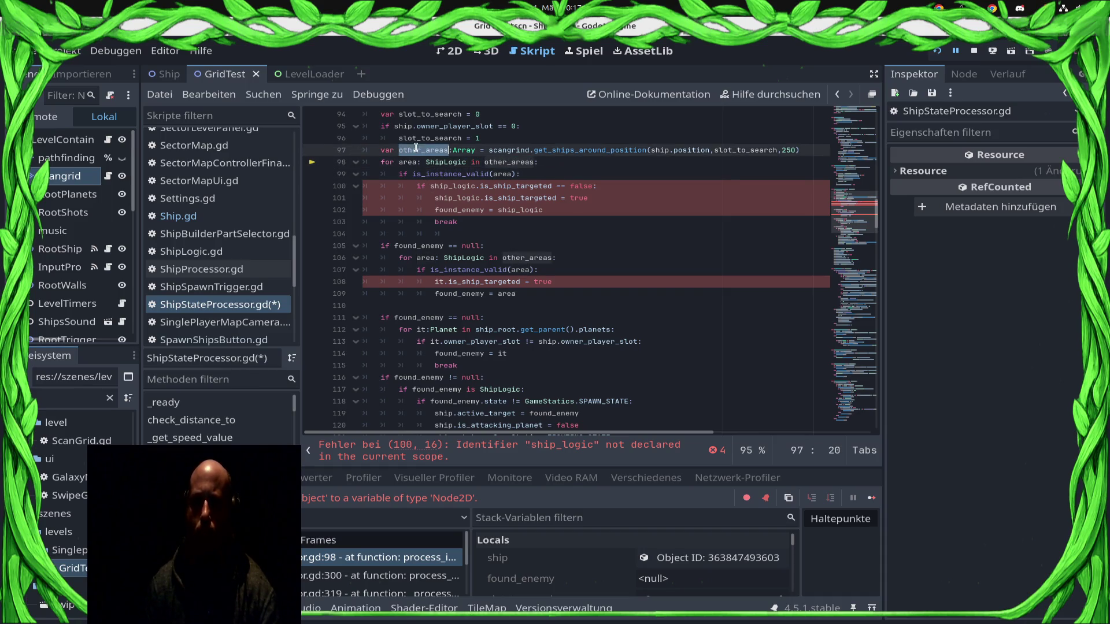
Step: Rename other_areas to other_ships and save the script
{"action": "type", "text": "other_ships"}
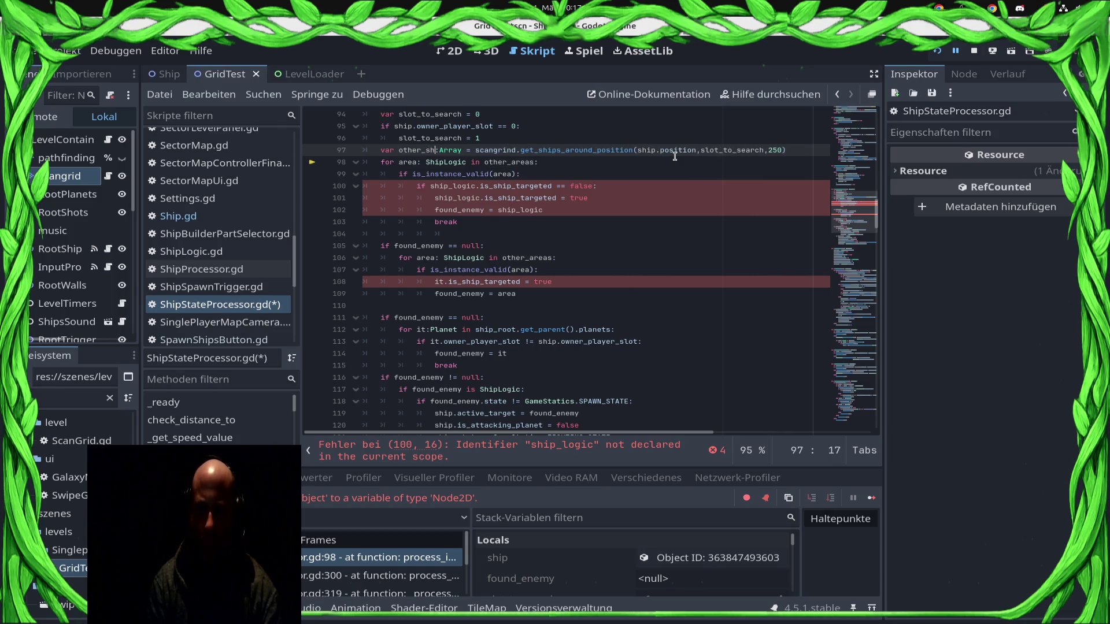
{"action": "key", "text": "ctrl+s"}
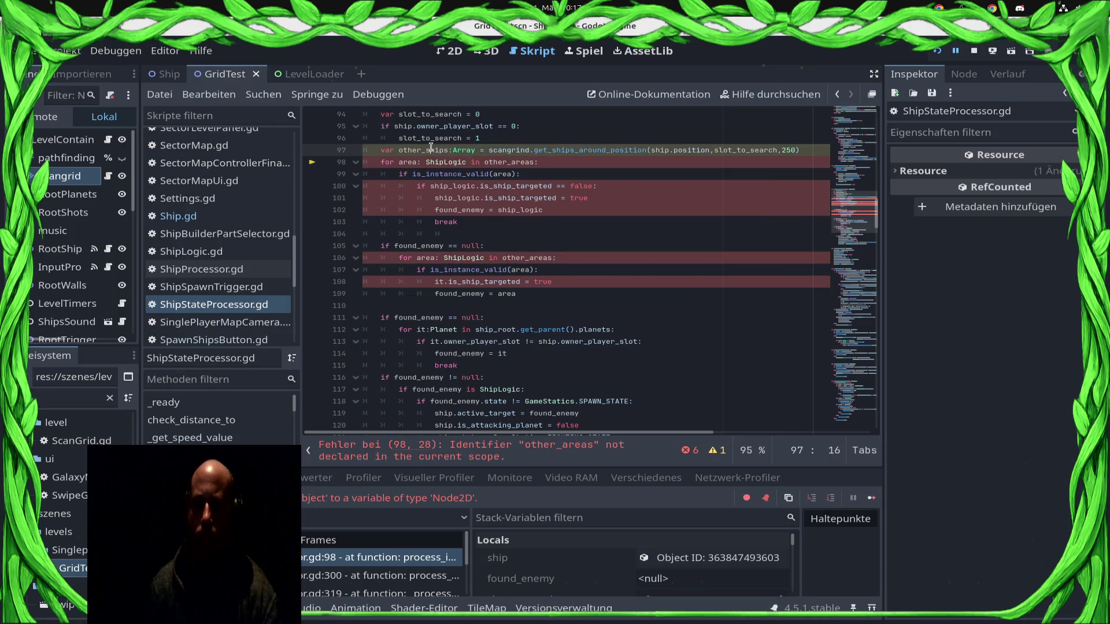
{"action": "left_click", "coordinate": [501, 161]}
{"action": "left_click", "coordinate": [516, 258]}
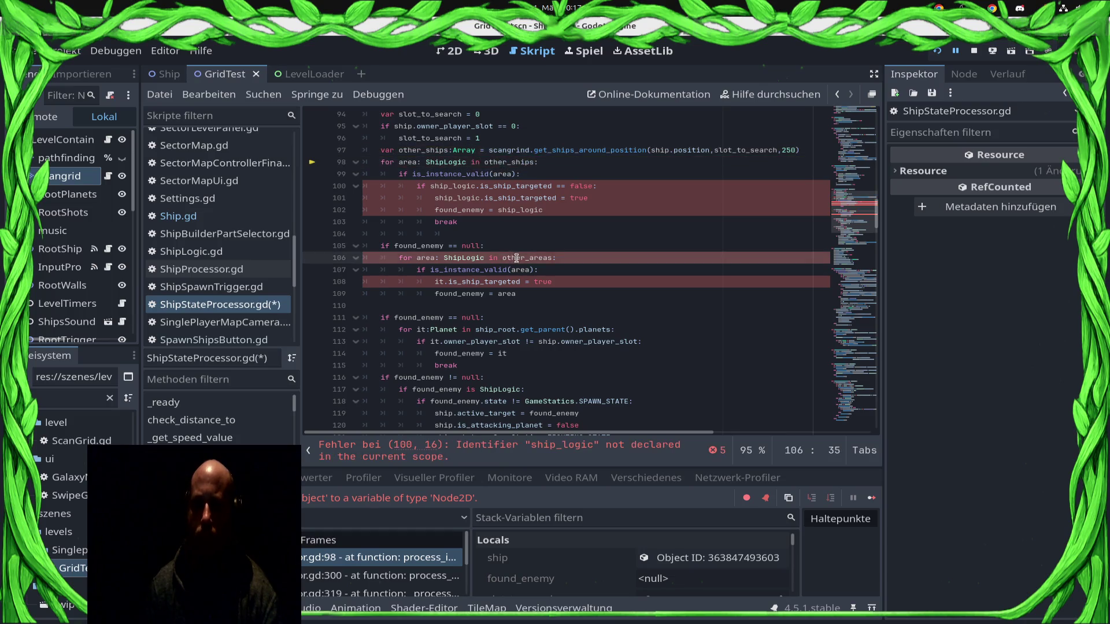
{"action": "type", "text": "ship"}
{"action": "key", "text": "ctrl+s"}
Step: Rename the first loop's variable from area to other_ship and save
{"action": "double_click", "coordinate": [409, 162]}
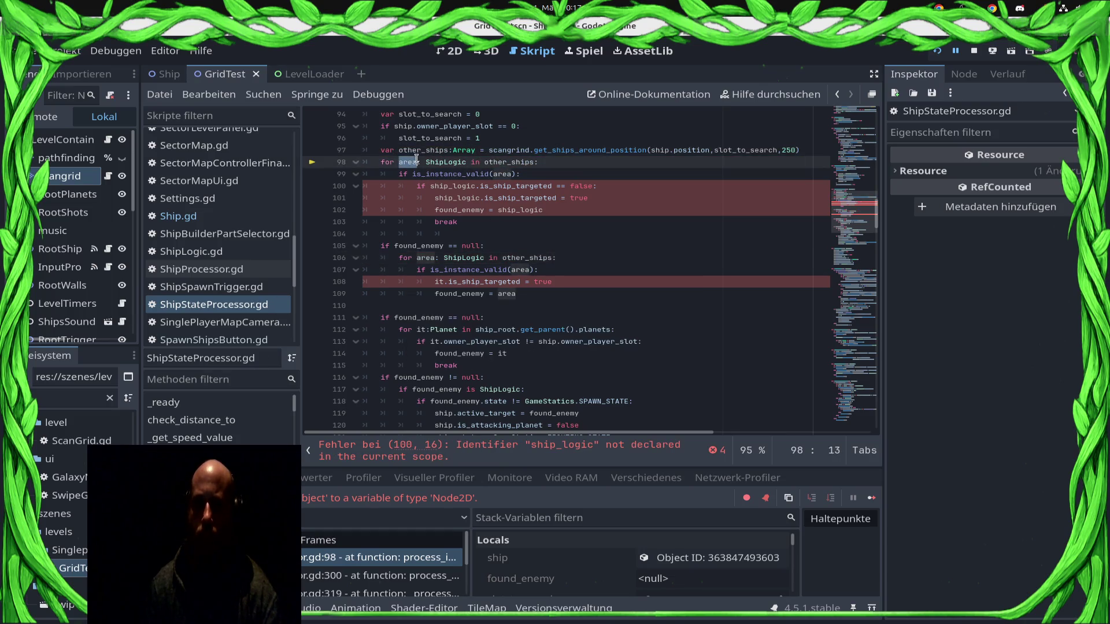
{"action": "type", "text": "ot"}
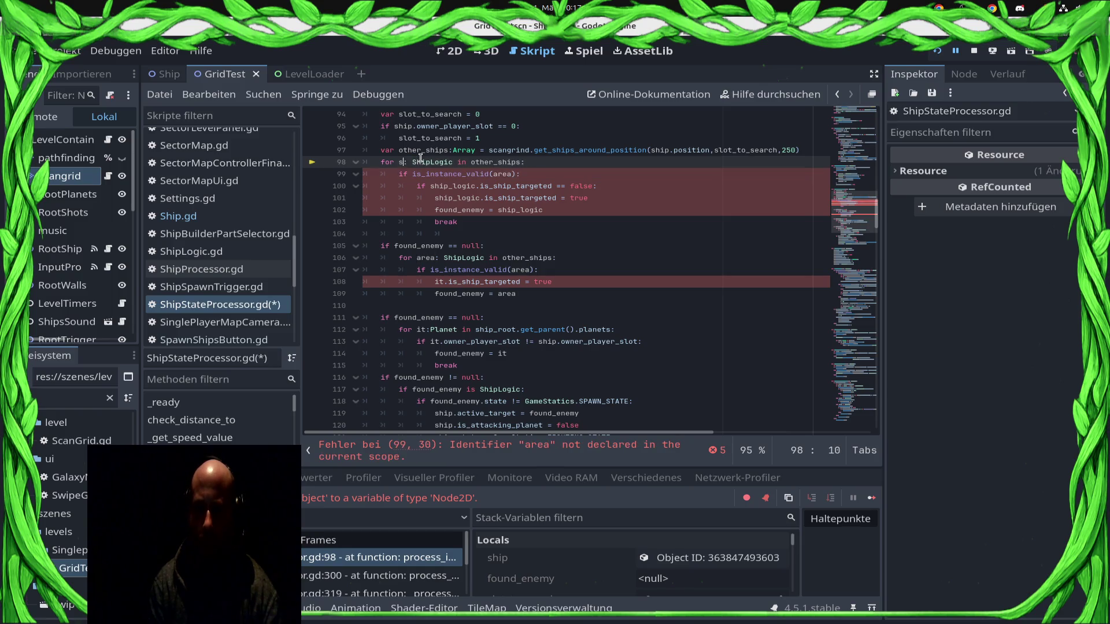
{"action": "key", "text": "ctrl+s"}
{"action": "key", "text": "BackSpace"}
{"action": "key", "text": "BackSpace"}
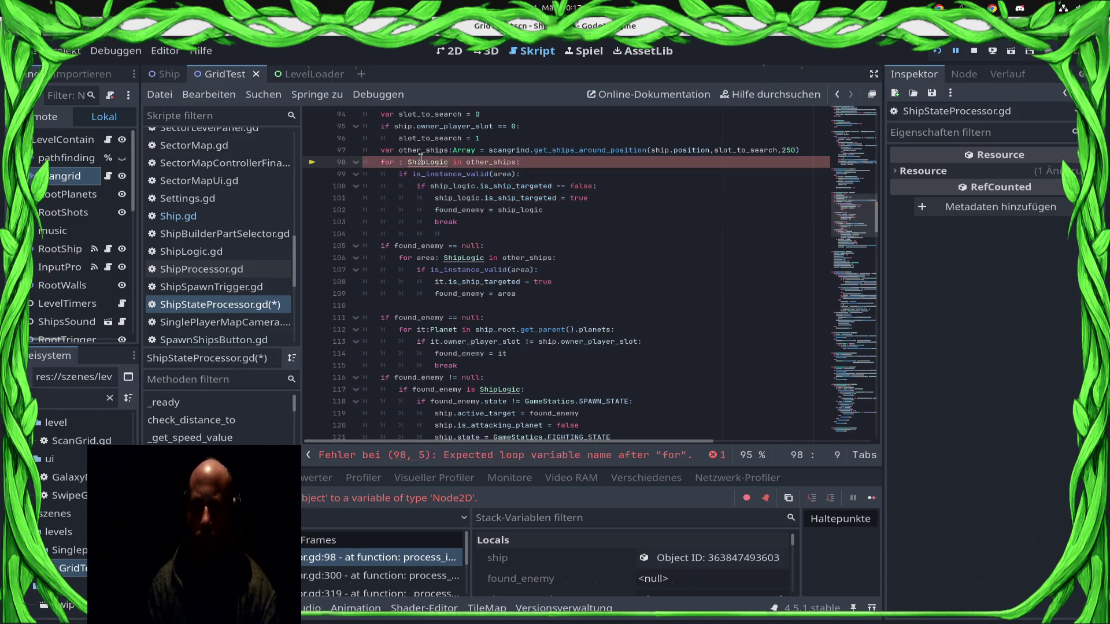
{"action": "type", "text": "other_ship"}
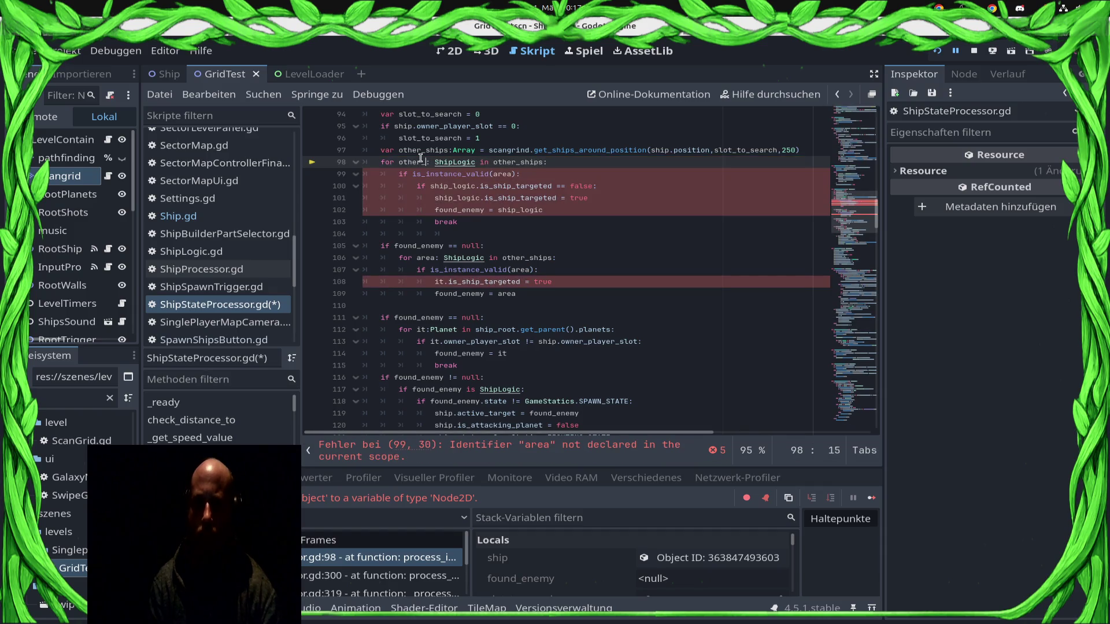
{"action": "key", "text": "ctrl+s"}
Step: Replace area and ship_logic with other_ship on lines 99–102
{"action": "double_click", "coordinate": [410, 161]}
{"action": "key", "text": "ctrl+c"}
{"action": "double_click", "coordinate": [505, 173]}
{"action": "key", "text": "ctrl+v"}
{"action": "double_click", "coordinate": [457, 186]}
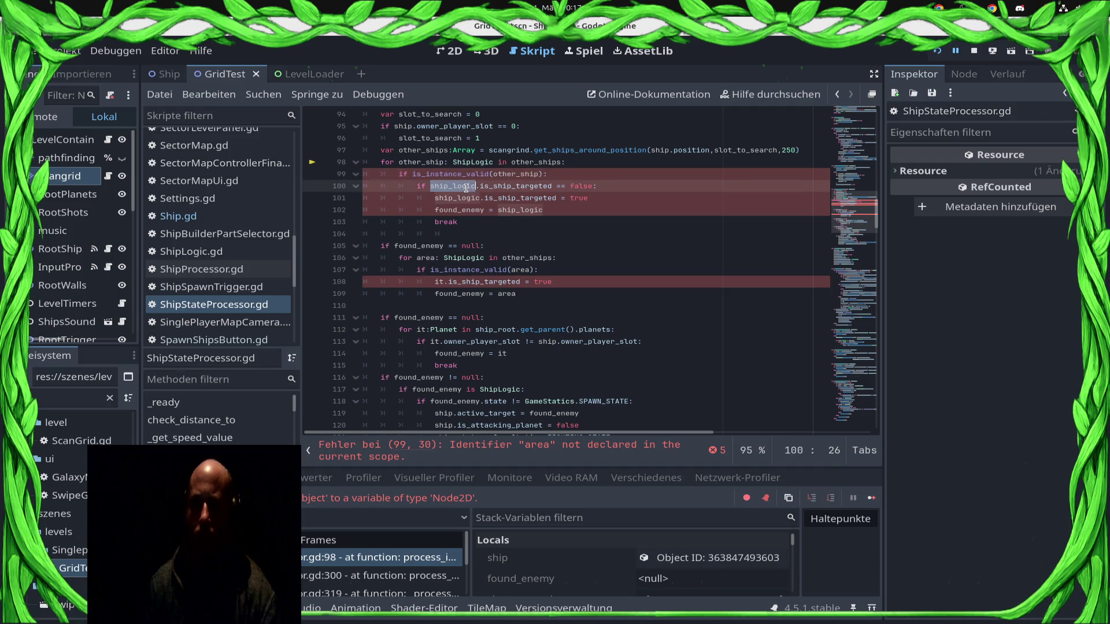
{"action": "key", "text": "ctrl+v"}
{"action": "double_click", "coordinate": [461, 199]}
{"action": "key", "text": "ctrl+v"}
{"action": "double_click", "coordinate": [459, 210]}
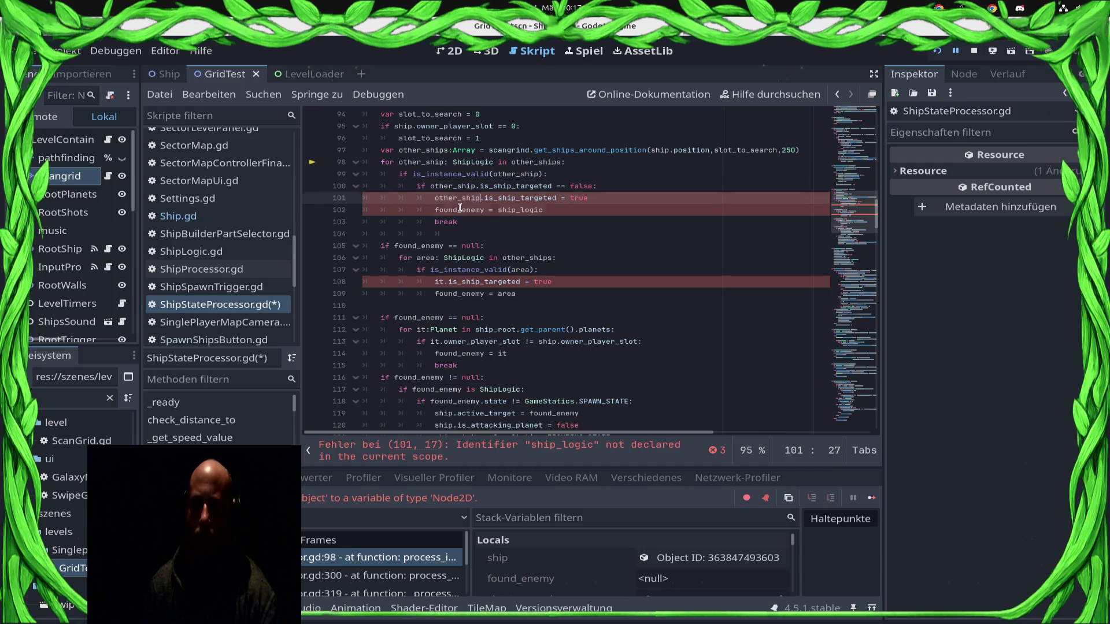
{"action": "double_click", "coordinate": [520, 211]}
{"action": "key", "text": "ctrl+v"}
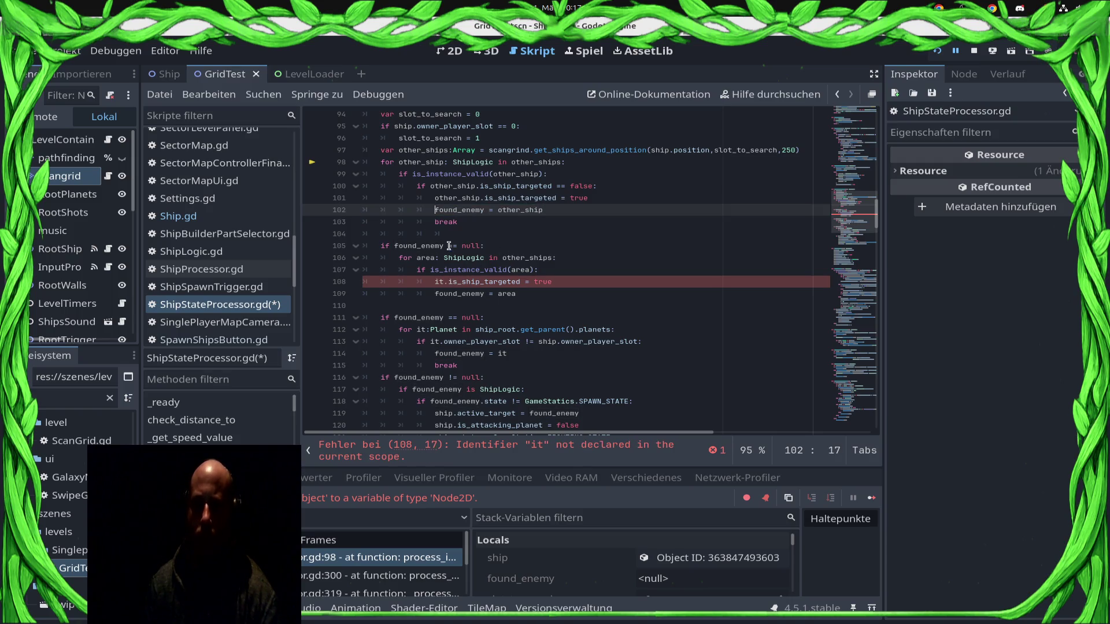
Step: Replace area and it with other_ship on lines 106–109 and save
{"action": "left_click", "coordinate": [435, 281]}
{"action": "double_click", "coordinate": [464, 281]}
{"action": "double_click", "coordinate": [437, 281]}
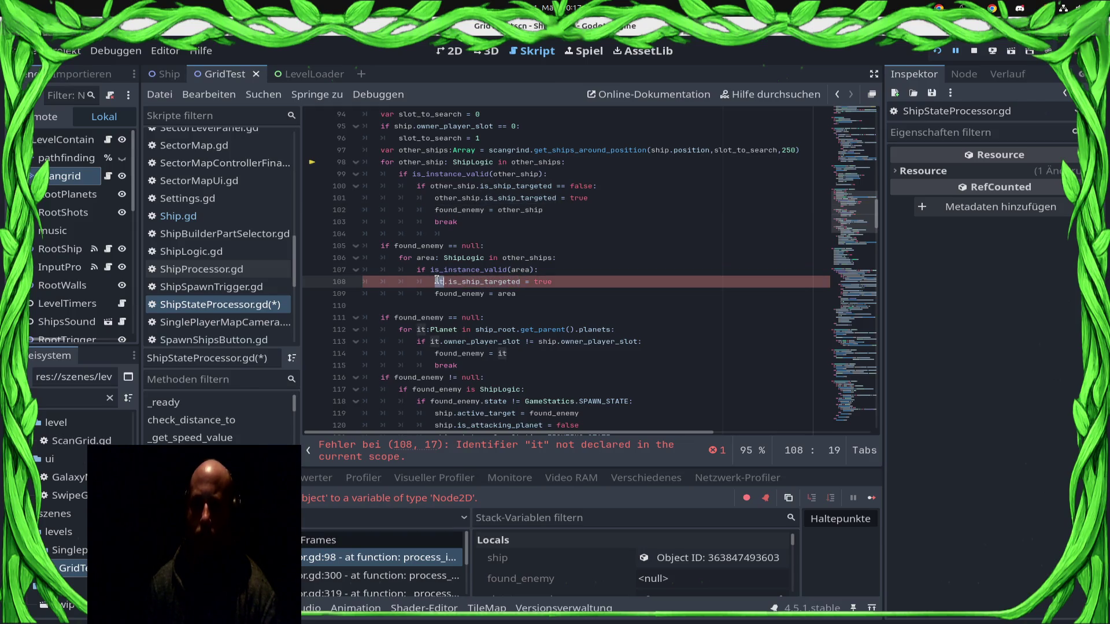
{"action": "double_click", "coordinate": [425, 257]}
{"action": "key", "text": "ctrl+v"}
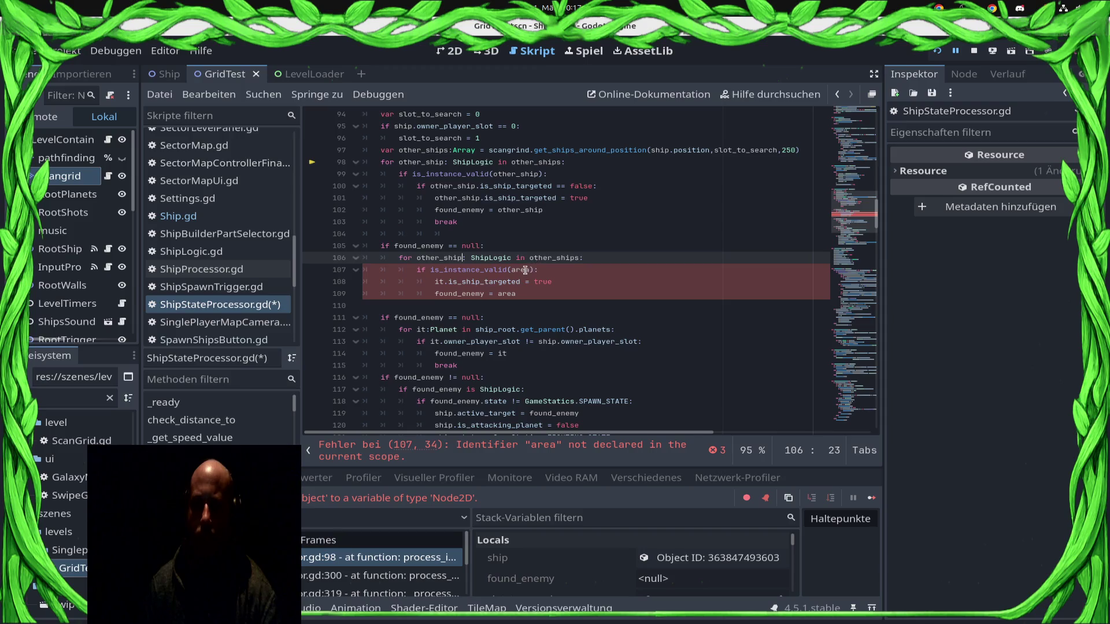
{"action": "double_click", "coordinate": [525, 270]}
{"action": "key", "text": "ctrl+v"}
{"action": "double_click", "coordinate": [437, 281]}
{"action": "key", "text": "ctrl+v"}
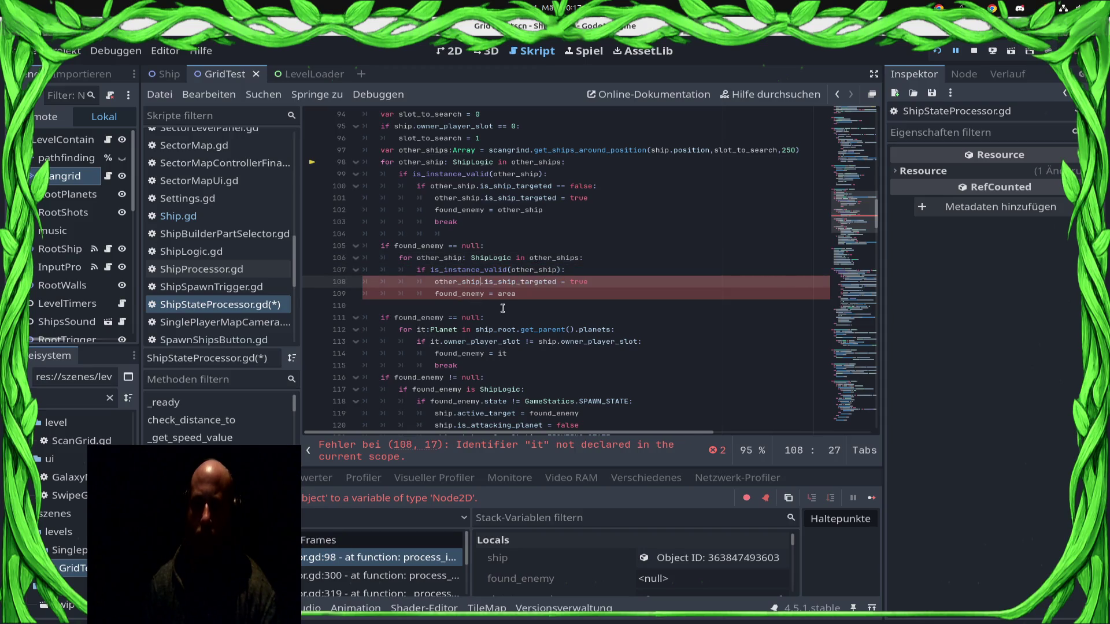
{"action": "double_click", "coordinate": [506, 293]}
{"action": "key", "text": "ctrl+v"}
{"action": "key", "text": "ctrl+s"}
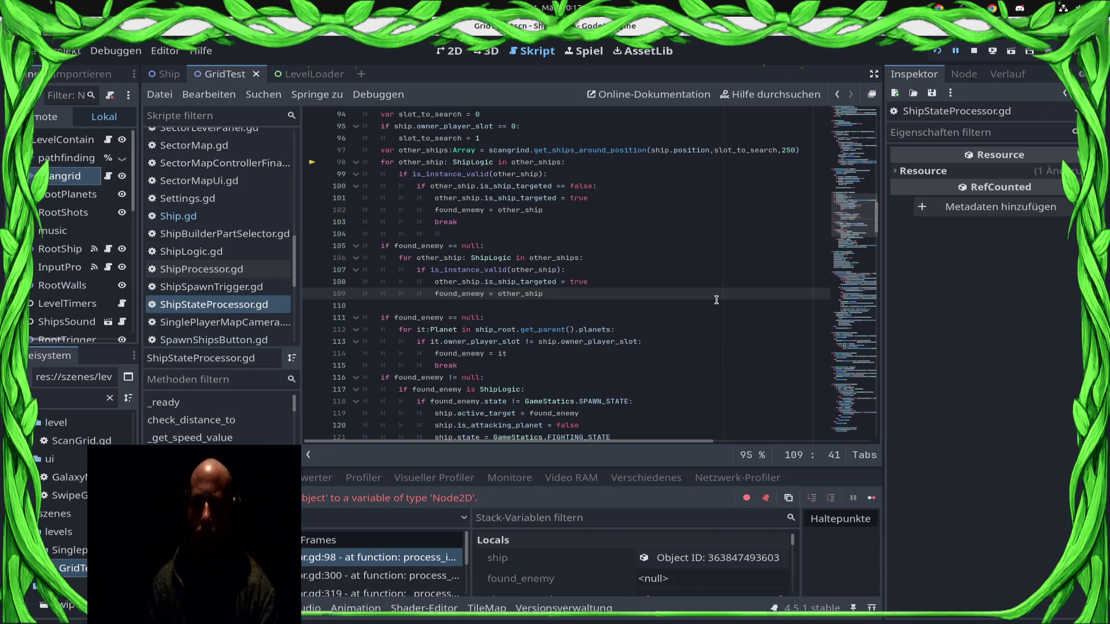
Step: Add a break on line 110 after the found_enemy assignment and save
{"action": "key", "text": "Return"}
{"action": "key", "text": "ctrl+z"}
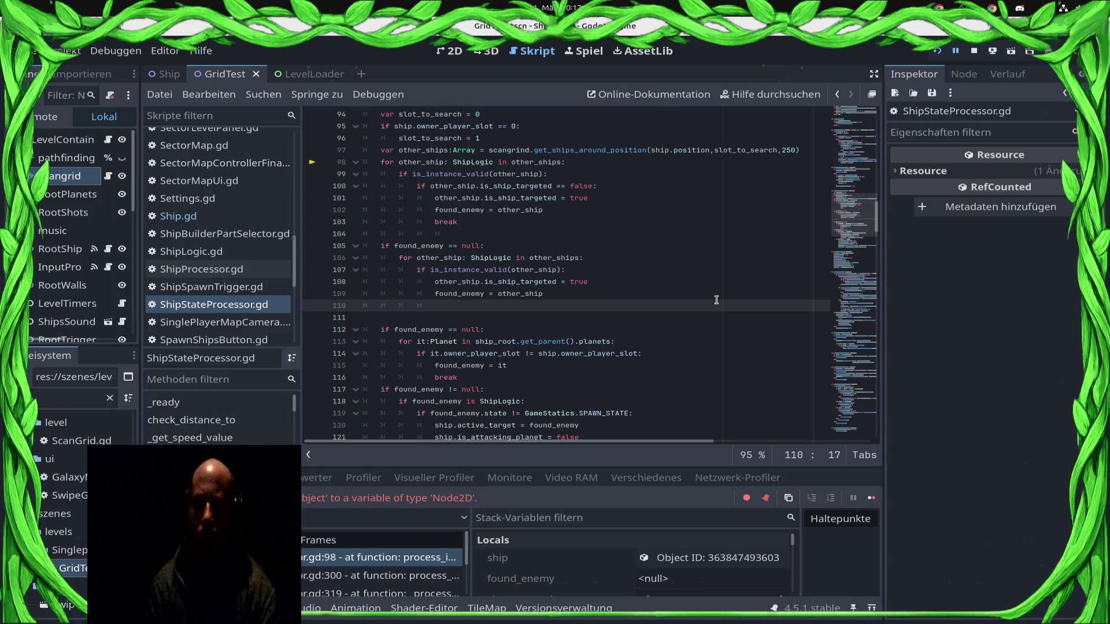
{"action": "type", "text": "nbr"}
{"action": "key", "text": "BackSpace"}
{"action": "key", "text": "BackSpace"}
{"action": "key", "text": "BackSpace"}
{"action": "type", "text": "eak"}
{"action": "key", "text": "ctrl+s"}
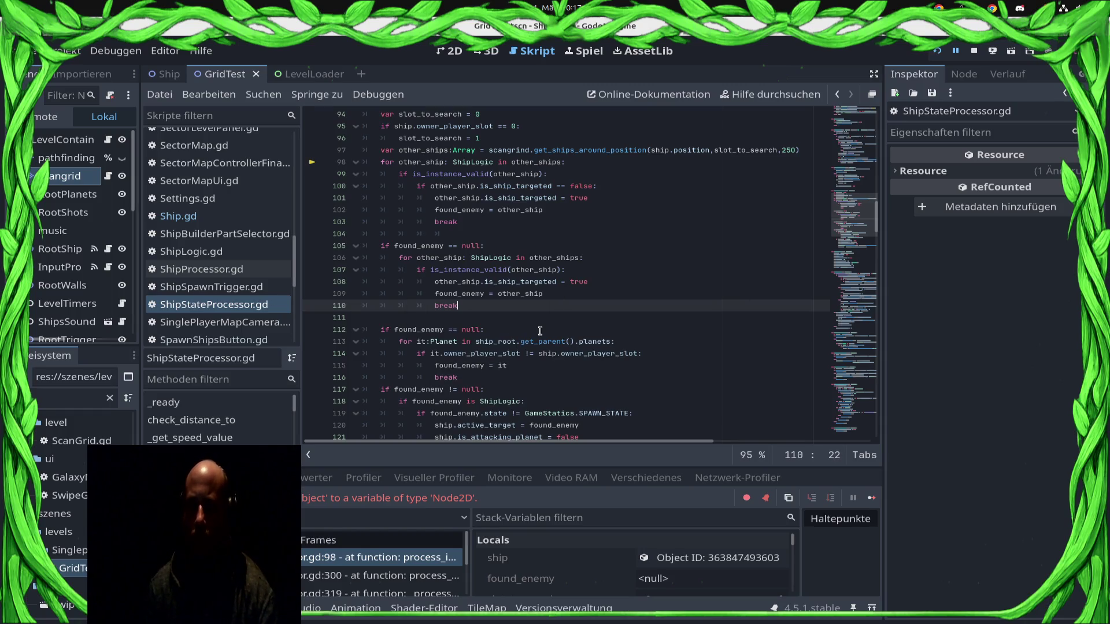
Step: Restart the game and spawn a Player 2 ship
{"action": "left_click", "coordinate": [973, 52]}
{"action": "left_click", "coordinate": [936, 52]}
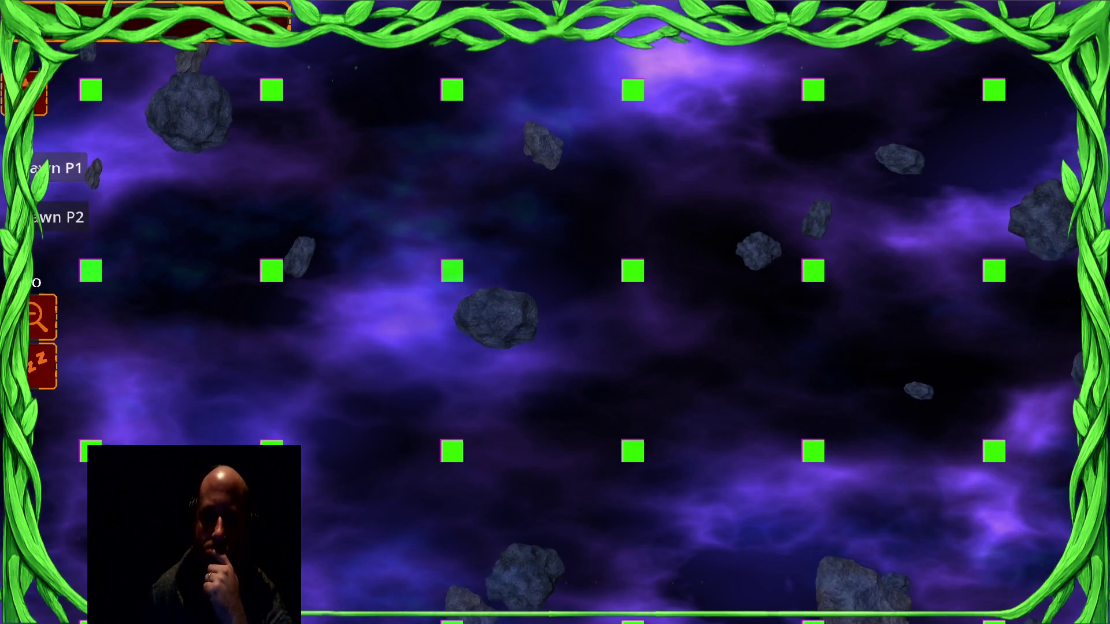
{"action": "left_click", "coordinate": [61, 217]}
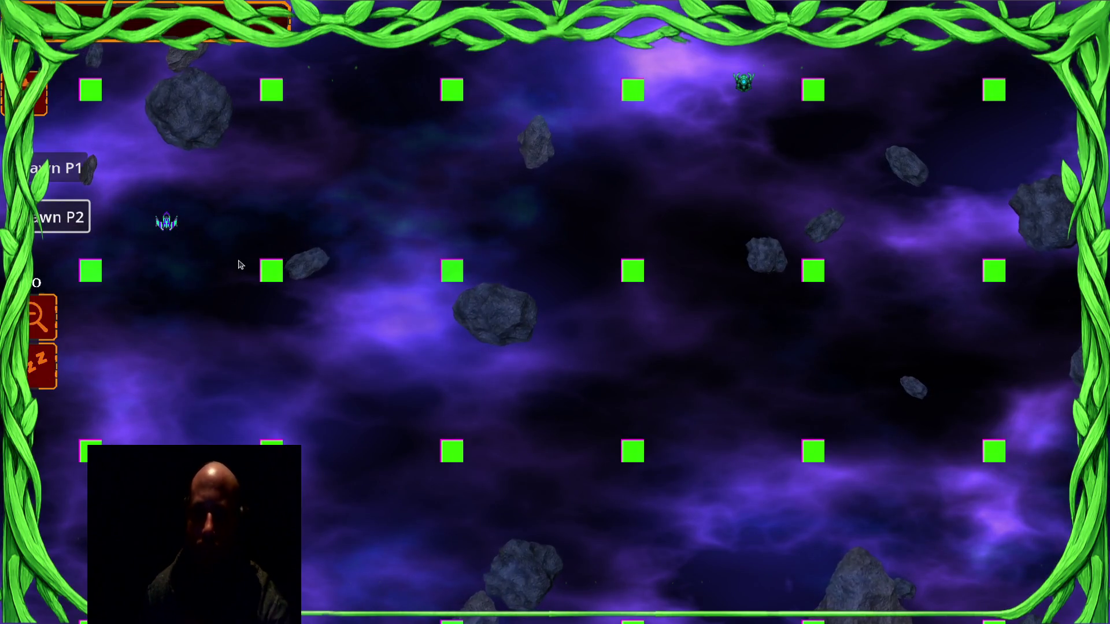
Step: Return to the Godot editor and show the Remote scene tree
{"action": "key", "text": "super"}
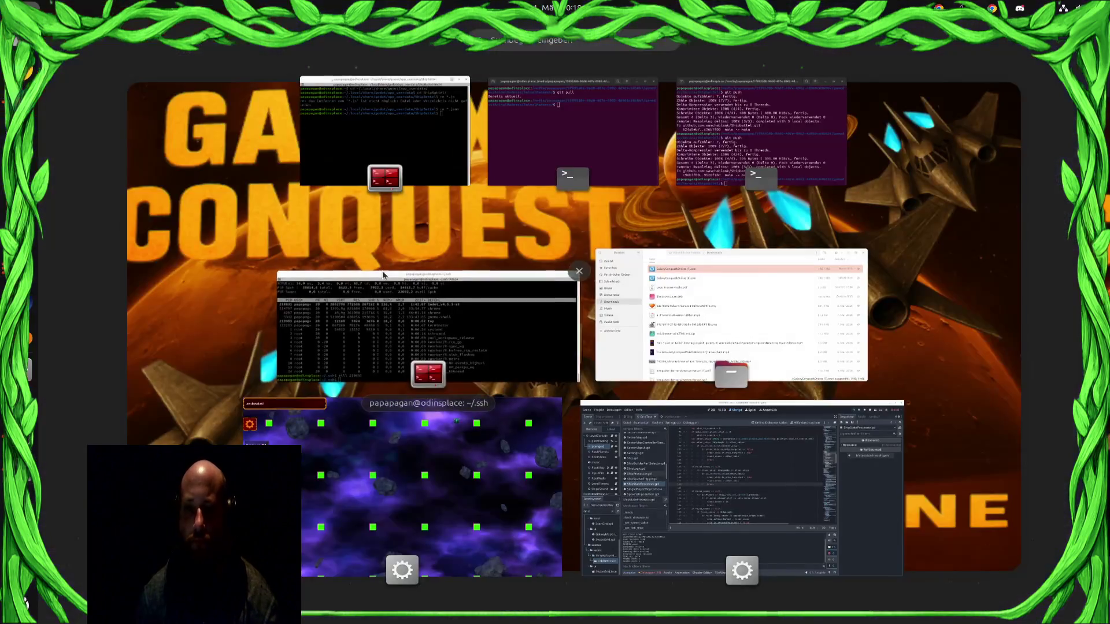
{"action": "left_click", "coordinate": [746, 497]}
{"action": "left_click", "coordinate": [49, 116]}
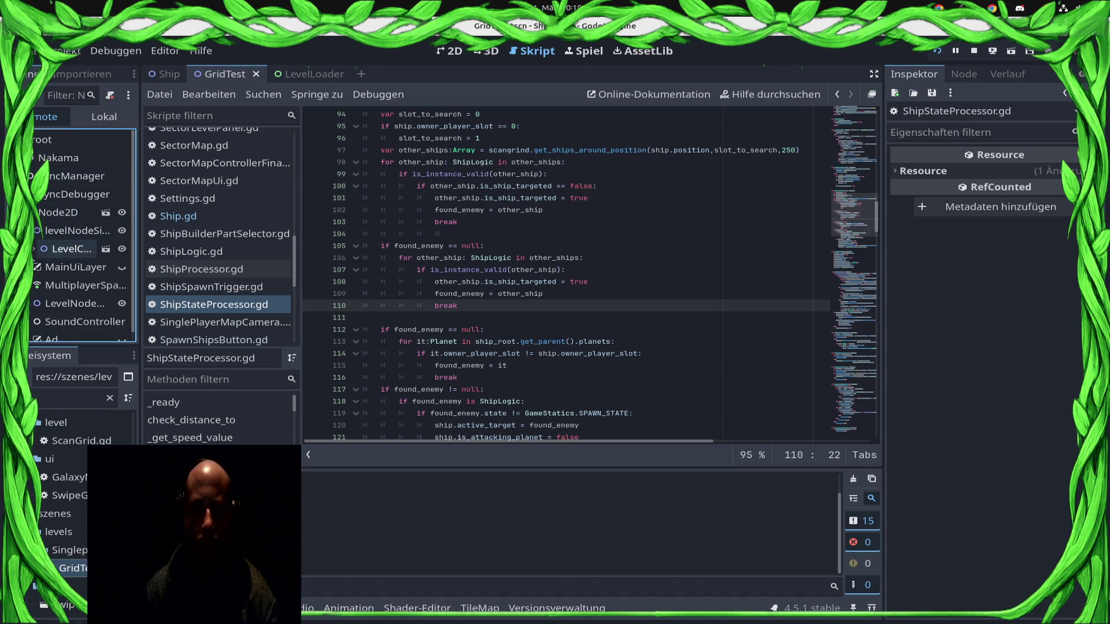
Step: Select the live Scangrid node and expand Tiles, Ships in Tiles and both nested ship lists
{"action": "left_click", "coordinate": [34, 249]}
{"action": "left_click", "coordinate": [70, 287]}
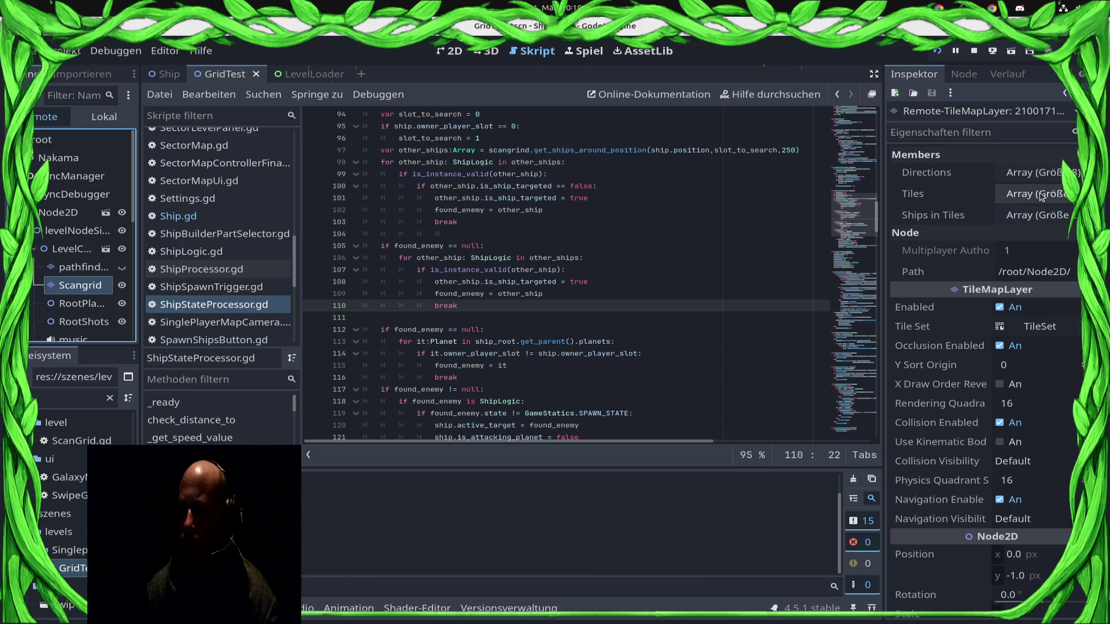
{"action": "left_click", "coordinate": [1040, 195]}
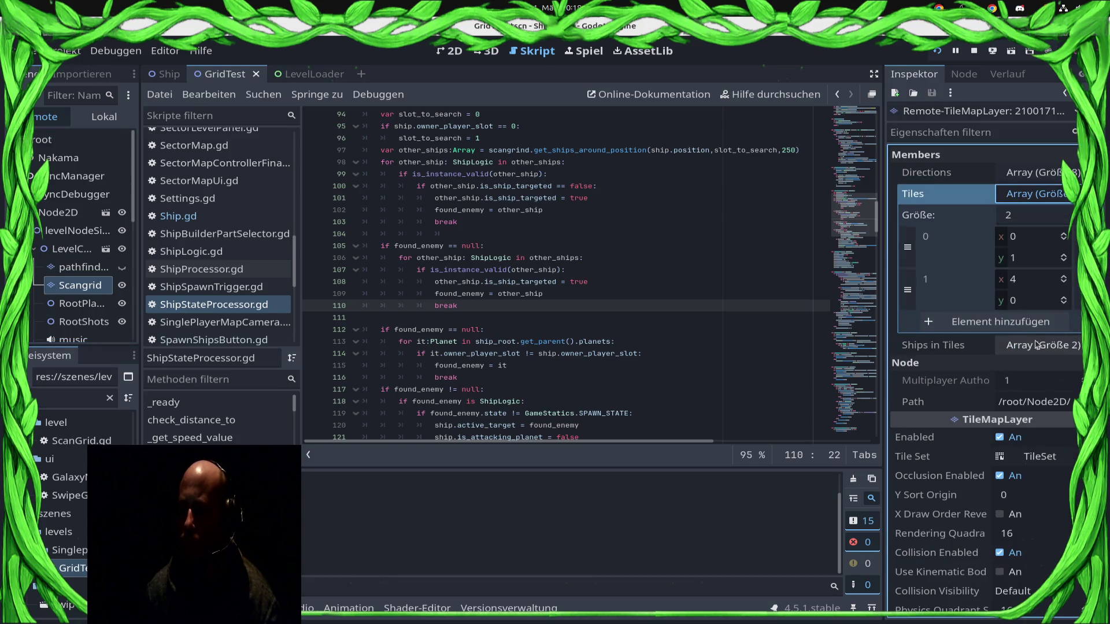
{"action": "left_click", "coordinate": [1040, 347]}
{"action": "left_click", "coordinate": [1023, 388]}
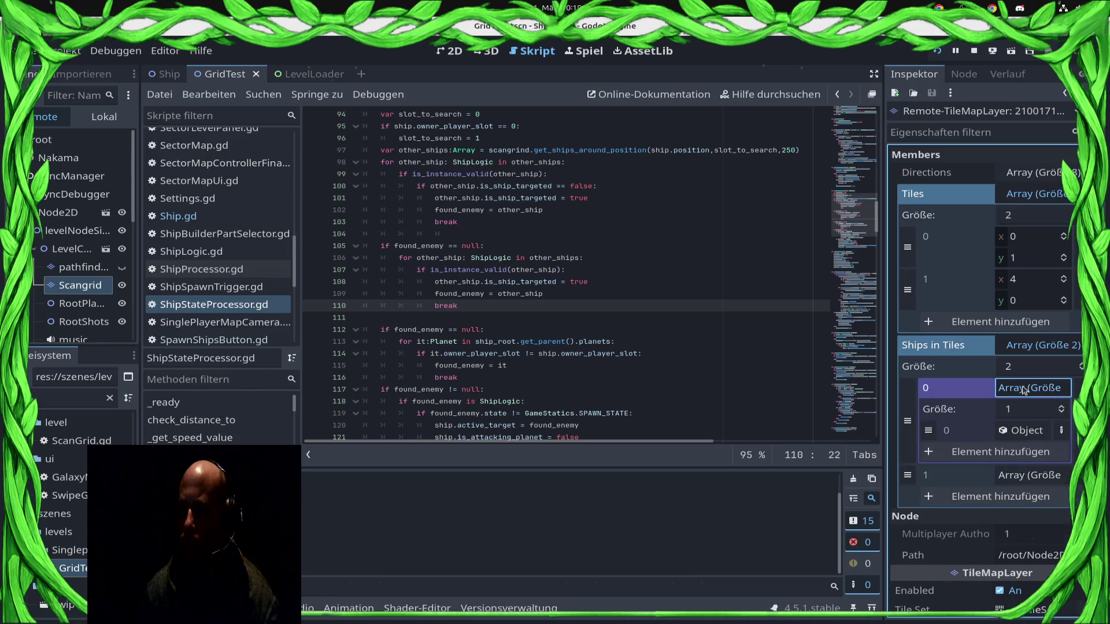
{"action": "left_click", "coordinate": [1027, 477]}
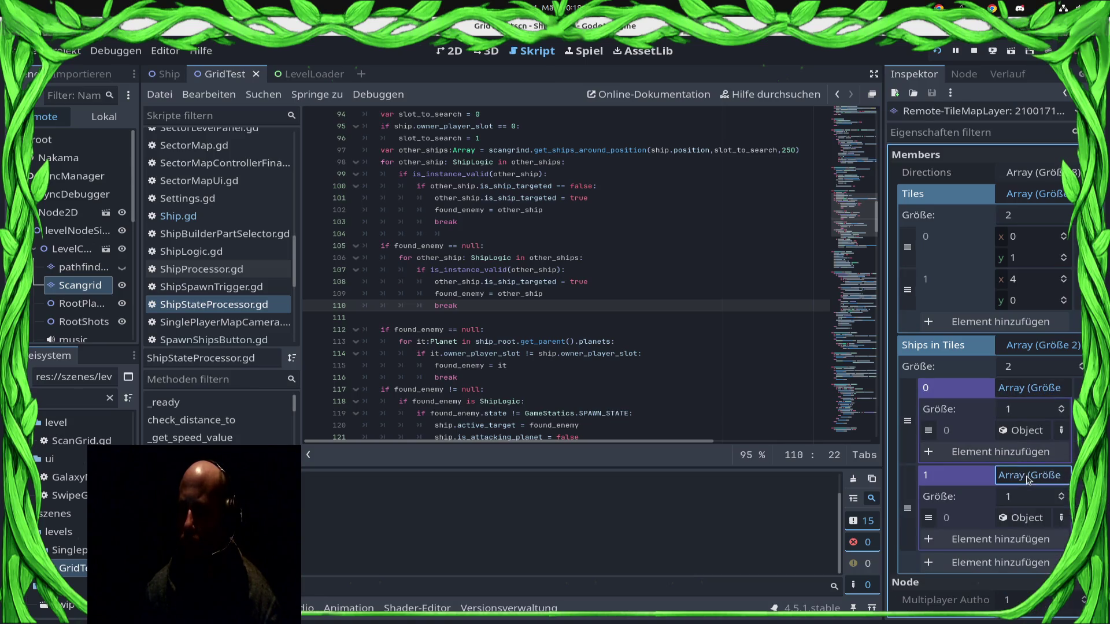
{"action": "scroll", "coordinate": [557, 376], "scroll_direction": "down", "scroll_amount": 2}
{"action": "key", "text": "super"}
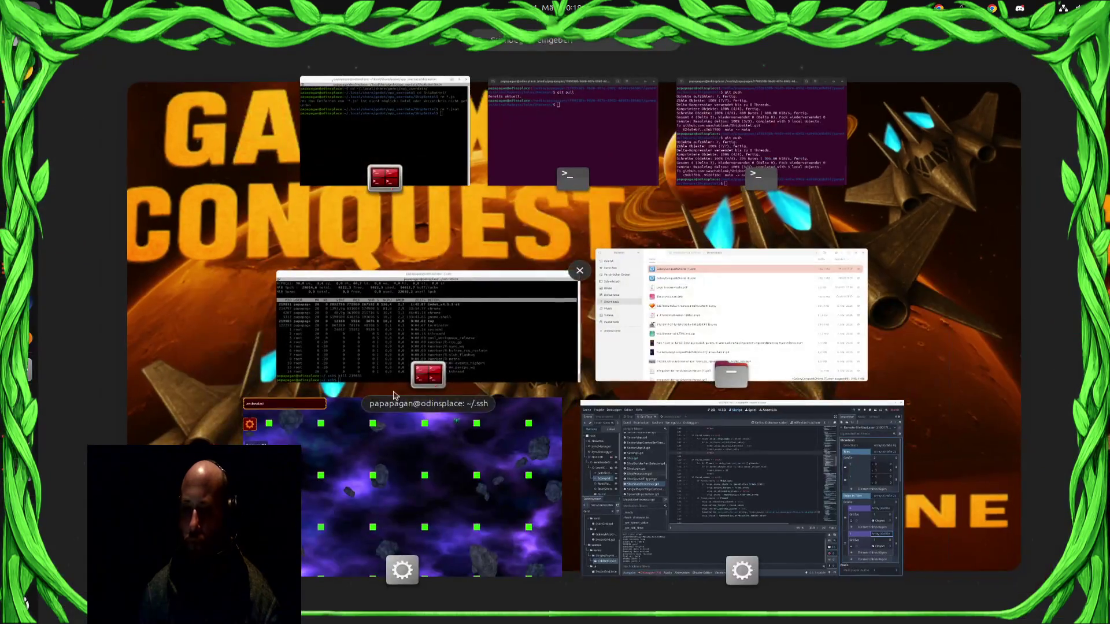
Step: Move the player ship to a new position and watch the Tiles array in the editor
{"action": "left_click", "coordinate": [429, 479]}
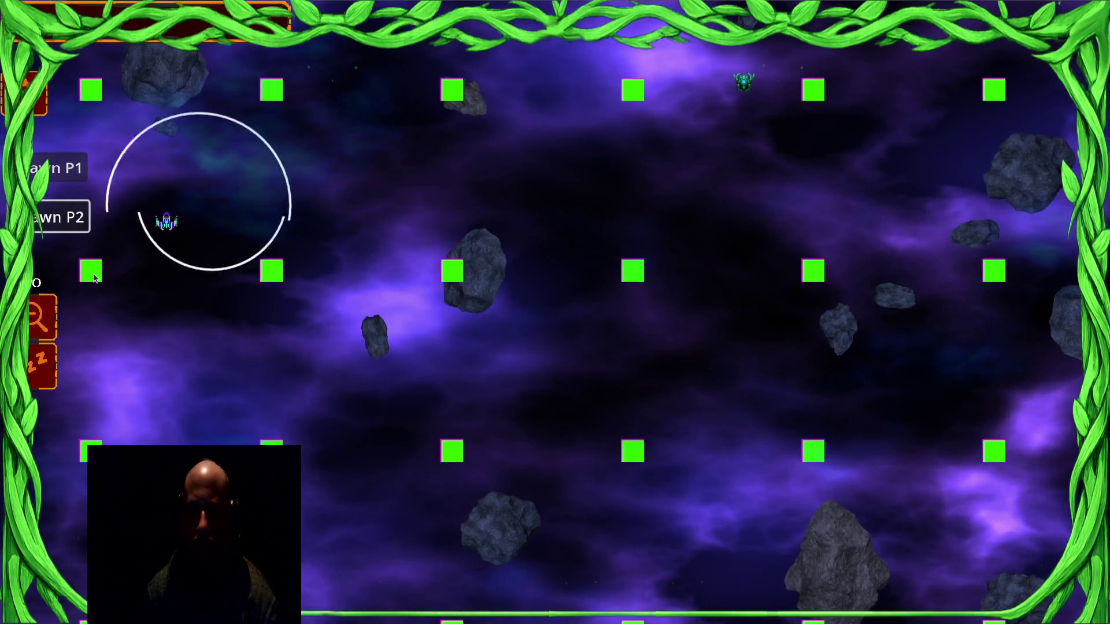
{"action": "left_click", "coordinate": [318, 260]}
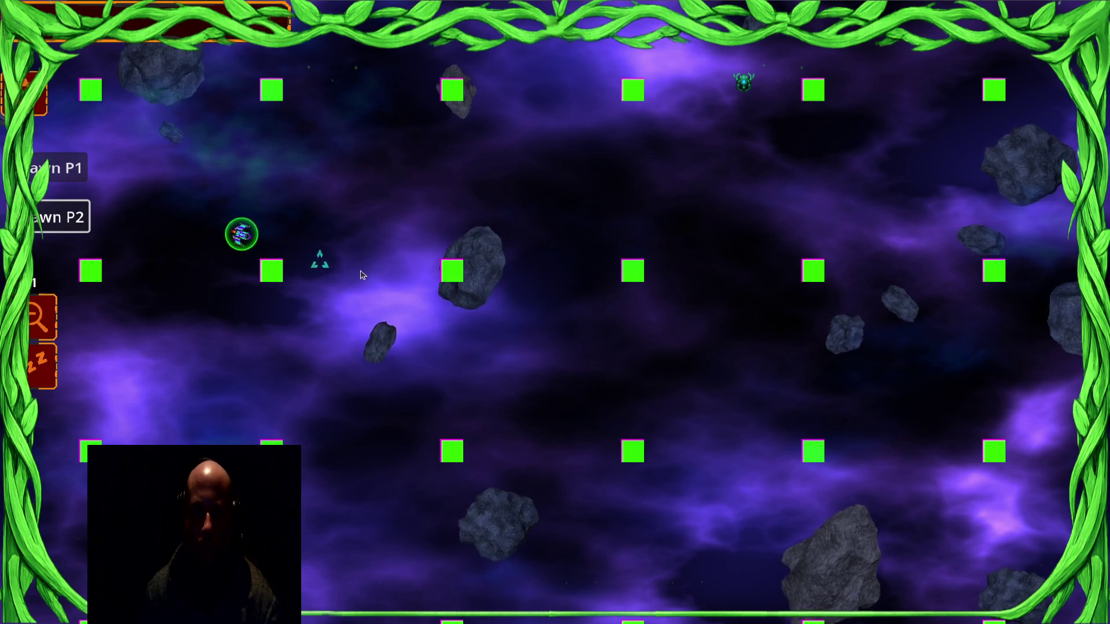
{"action": "key", "text": "super"}
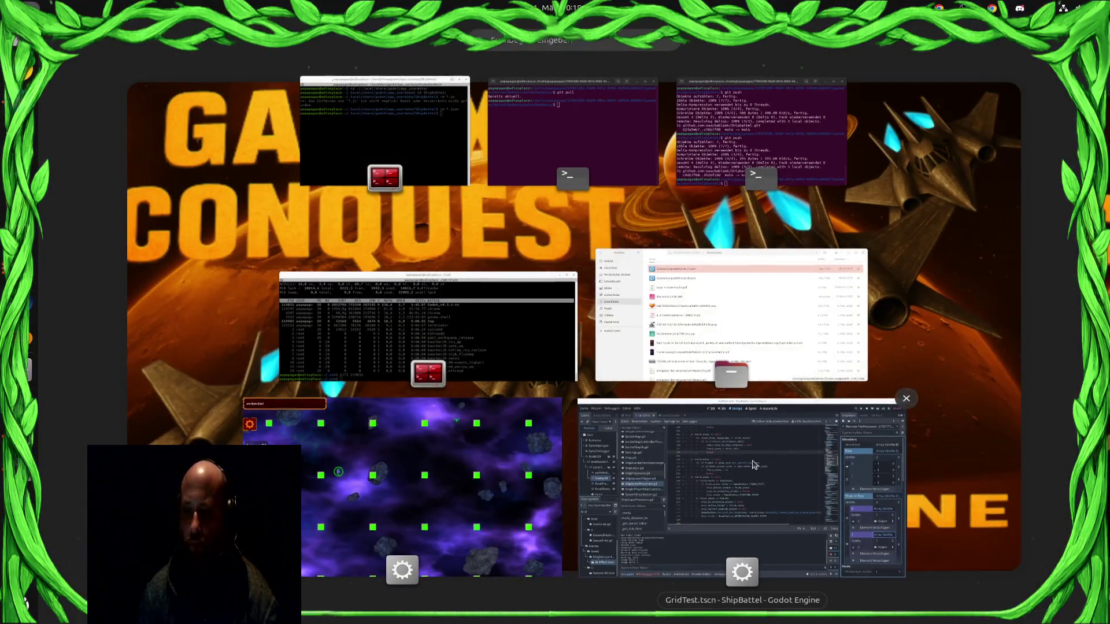
{"action": "left_click", "coordinate": [759, 455]}
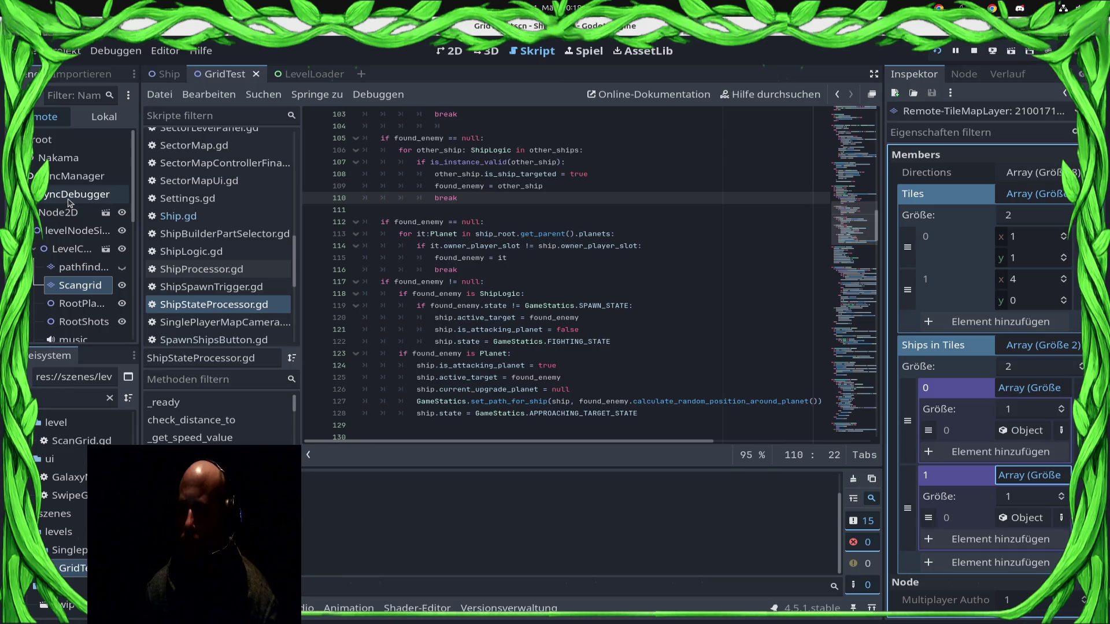
{"action": "key", "text": "super"}
{"action": "left_click", "coordinate": [366, 471]}
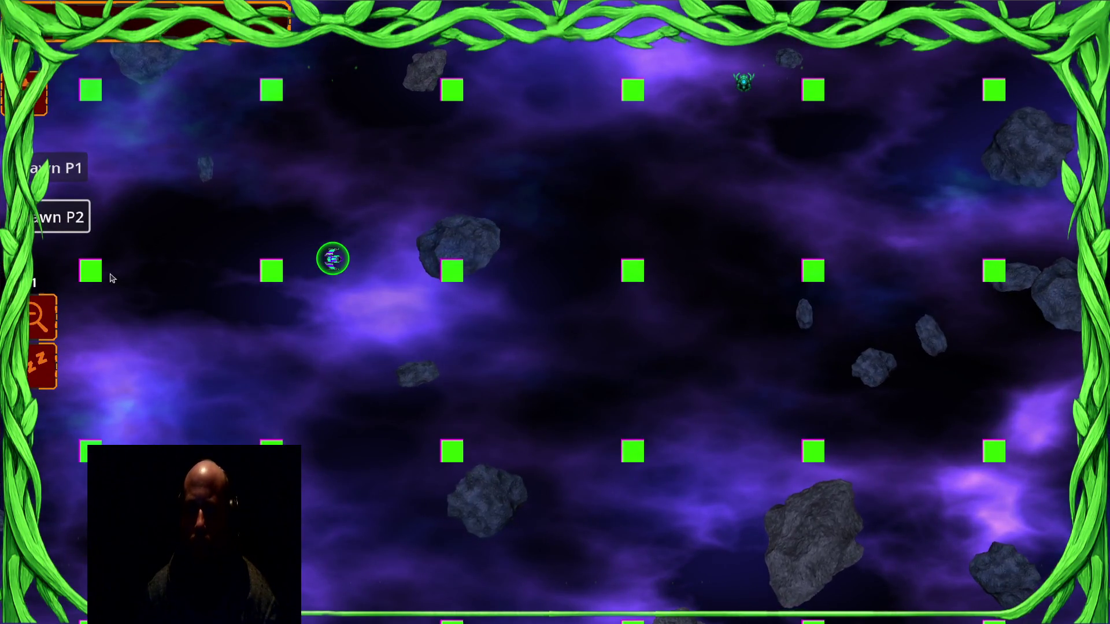
{"action": "scroll", "coordinate": [122, 279], "scroll_direction": "down", "scroll_amount": 2}
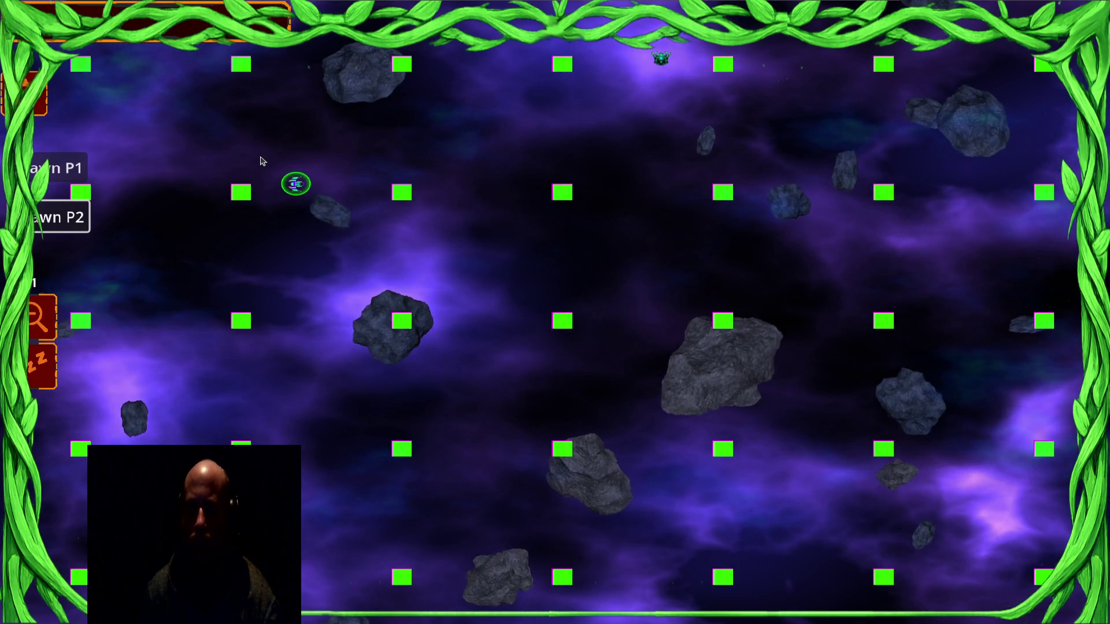
{"action": "key", "text": "super"}
{"action": "left_click", "coordinate": [746, 463]}
Step: Send the ship down into another grid cell and recheck the Scangrid tiles
{"action": "key", "text": "super"}
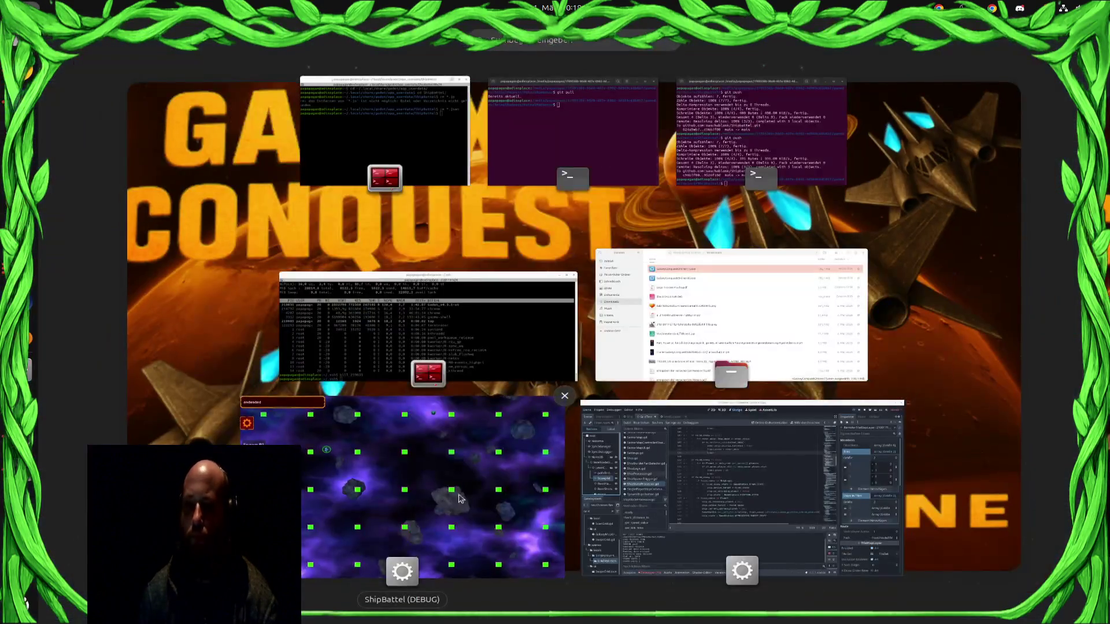
{"action": "left_click", "coordinate": [243, 398]}
{"action": "right_click", "coordinate": [240, 341]}
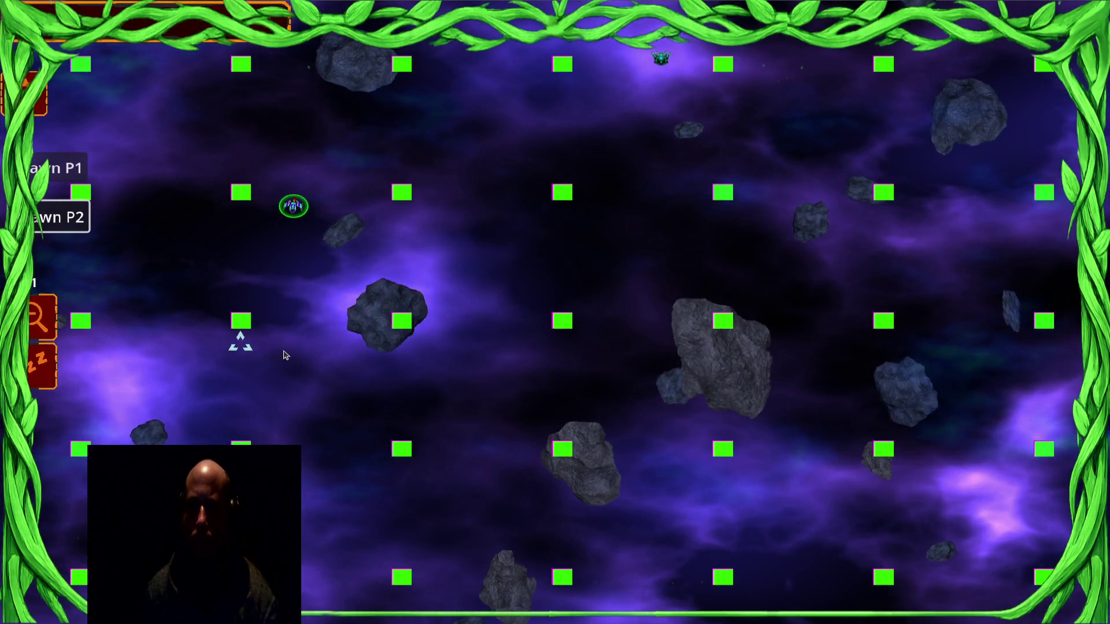
{"action": "key", "text": "super"}
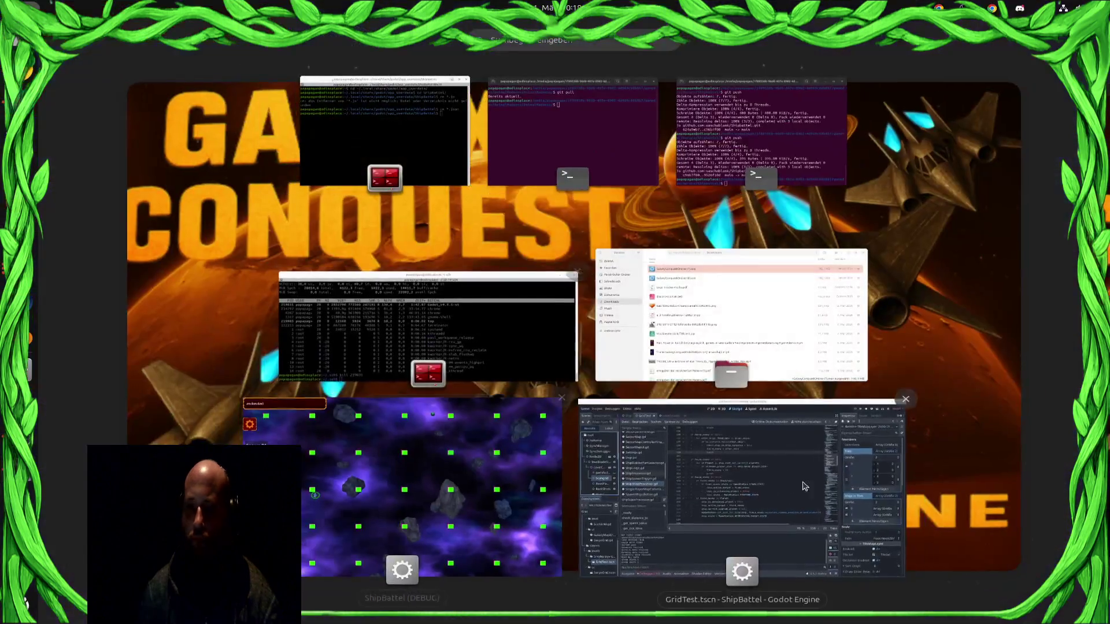
{"action": "left_click", "coordinate": [820, 502]}
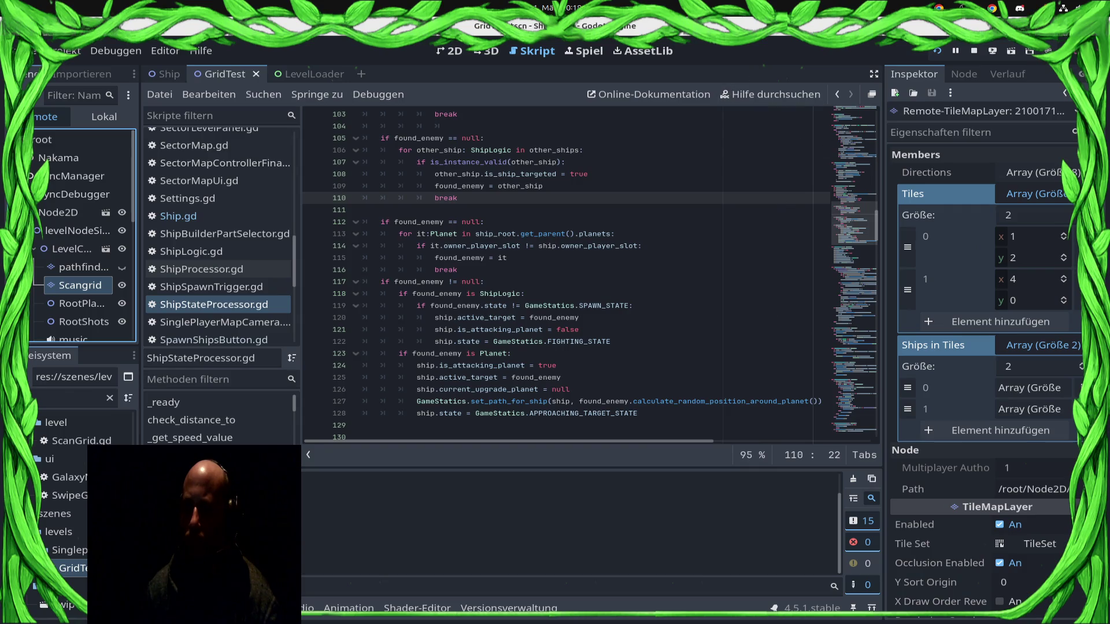
{"action": "key", "text": "alt+Tab"}
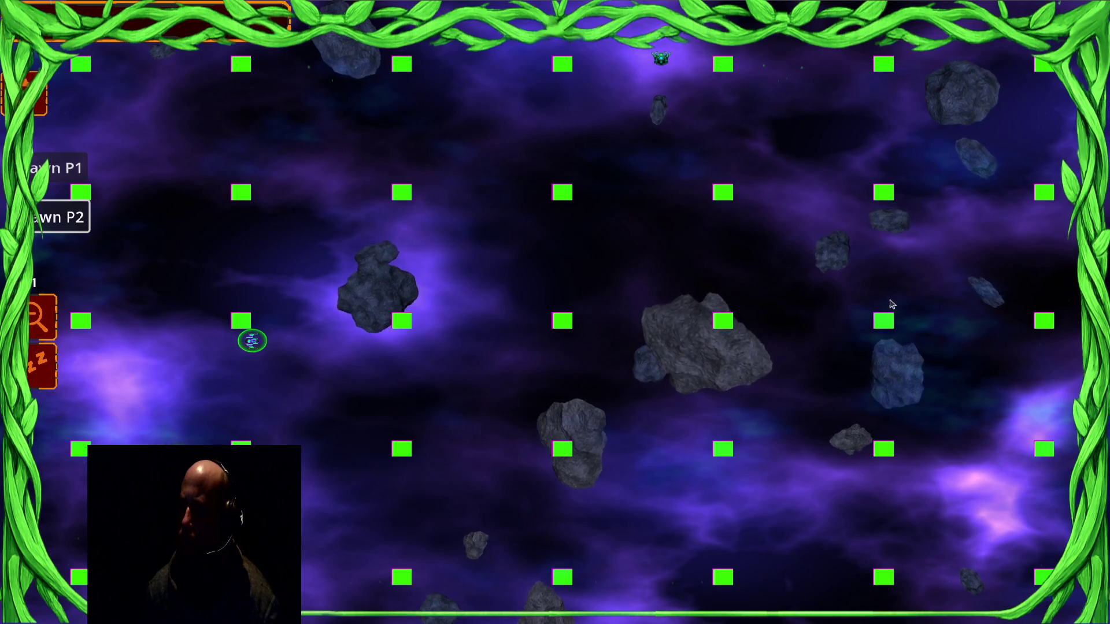
Step: Reselect the ship, steer it right, up toward the enemy and back left, then spawn Player 1
{"action": "left_click", "coordinate": [270, 406]}
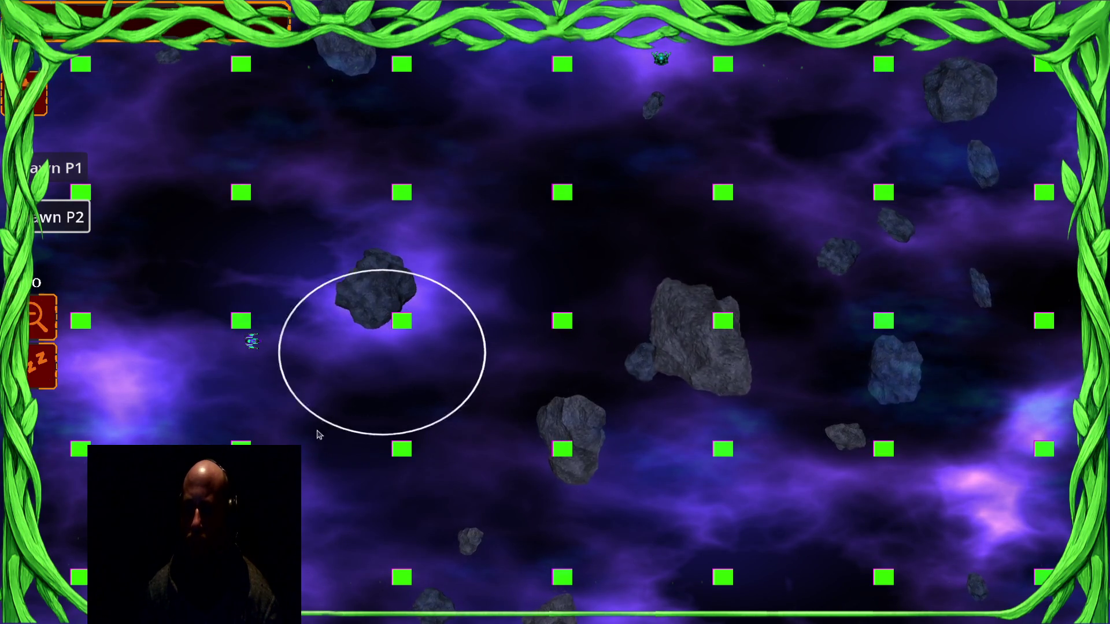
{"action": "left_click", "coordinate": [251, 341]}
{"action": "right_click", "coordinate": [378, 337]}
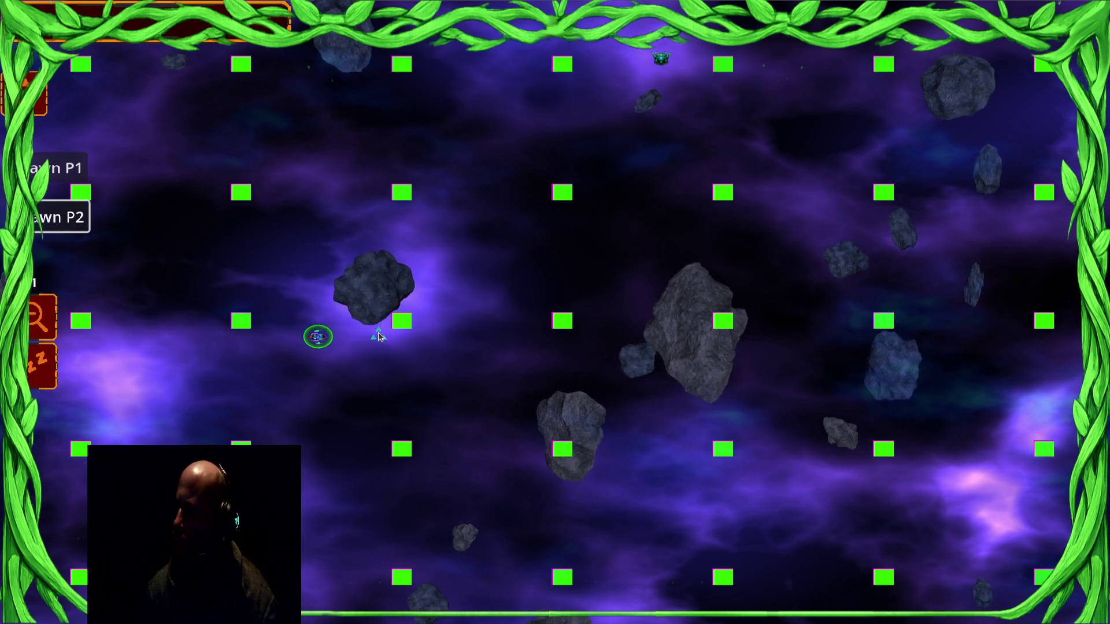
{"action": "right_click", "coordinate": [466, 334]}
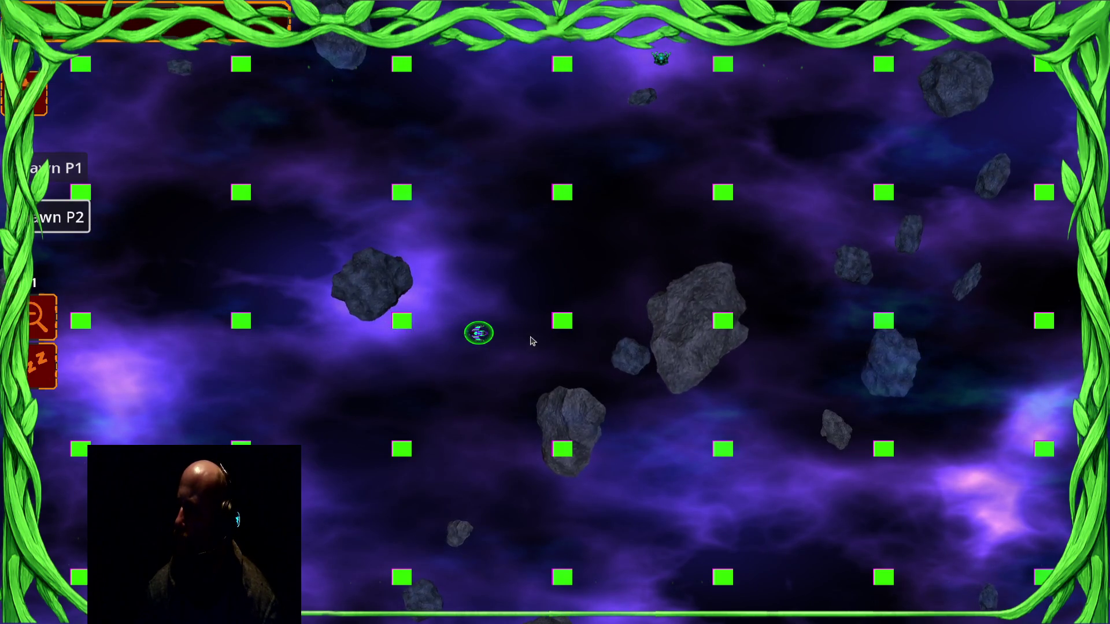
{"action": "right_click", "coordinate": [586, 323]}
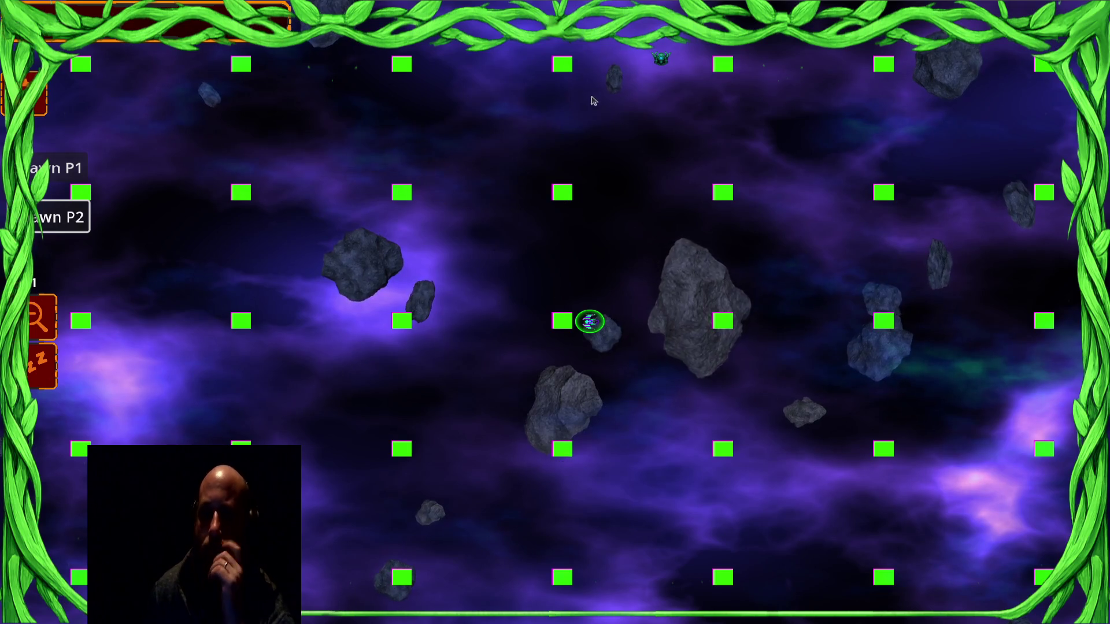
{"action": "right_click", "coordinate": [601, 165]}
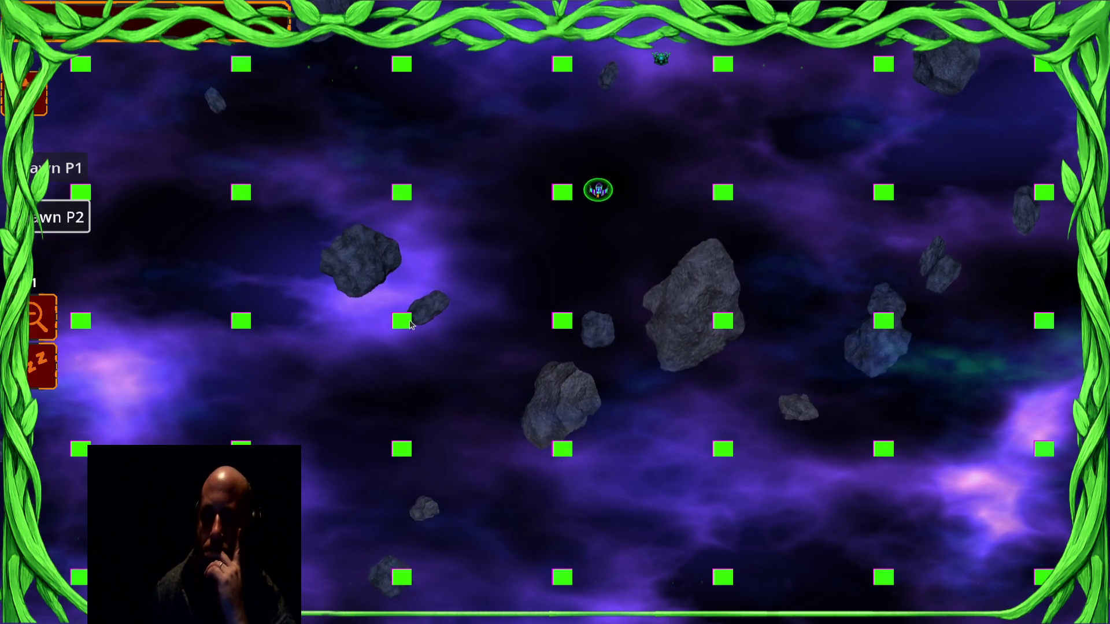
{"action": "right_click", "coordinate": [633, 123]}
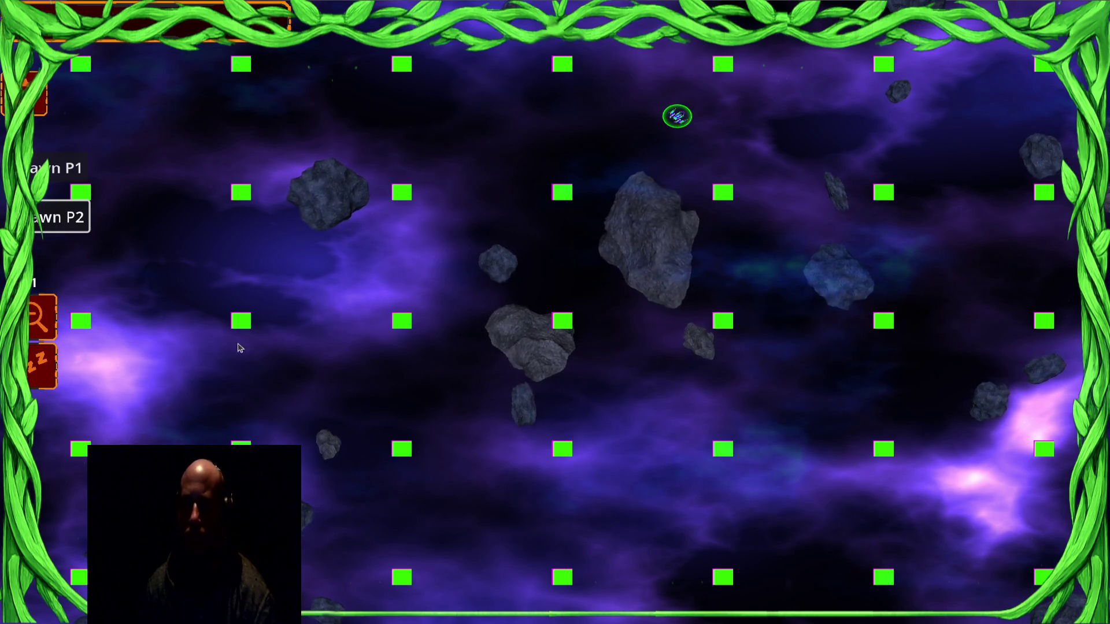
{"action": "right_click", "coordinate": [550, 163]}
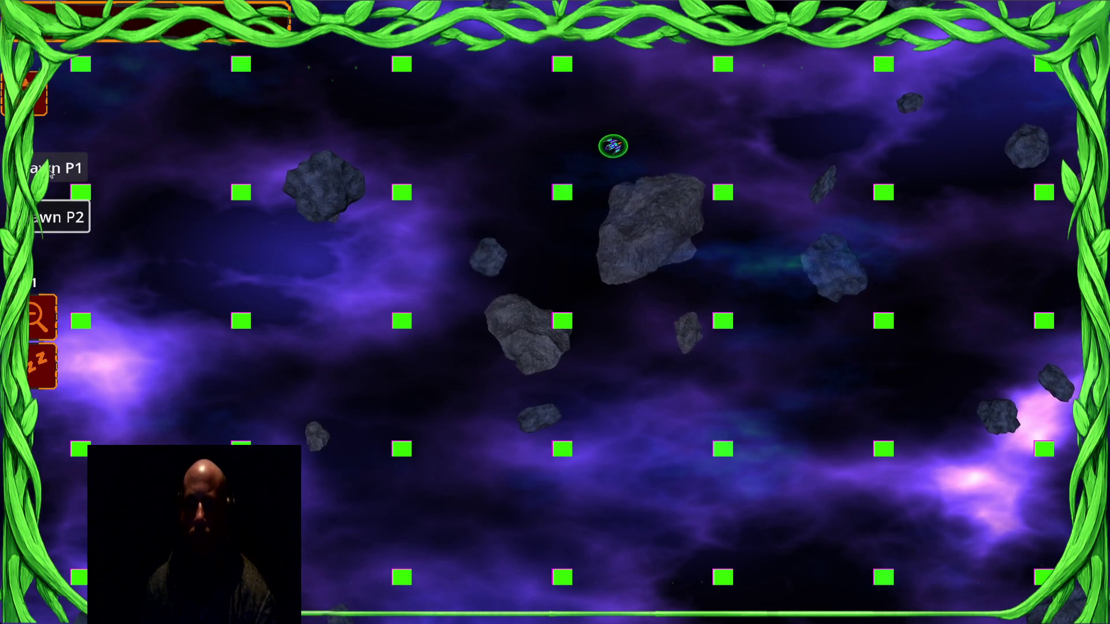
{"action": "right_click", "coordinate": [590, 234]}
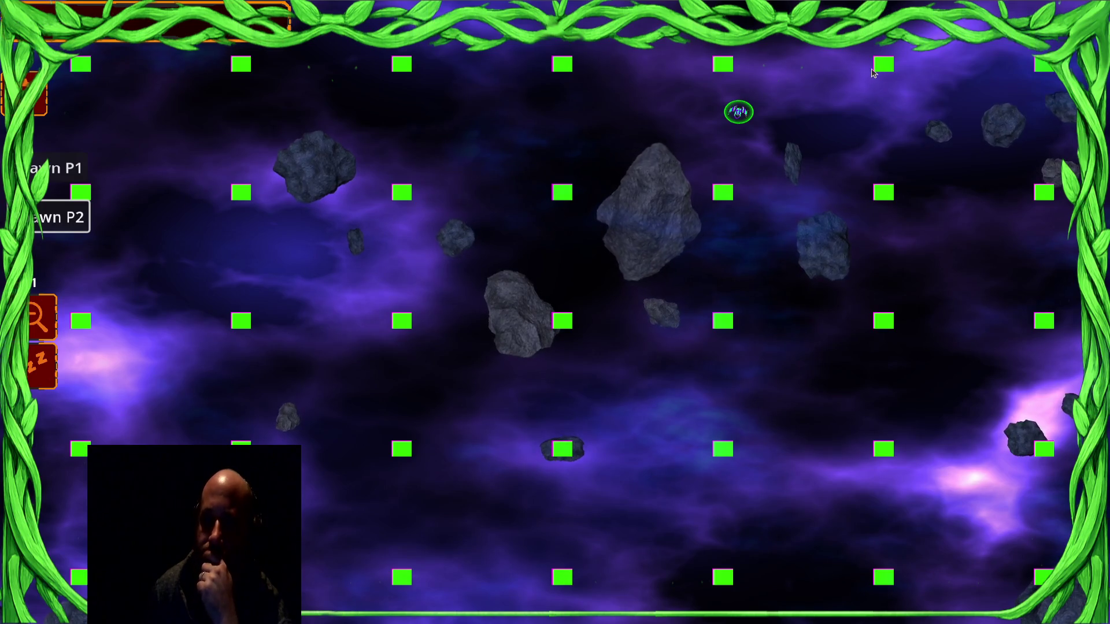
{"action": "right_click", "coordinate": [471, 235]}
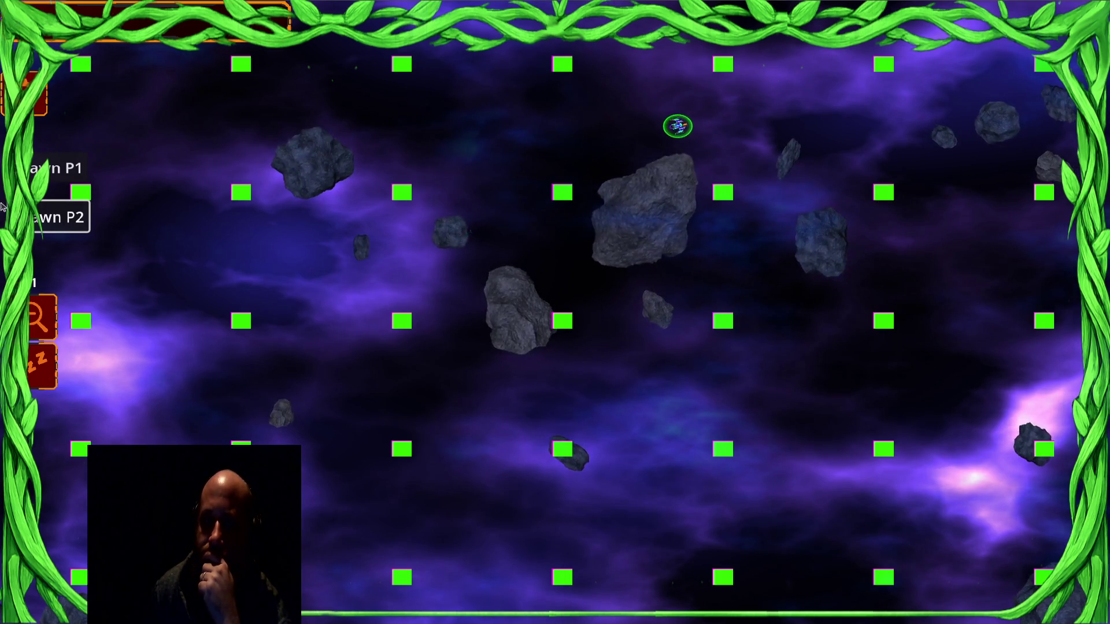
{"action": "left_click", "coordinate": [57, 168]}
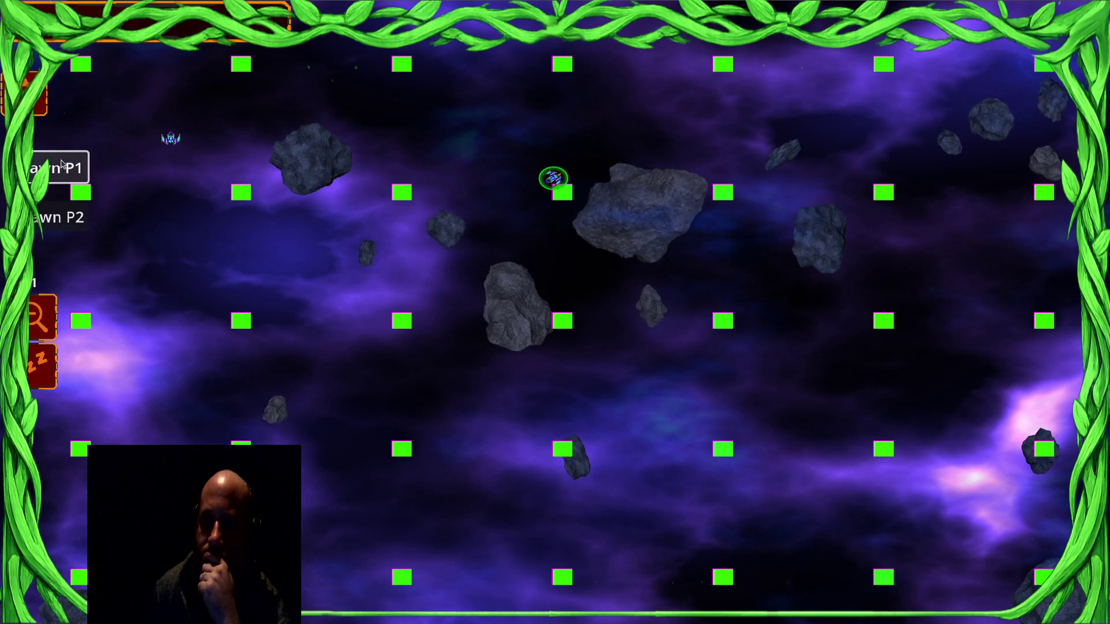
Step: Spawn a Player 2 ship, send the middle ship up-right, and cycle selection with Tab
{"action": "left_click", "coordinate": [58, 217]}
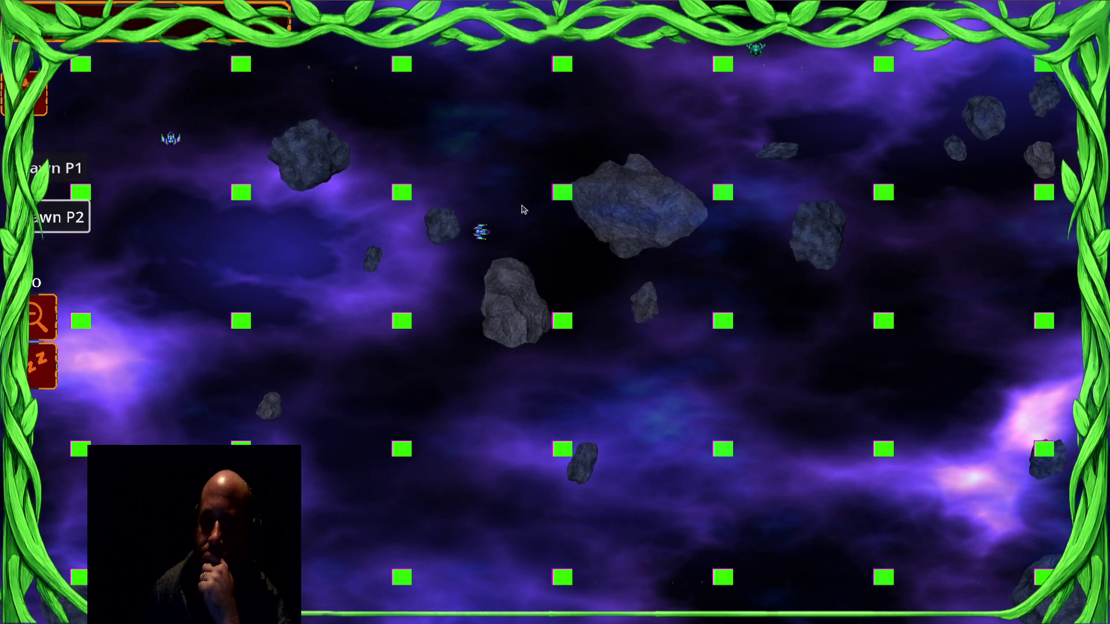
{"action": "left_click_drag", "start_coordinate": [372, 313], "coordinate": [372, 312]}
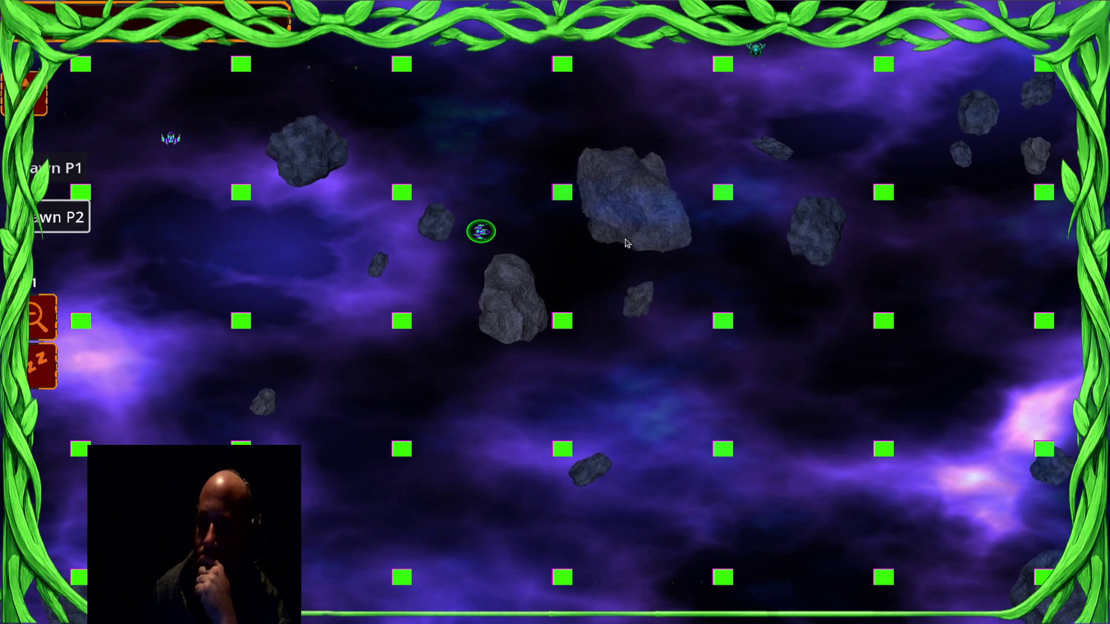
{"action": "right_click", "coordinate": [569, 202]}
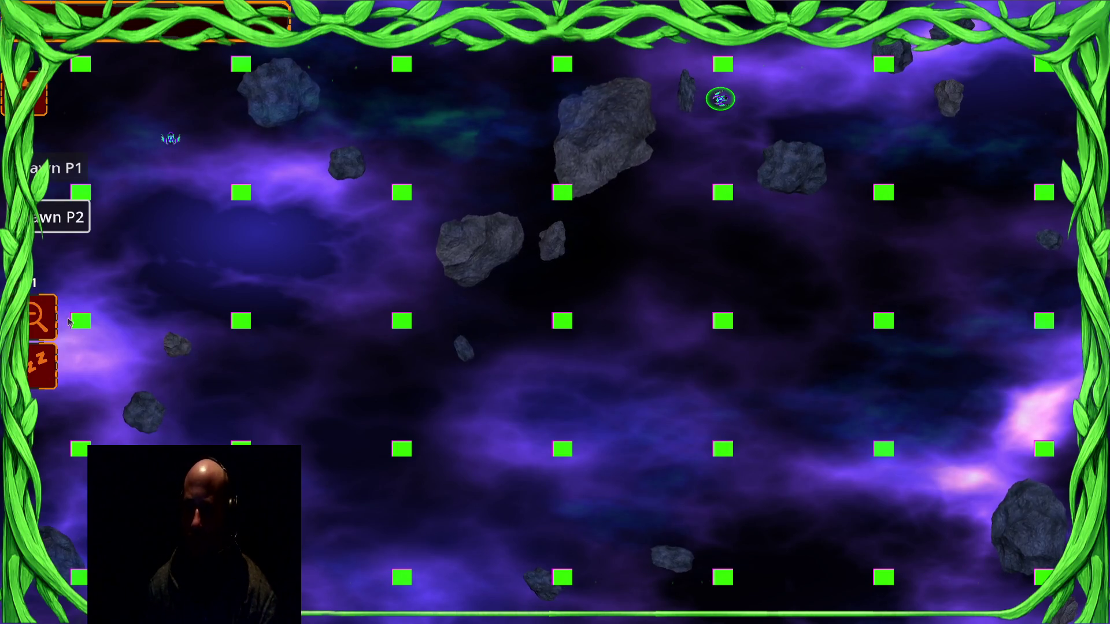
{"action": "key", "text": "Tab"}
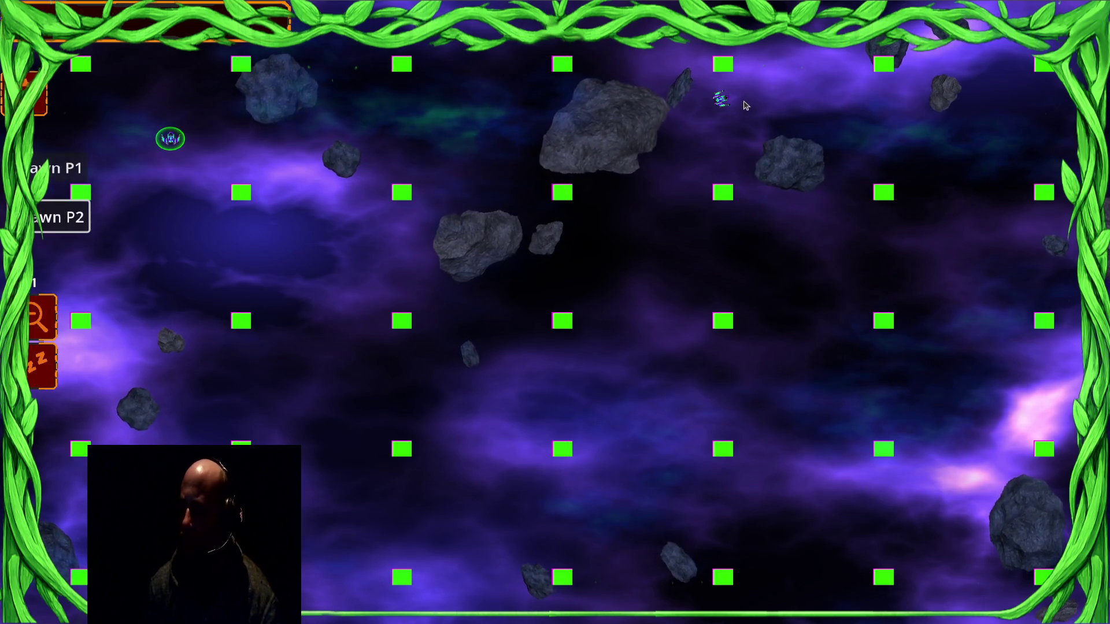
{"action": "key", "text": "Tab"}
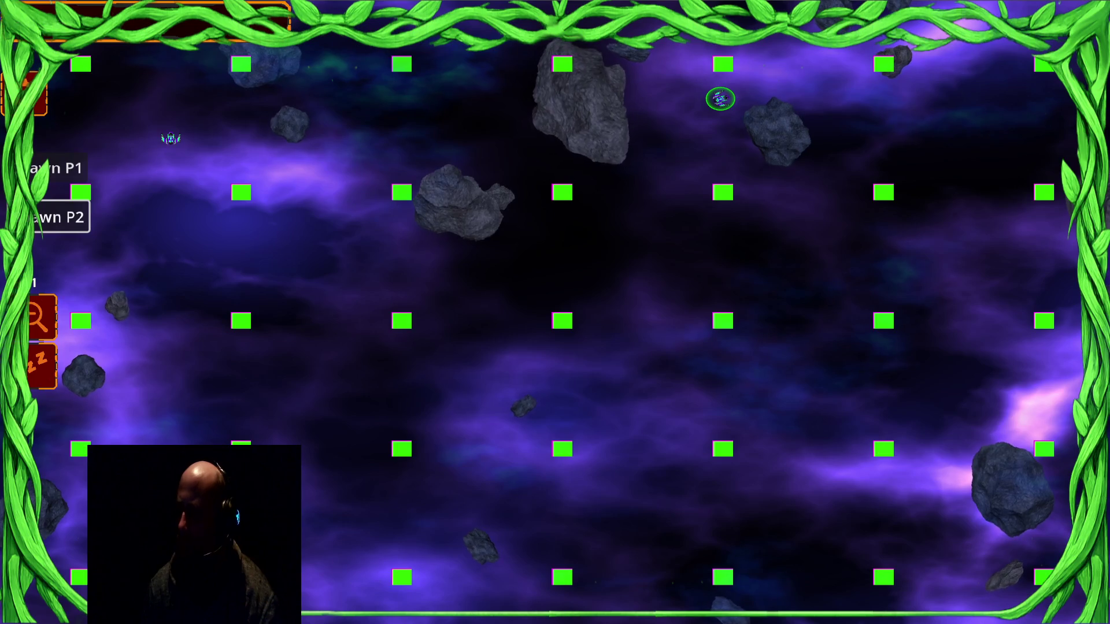
Step: Select two player-one ships and move them together to a new point
{"action": "left_click", "coordinate": [170, 138]}
{"action": "left_click", "coordinate": [720, 97], "text": "shift"}
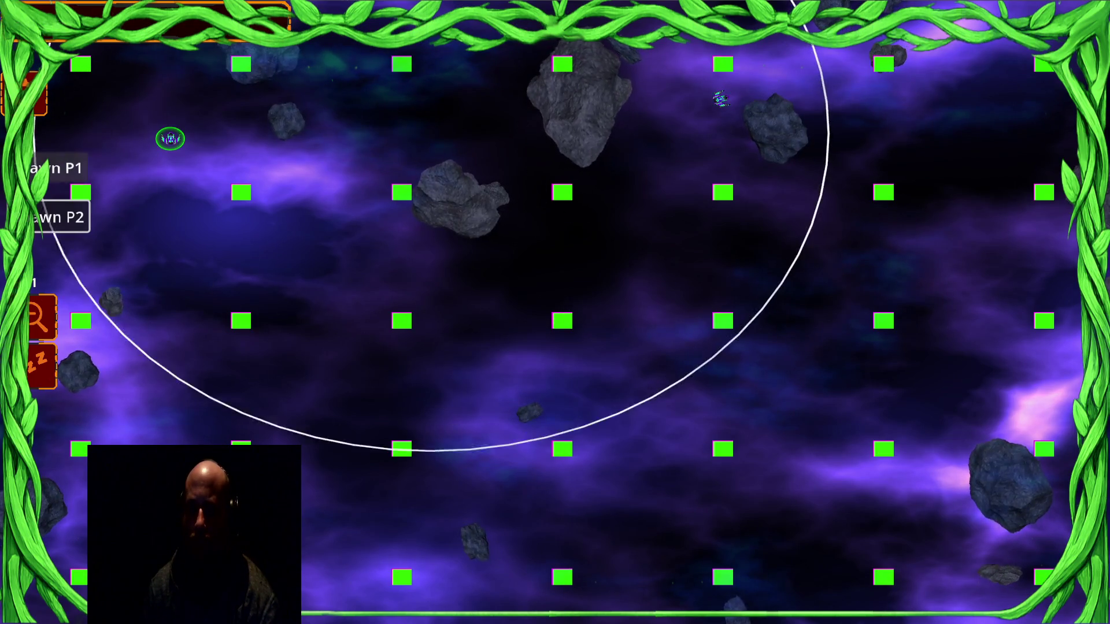
{"action": "right_click", "coordinate": [374, 240]}
{"action": "right_click", "coordinate": [305, 206]}
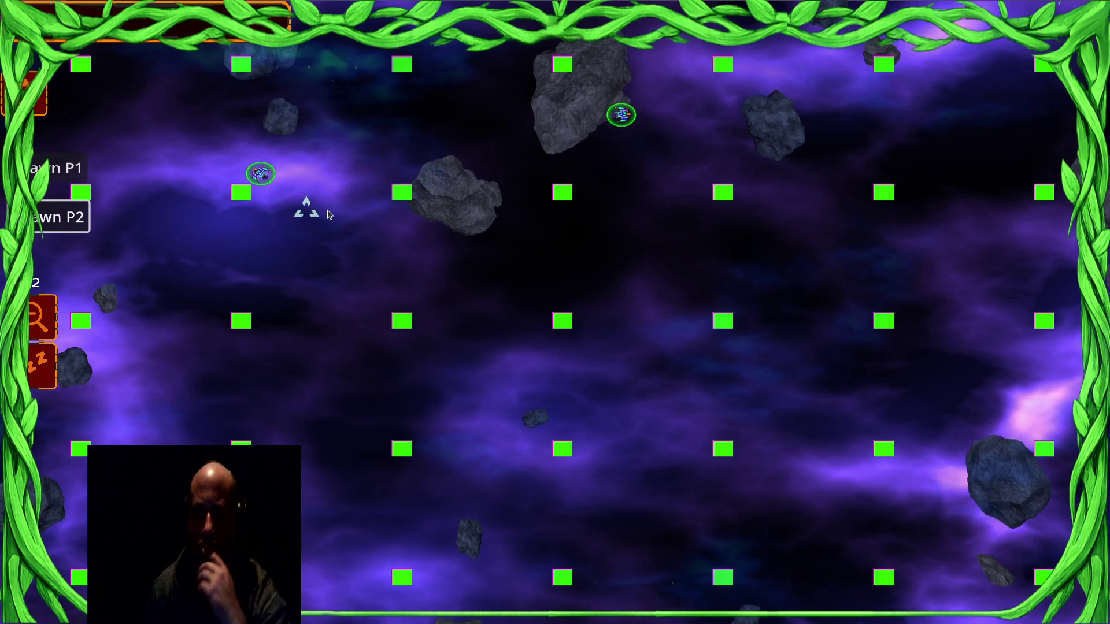
Step: Spawn three more ships per player, then drag-select the player-one group and move it
{"action": "left_click", "coordinate": [51, 176]}
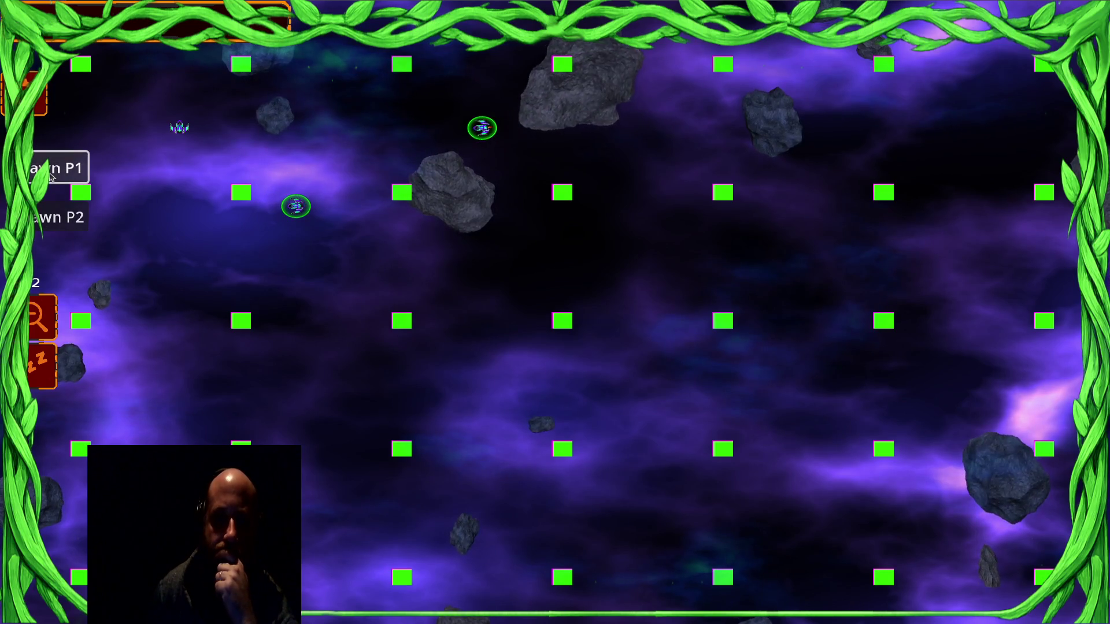
{"action": "left_click", "coordinate": [50, 176]}
{"action": "left_click", "coordinate": [51, 176]}
{"action": "left_click", "coordinate": [70, 218]}
{"action": "left_click", "coordinate": [69, 217]}
{"action": "left_click", "coordinate": [69, 218]}
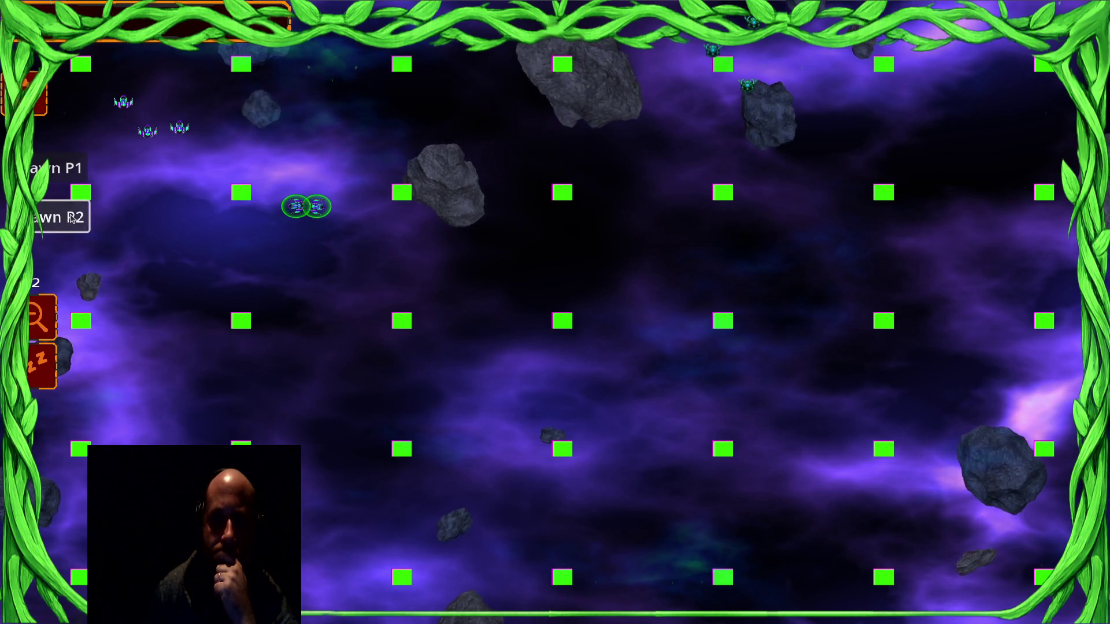
{"action": "mouse_move", "coordinate": [221, 183]}
{"action": "left_mouse_down"}
{"action": "mouse_move", "coordinate": [391, 195]}
{"action": "mouse_move", "coordinate": [372, 195]}
{"action": "left_mouse_up"}
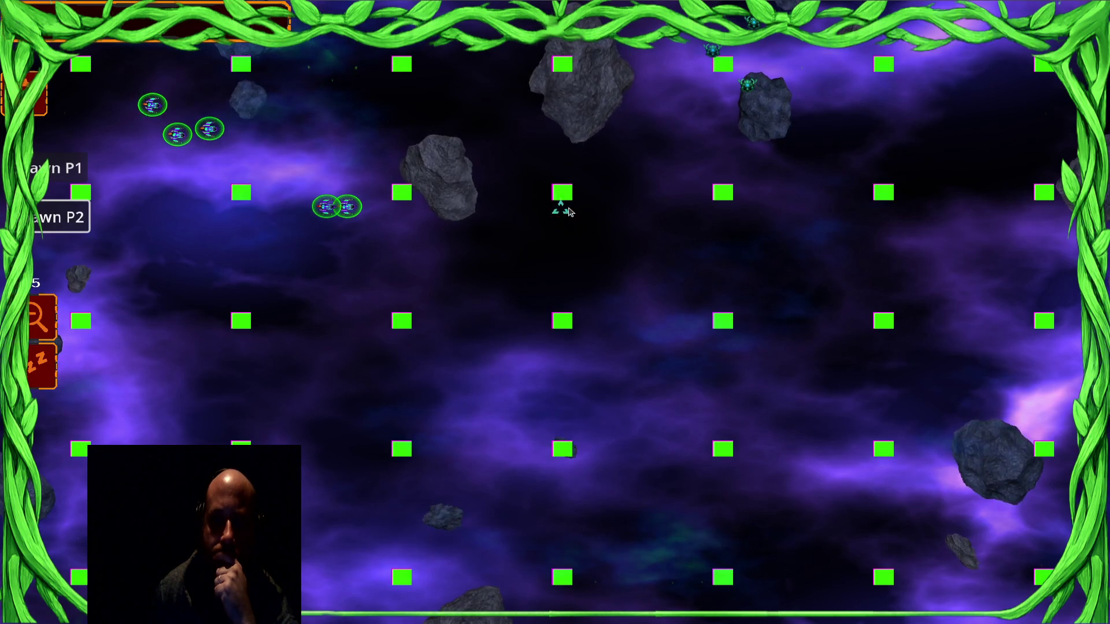
{"action": "right_click", "coordinate": [543, 180]}
{"action": "right_click", "coordinate": [359, 173]}
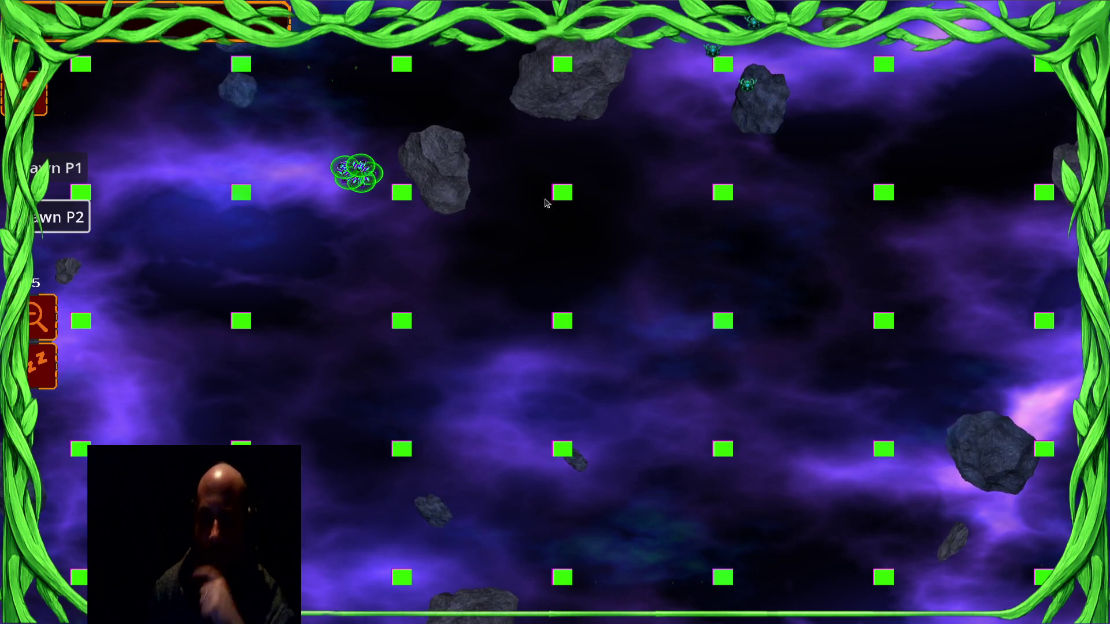
{"action": "key", "text": "alt+Tab"}
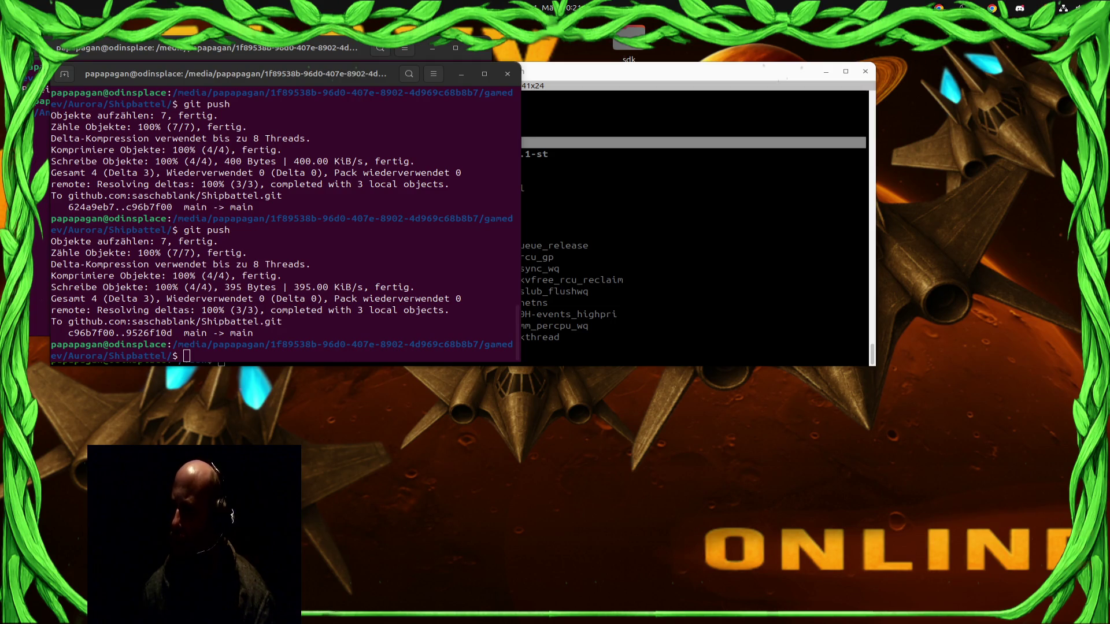
Step: Leave the git push output and return to the Godot editor on ShipStateProcessor.gd
{"action": "key", "text": "alt+Tab"}
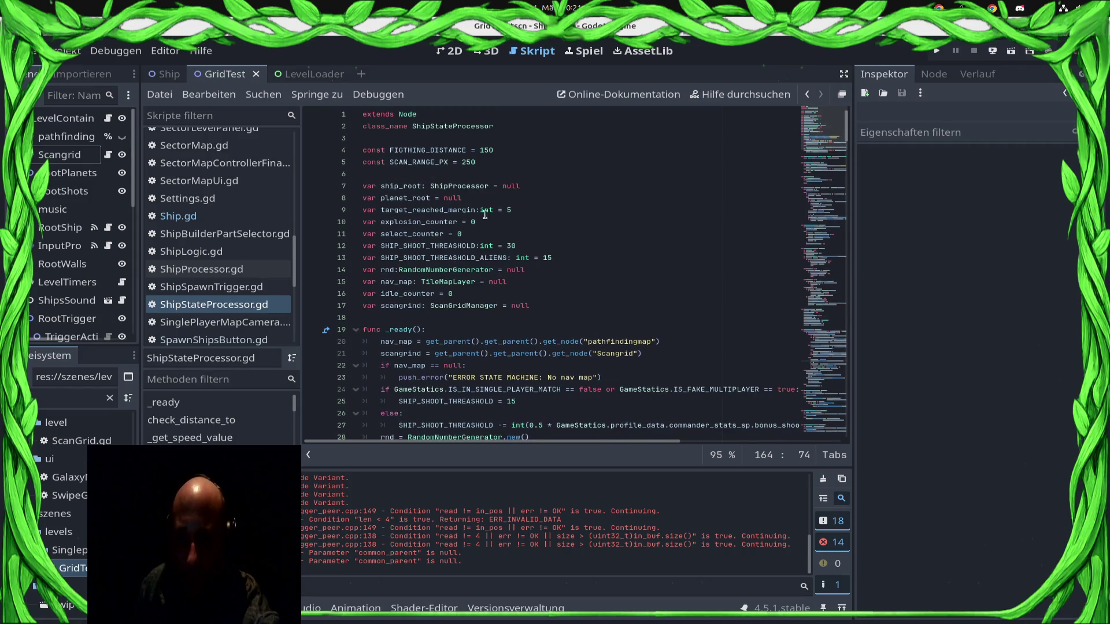
Step: Review ShipStateProcessor.gd's SHIP_SHOOT_THRESHOLD_ALIENS (15), SHIP_SHOOT_THRESHOLD (30) and scangrid declaration
{"action": "scroll", "coordinate": [525, 328], "scroll_direction": "down", "scroll_amount": 15}
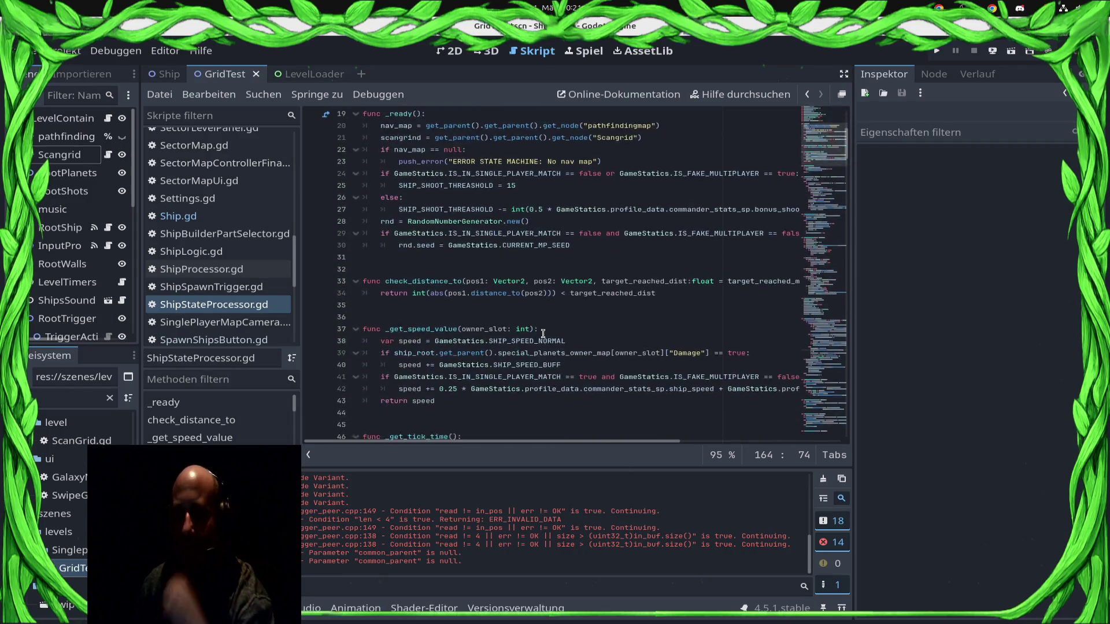
{"action": "scroll", "coordinate": [574, 286], "scroll_direction": "down", "scroll_amount": 5}
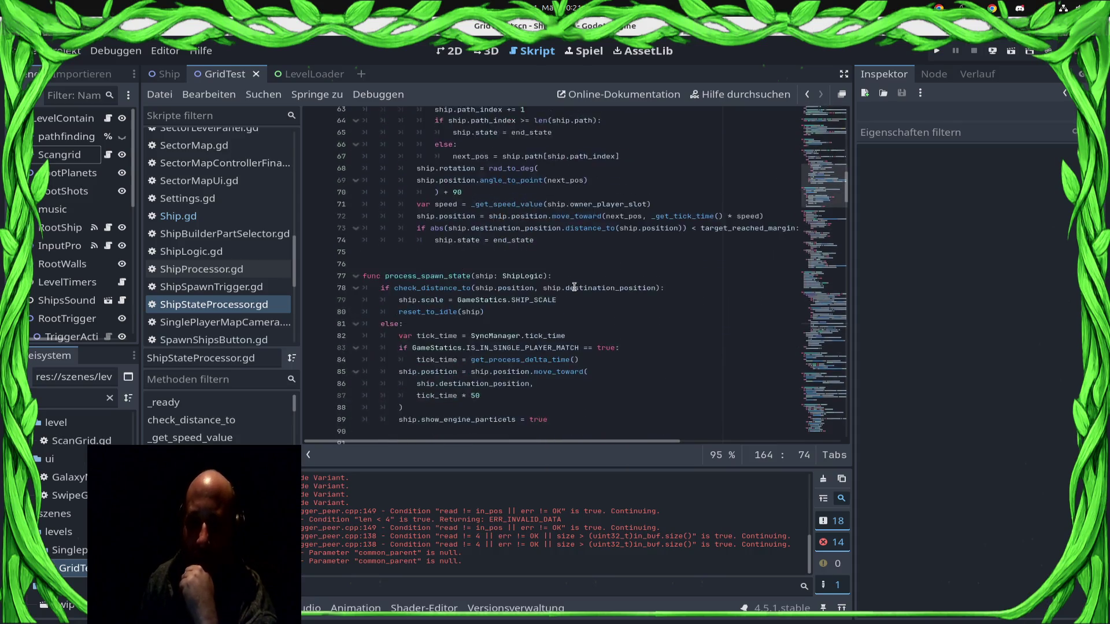
{"action": "scroll", "coordinate": [568, 295], "scroll_direction": "up", "scroll_amount": 17}
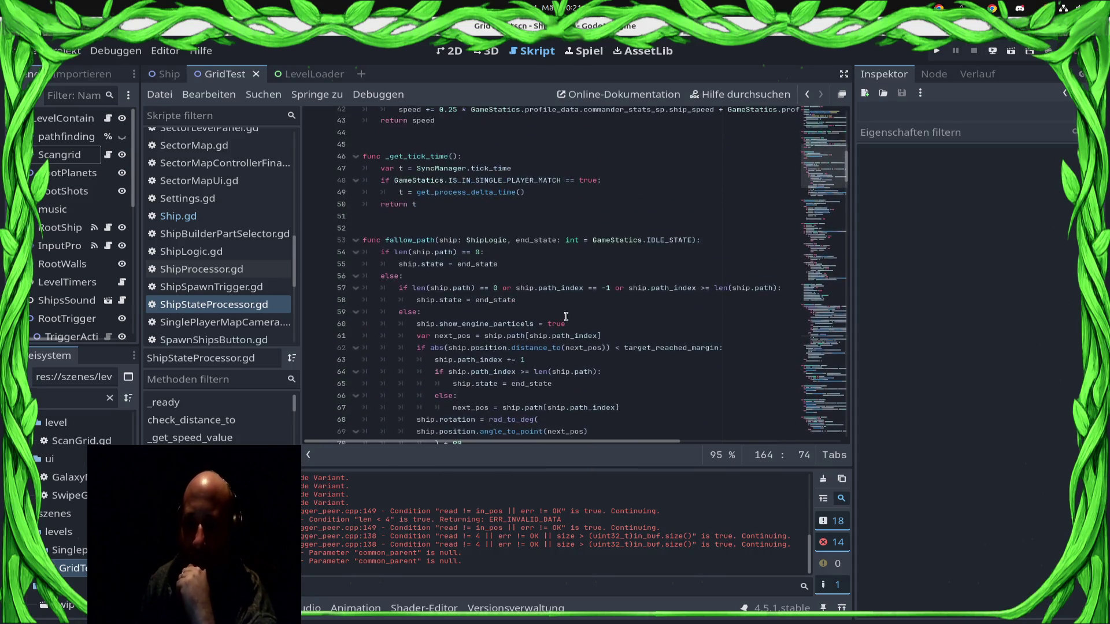
{"action": "scroll", "coordinate": [569, 328], "scroll_direction": "up", "scroll_amount": 4}
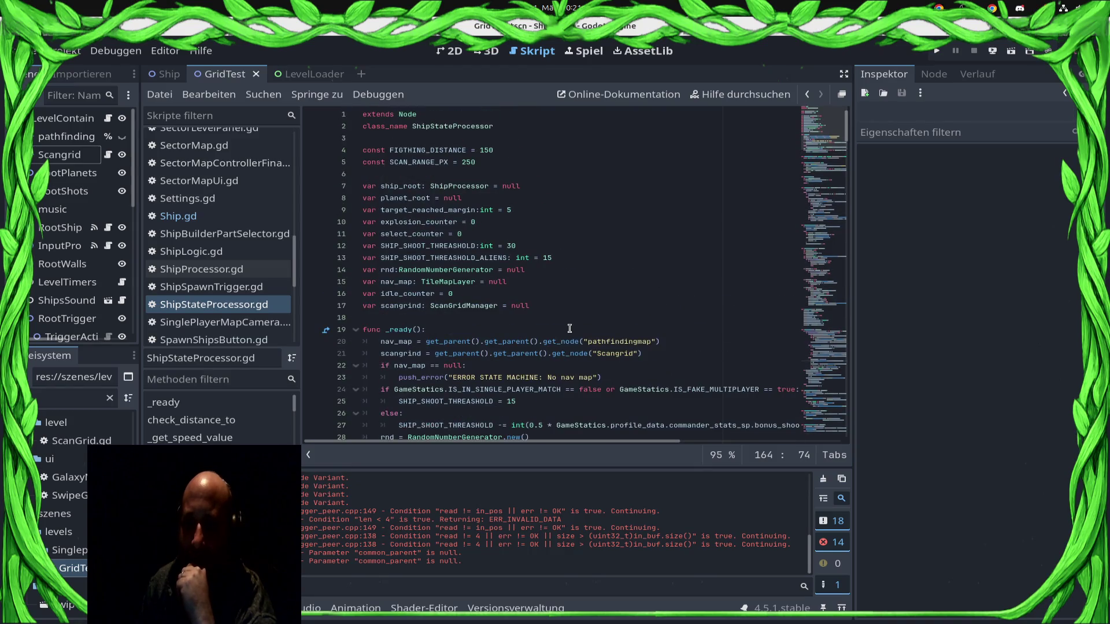
{"action": "left_click", "coordinate": [579, 260]}
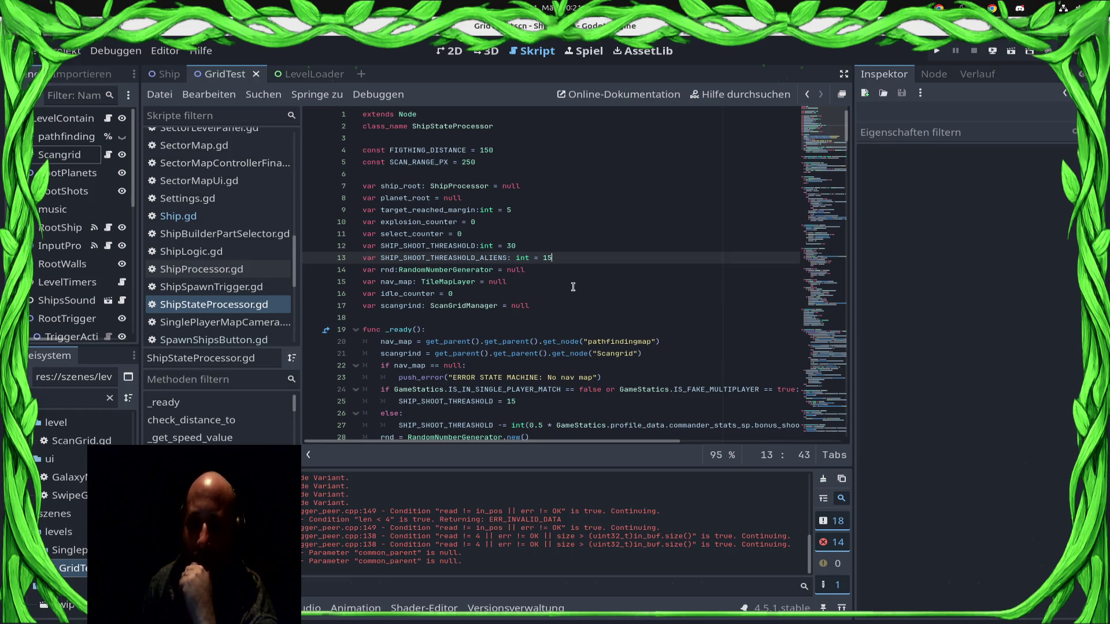
{"action": "left_click", "coordinate": [541, 242]}
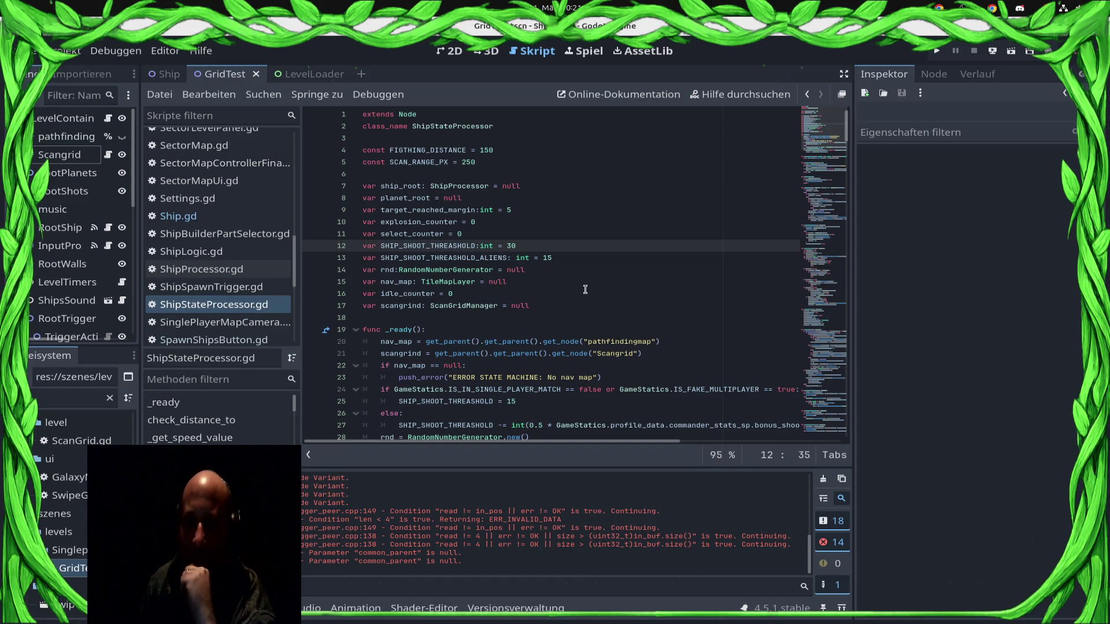
{"action": "scroll", "coordinate": [585, 289], "scroll_direction": "down", "scroll_amount": 5}
{"action": "scroll", "coordinate": [582, 290], "scroll_direction": "down", "scroll_amount": 5}
{"action": "scroll", "coordinate": [540, 283], "scroll_direction": "up", "scroll_amount": 7}
{"action": "scroll", "coordinate": [539, 284], "scroll_direction": "up", "scroll_amount": 5}
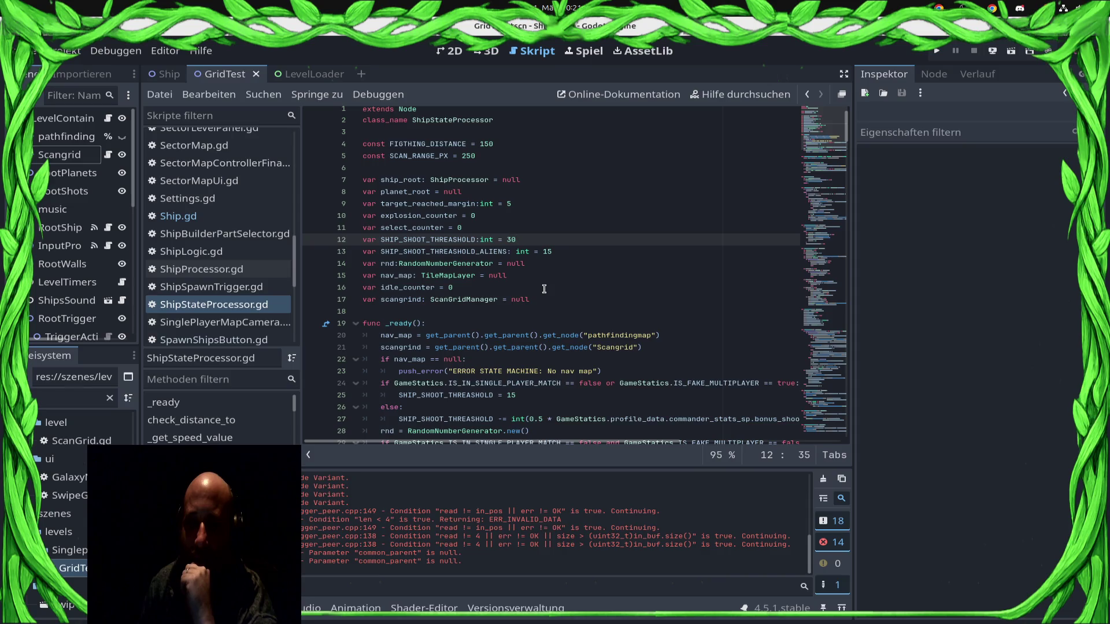
{"action": "left_click", "coordinate": [566, 300]}
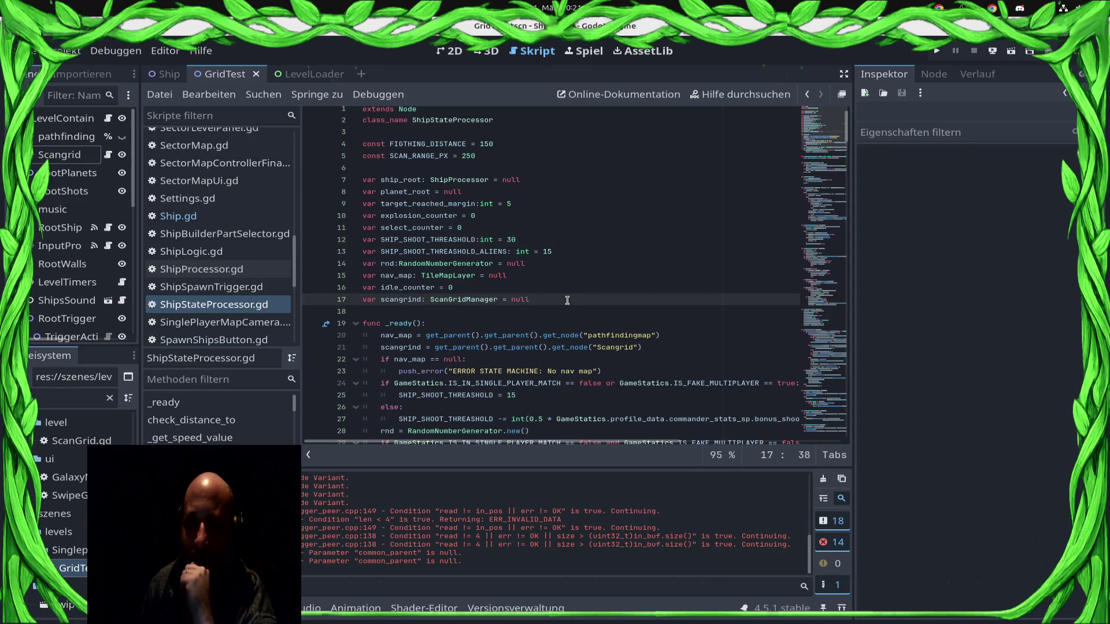
{"action": "scroll", "coordinate": [566, 300], "scroll_direction": "down", "scroll_amount": 1}
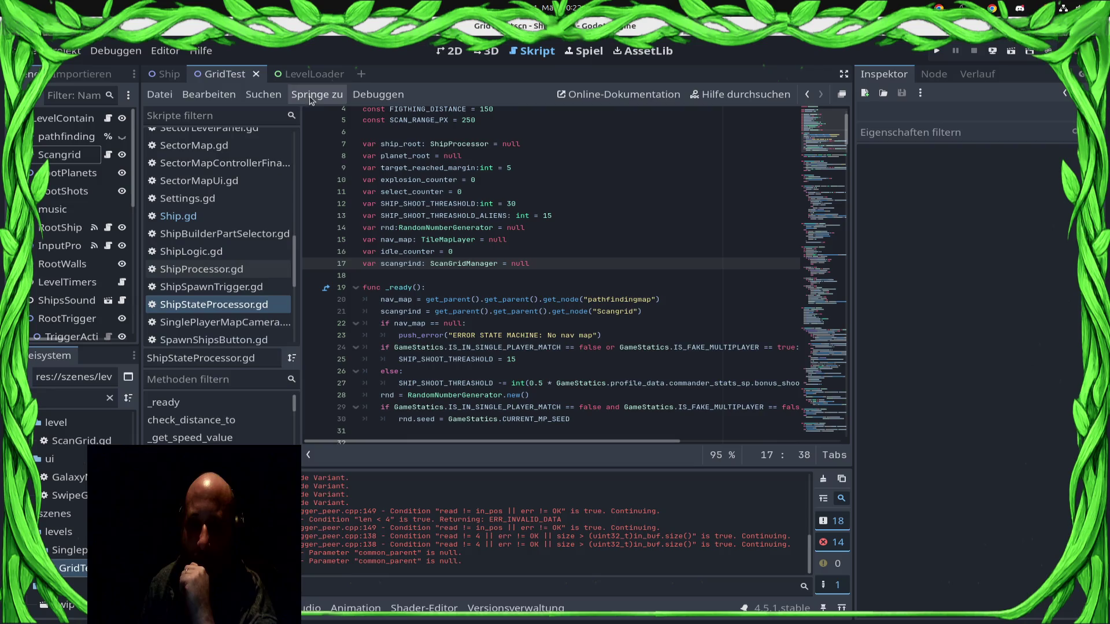
Step: Look at the LevelLoader scene, then view the GridTest scene layout in 2D
{"action": "left_click", "coordinate": [306, 74]}
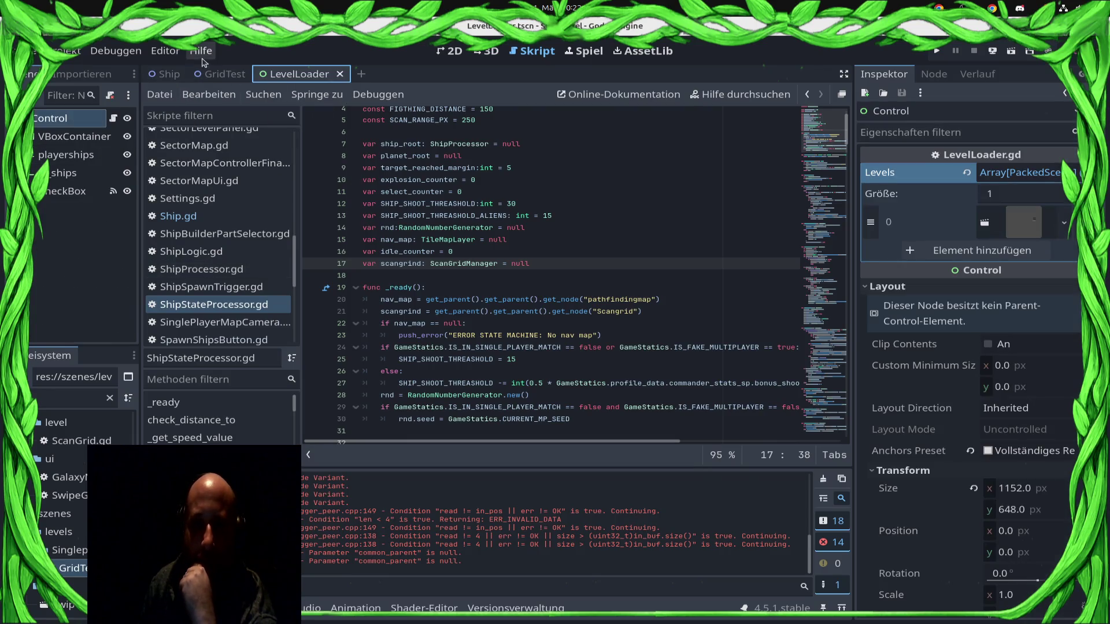
{"action": "left_click", "coordinate": [212, 74]}
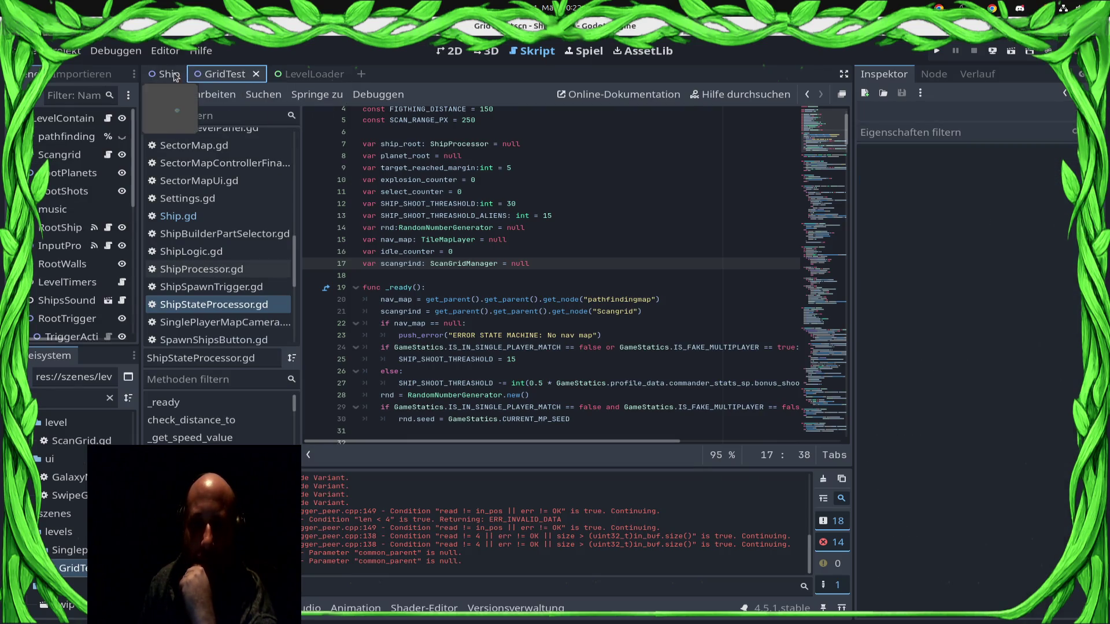
{"action": "left_click", "coordinate": [454, 52]}
{"action": "scroll", "coordinate": [470, 242], "scroll_direction": "up", "scroll_amount": 4}
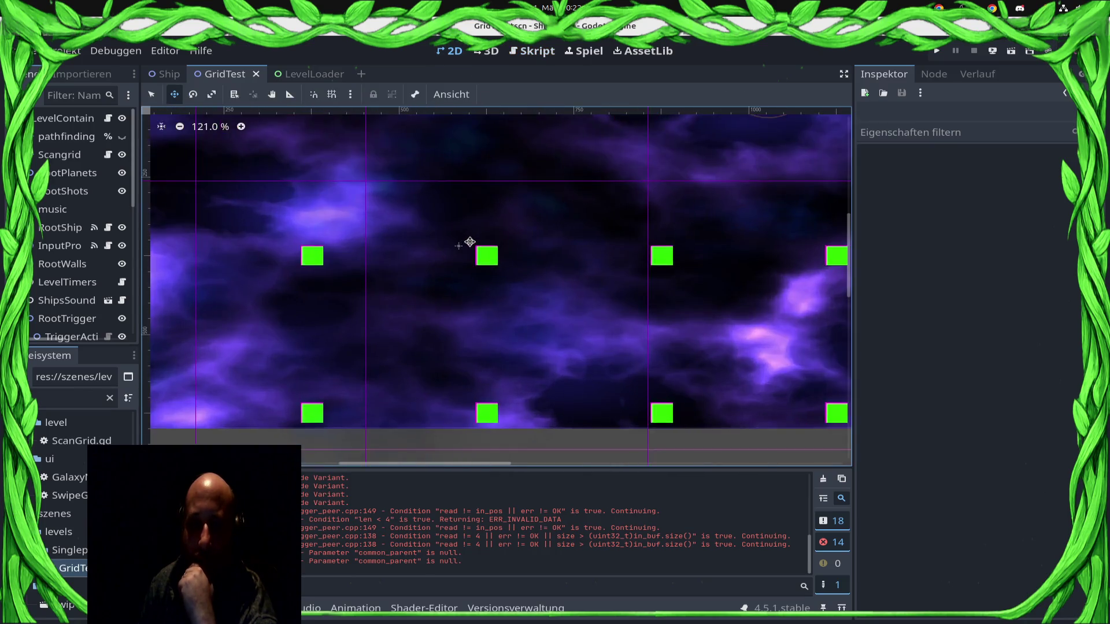
{"action": "scroll", "coordinate": [469, 242], "scroll_direction": "down", "scroll_amount": 4}
{"action": "scroll", "coordinate": [466, 229], "scroll_direction": "up", "scroll_amount": 1}
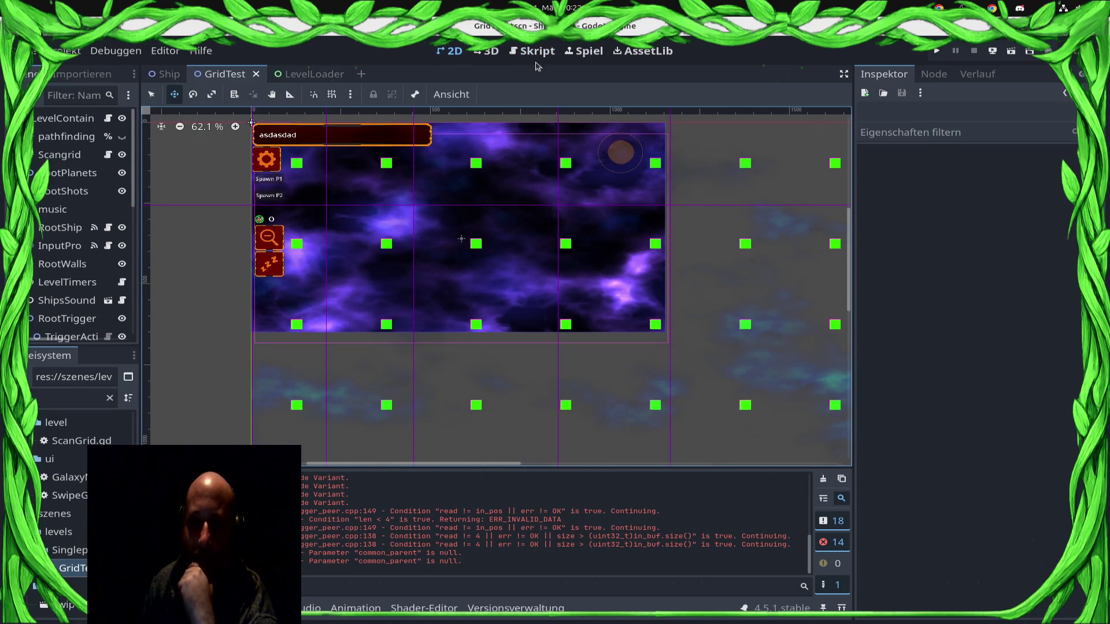
Step: Return to ShipStateProcessor.gd and run the project
{"action": "left_click", "coordinate": [532, 51]}
{"action": "scroll", "coordinate": [484, 276], "scroll_direction": "down", "scroll_amount": 18}
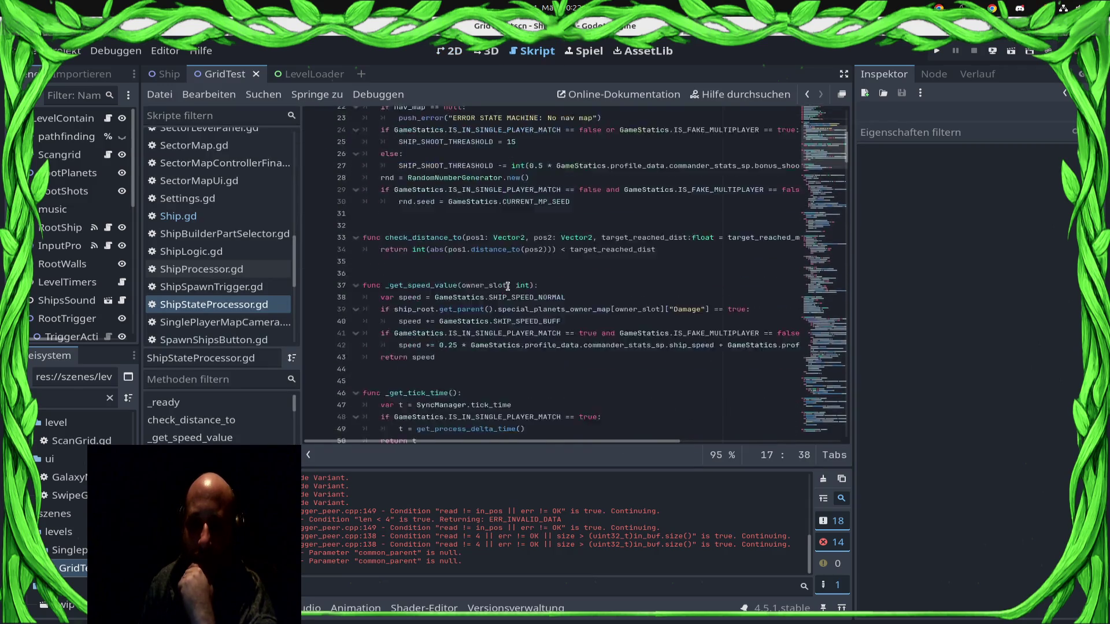
{"action": "scroll", "coordinate": [519, 292], "scroll_direction": "down", "scroll_amount": 3}
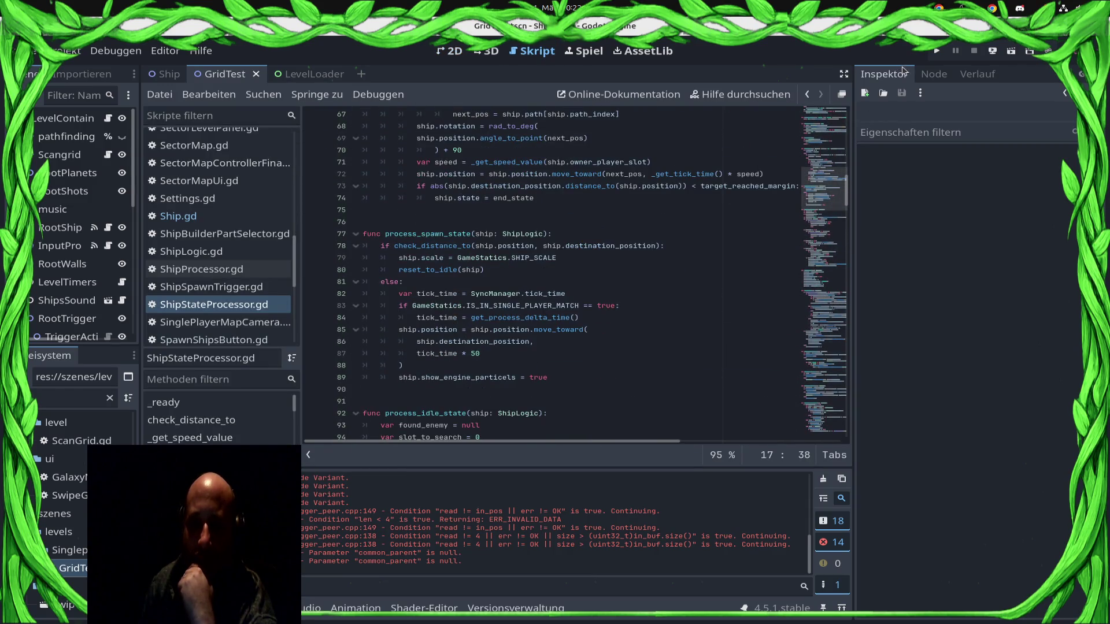
{"action": "left_click", "coordinate": [935, 52]}
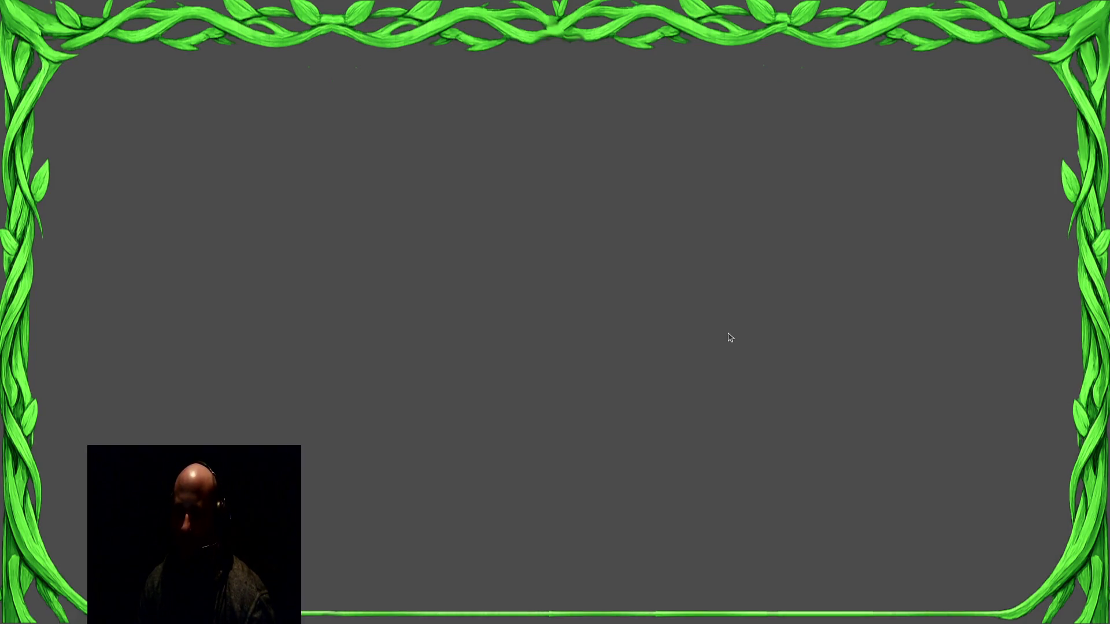
Step: In the game window, spawn player-one ships and send all five to the right
{"action": "key", "text": "super"}
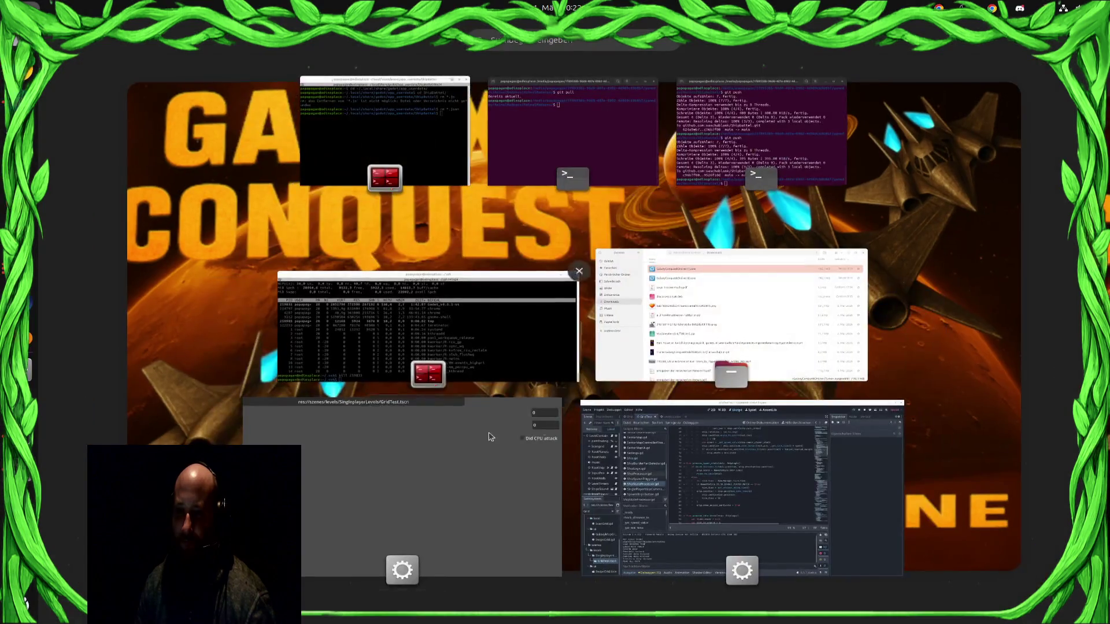
{"action": "left_click", "coordinate": [433, 471]}
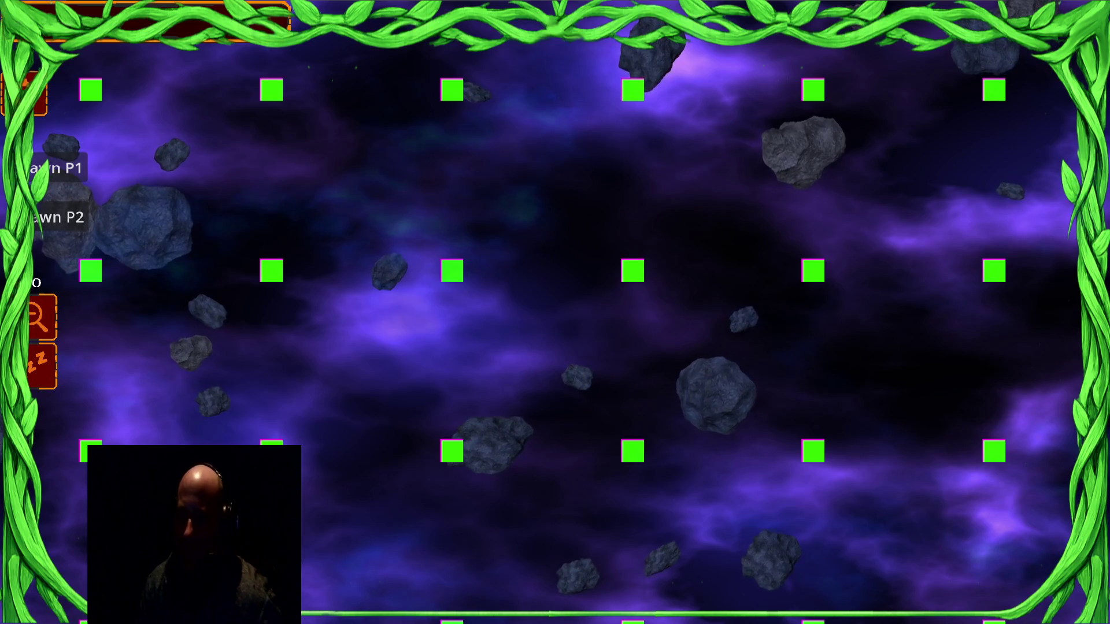
{"action": "left_click", "coordinate": [55, 178]}
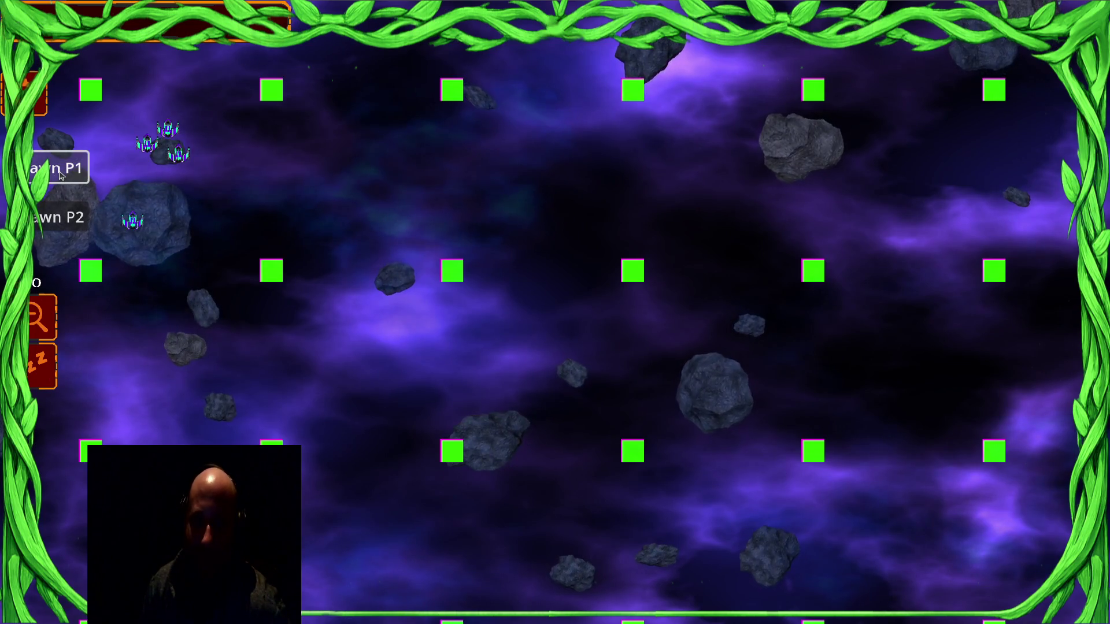
{"action": "left_click", "coordinate": [131, 221]}
{"action": "left_click_drag", "start_coordinate": [116, 52], "coordinate": [404, 335]}
{"action": "right_click", "coordinate": [405, 264]}
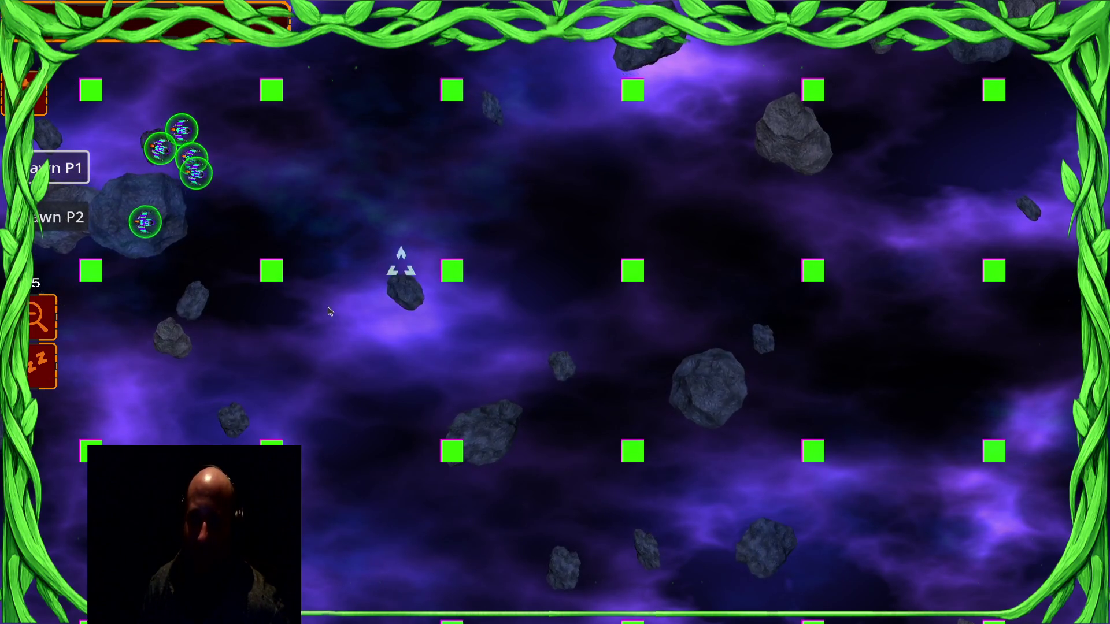
Step: Spawn player-two enemies, steer the group toward them, then return to the script
{"action": "left_click", "coordinate": [60, 218]}
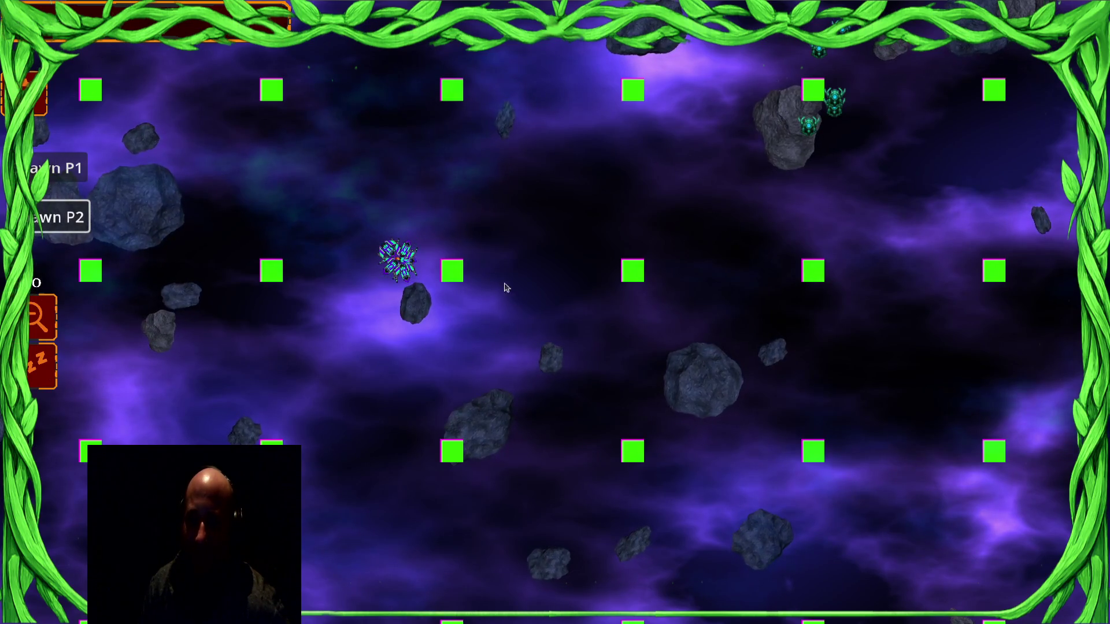
{"action": "right_click", "coordinate": [708, 126]}
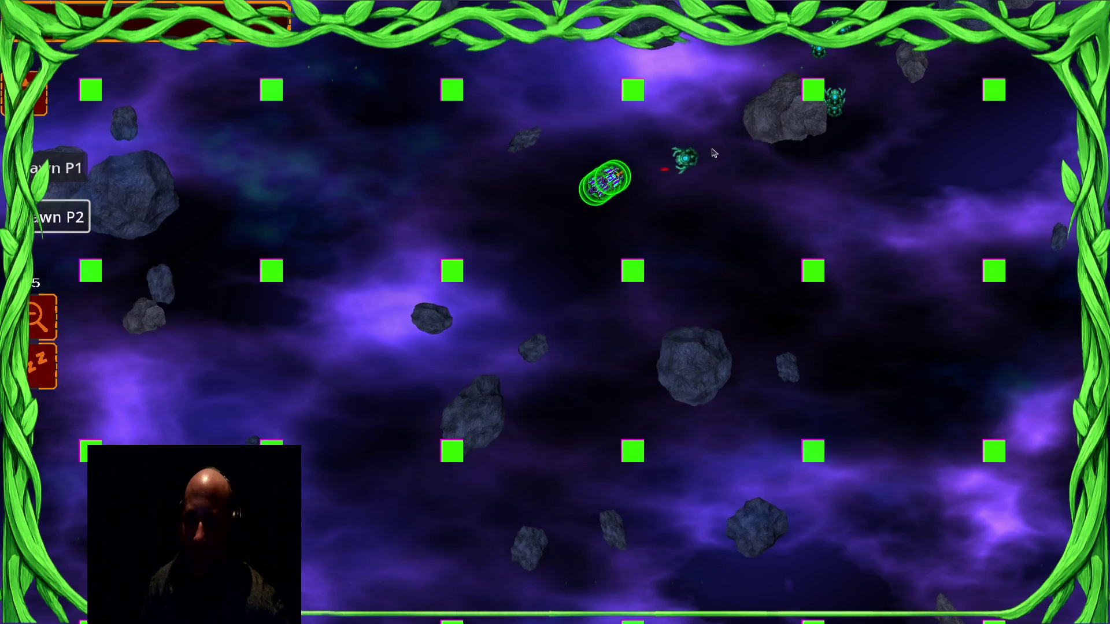
{"action": "key", "text": "alt+Tab"}
{"action": "scroll", "coordinate": [633, 317], "scroll_direction": "up", "scroll_amount": 10}
{"action": "scroll", "coordinate": [633, 316], "scroll_direction": "up", "scroll_amount": 8}
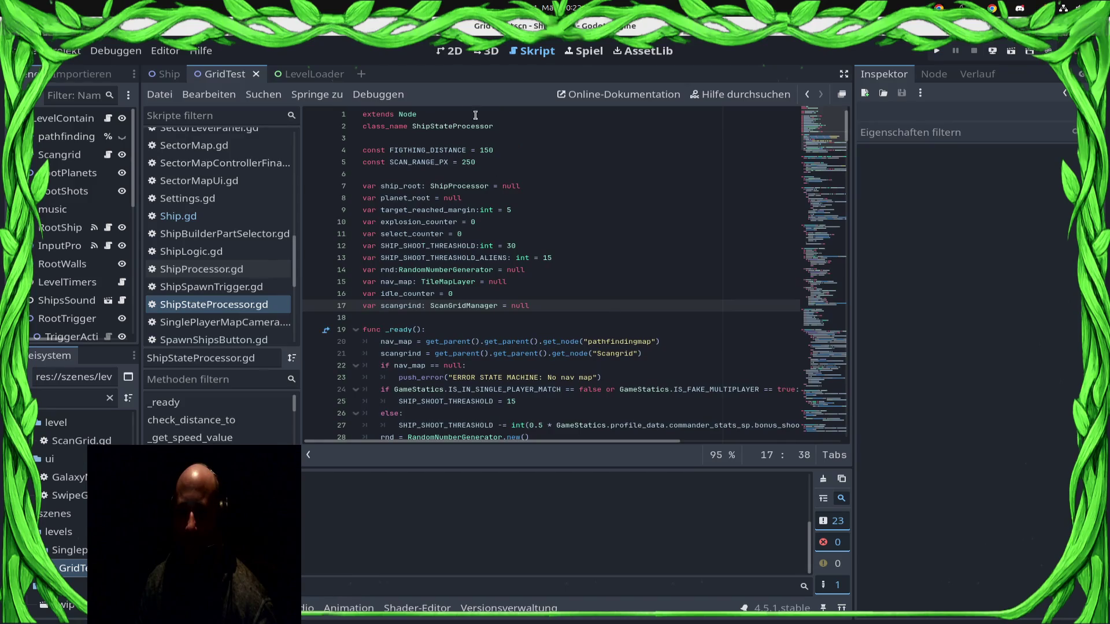
Step: Select the 250 scan range value near the top, save, and scroll through the script
{"action": "double_click", "coordinate": [469, 163]}
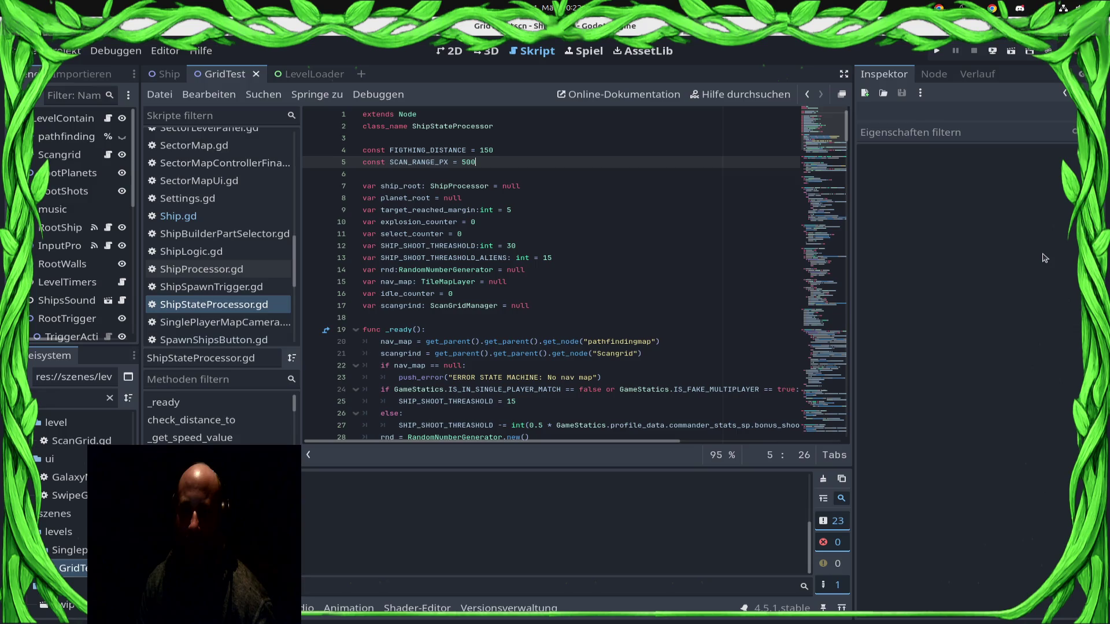
{"action": "key", "text": "ctrl+s"}
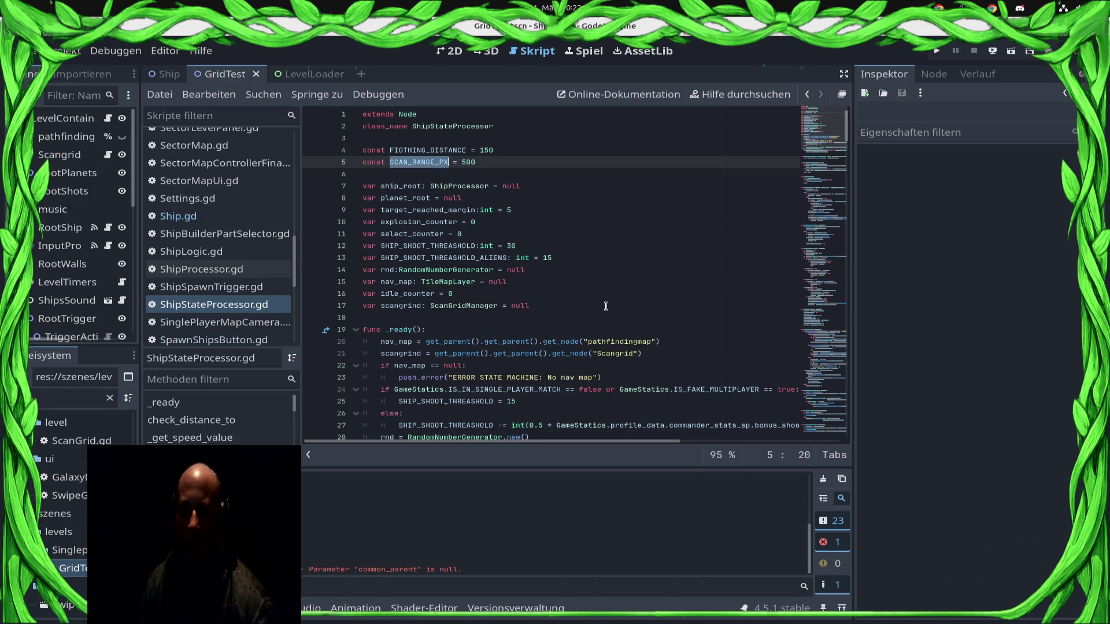
{"action": "scroll", "coordinate": [590, 300], "scroll_direction": "down", "scroll_amount": 20}
{"action": "scroll", "coordinate": [631, 334], "scroll_direction": "down", "scroll_amount": 11}
{"action": "scroll", "coordinate": [516, 263], "scroll_direction": "down", "scroll_amount": 14}
{"action": "scroll", "coordinate": [517, 263], "scroll_direction": "down", "scroll_amount": 14}
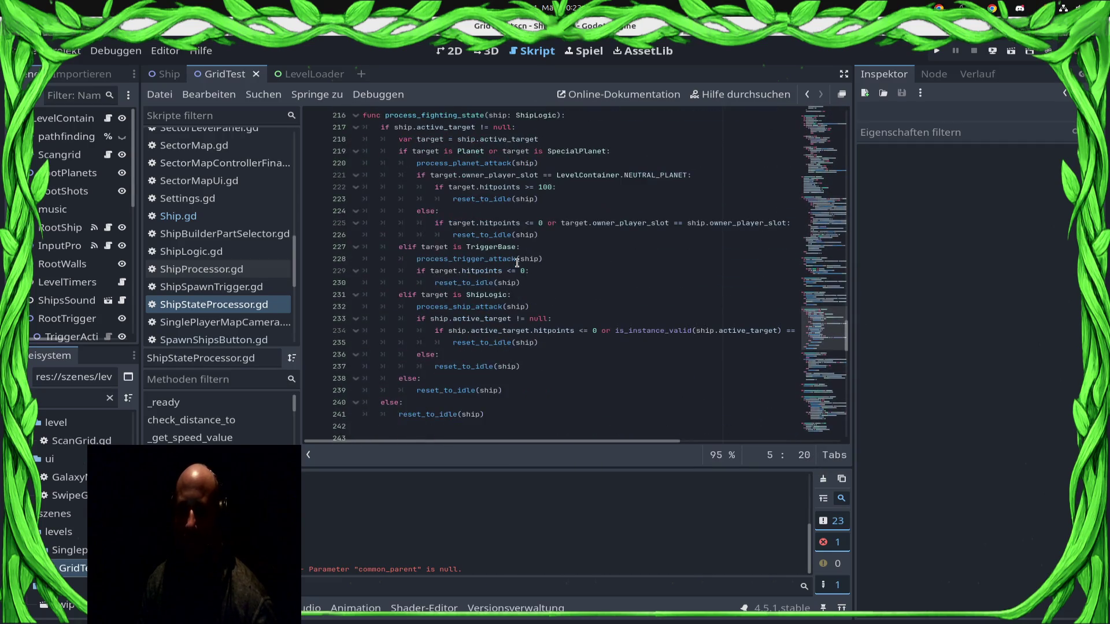
{"action": "scroll", "coordinate": [588, 308], "scroll_direction": "up", "scroll_amount": 3}
{"action": "scroll", "coordinate": [588, 308], "scroll_direction": "up", "scroll_amount": 18}
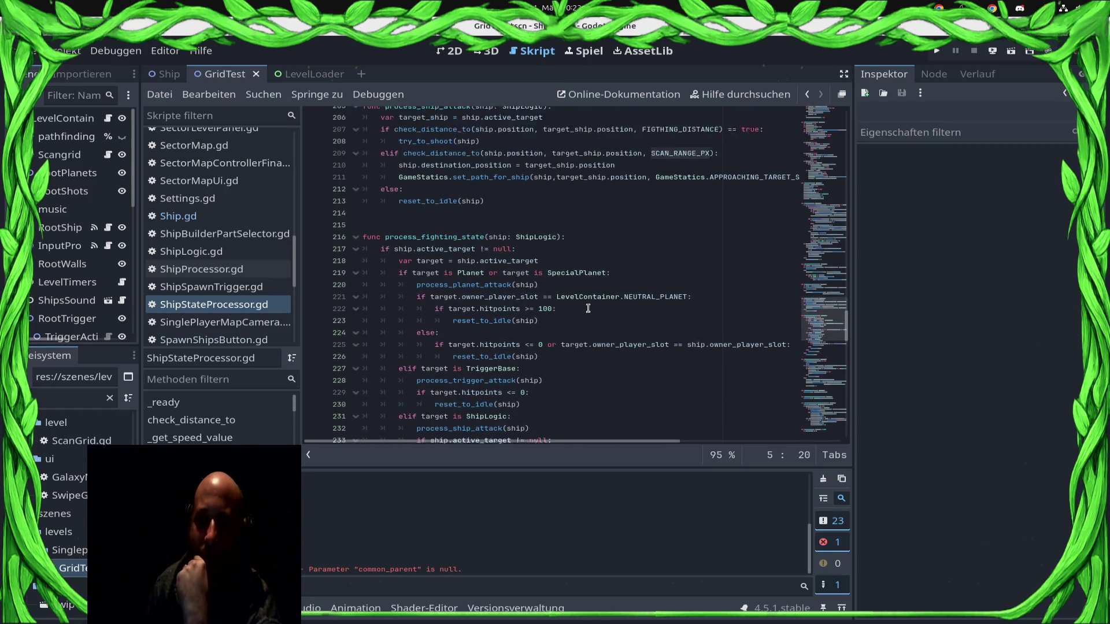
{"action": "scroll", "coordinate": [587, 330], "scroll_direction": "up", "scroll_amount": 11}
{"action": "scroll", "coordinate": [588, 333], "scroll_direction": "up", "scroll_amount": 3}
{"action": "scroll", "coordinate": [582, 338], "scroll_direction": "up", "scroll_amount": 9}
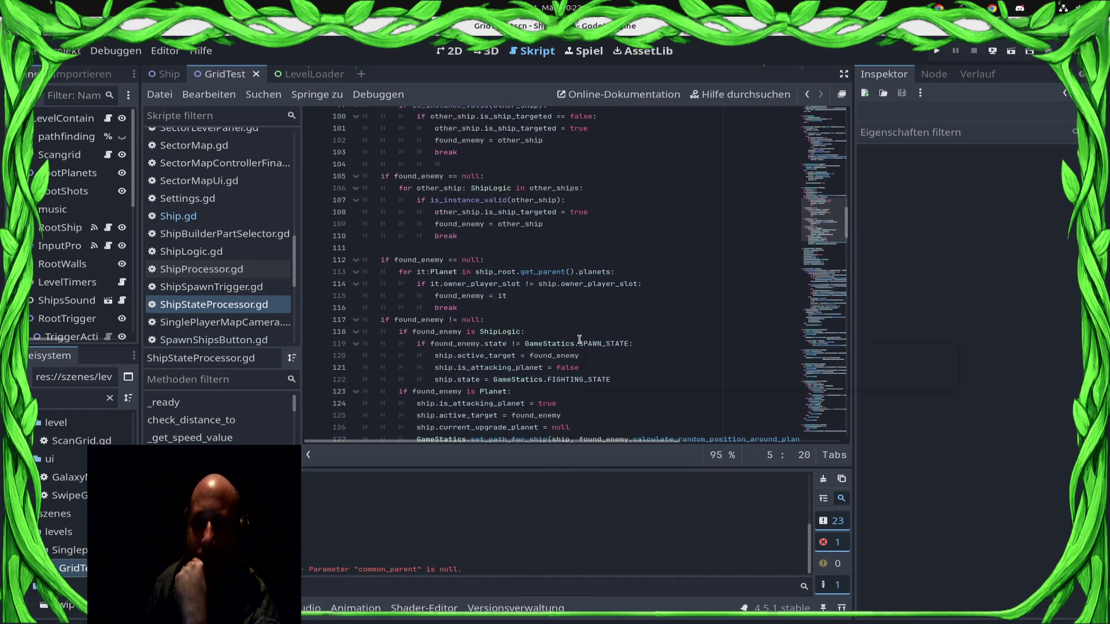
Step: Replace the hard-coded 250 on line 97 with SCAN_RANGE_PX, save, and relaunch the game
{"action": "left_click", "coordinate": [699, 259]}
{"action": "left_click", "coordinate": [776, 259]}
{"action": "double_click", "coordinate": [770, 259]}
{"action": "type", "text": "SCAN_RANGE_PX"}
{"action": "key", "text": "ctrl+s"}
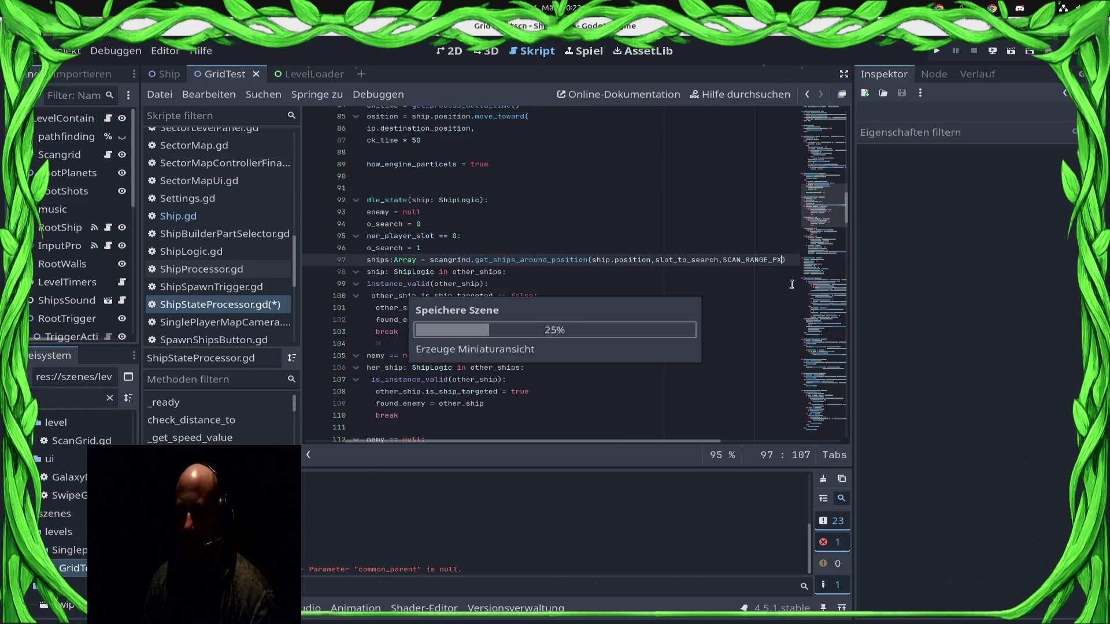
{"action": "left_click", "coordinate": [937, 52]}
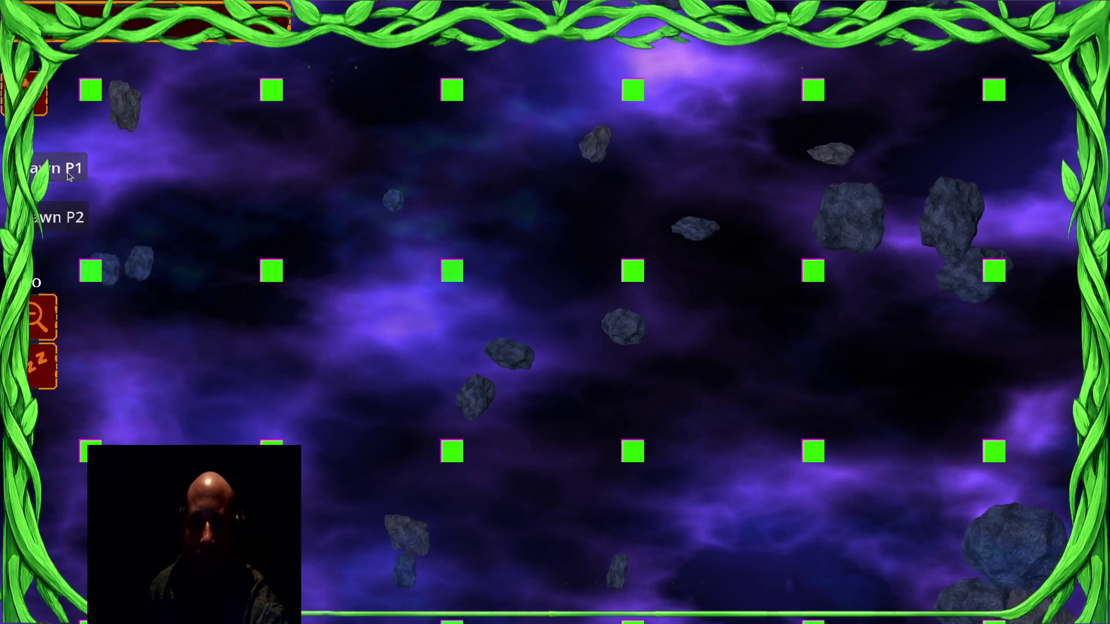
Step: Spawn three batches of P1 ships and five batches of P2 ships
{"action": "left_click", "coordinate": [68, 175]}
{"action": "left_click", "coordinate": [68, 175]}
{"action": "left_click", "coordinate": [69, 176]}
{"action": "left_click", "coordinate": [68, 217]}
{"action": "left_click", "coordinate": [68, 218]}
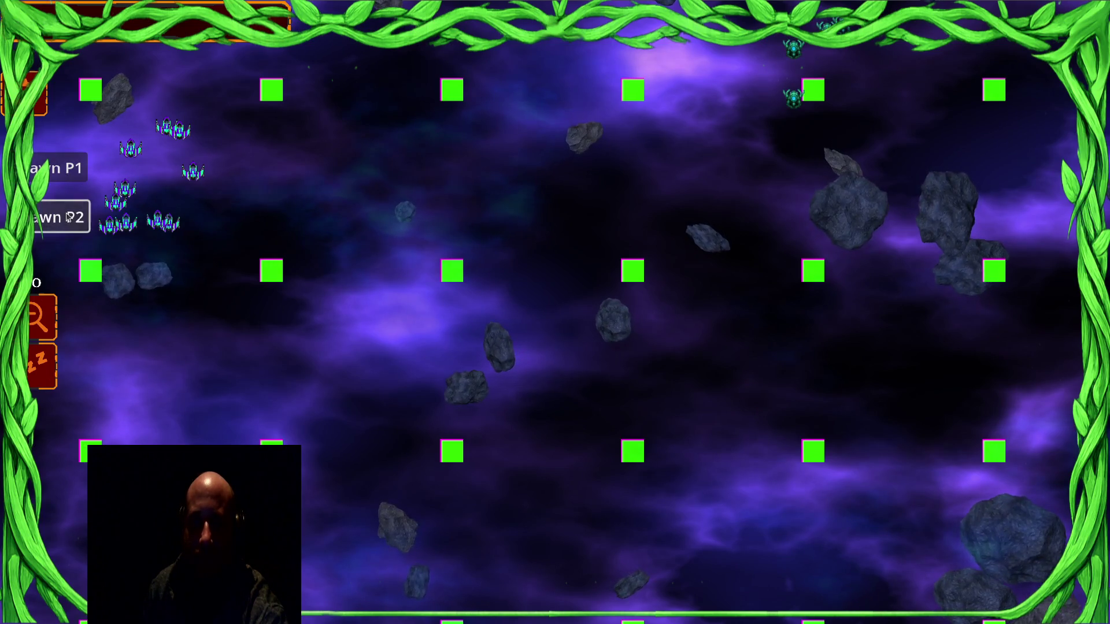
{"action": "left_click", "coordinate": [68, 217]}
{"action": "left_click", "coordinate": [69, 217]}
{"action": "left_click", "coordinate": [68, 218]}
Step: Select all P1 ships, move them right and into the P2 ships, then return to the editor
{"action": "left_click", "coordinate": [110, 225]}
{"action": "key", "text": "ctrl+a"}
{"action": "right_click", "coordinate": [421, 223]}
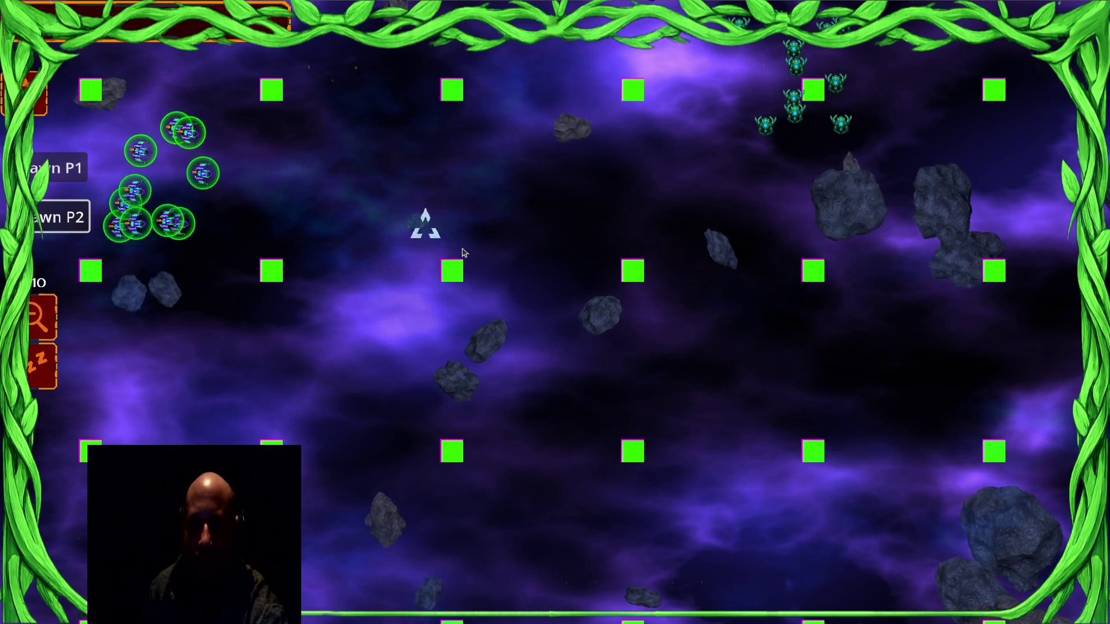
{"action": "right_click", "coordinate": [566, 174]}
{"action": "right_click", "coordinate": [617, 182]}
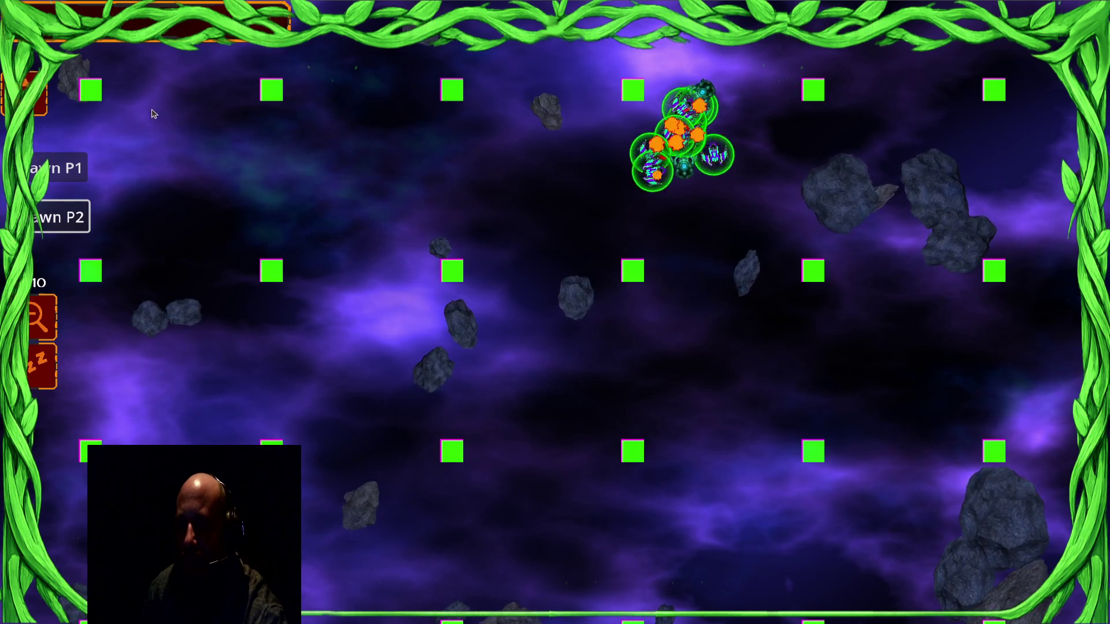
{"action": "right_click", "coordinate": [452, 242]}
{"action": "right_click", "coordinate": [421, 187]}
{"action": "key", "text": "alt+Tab"}
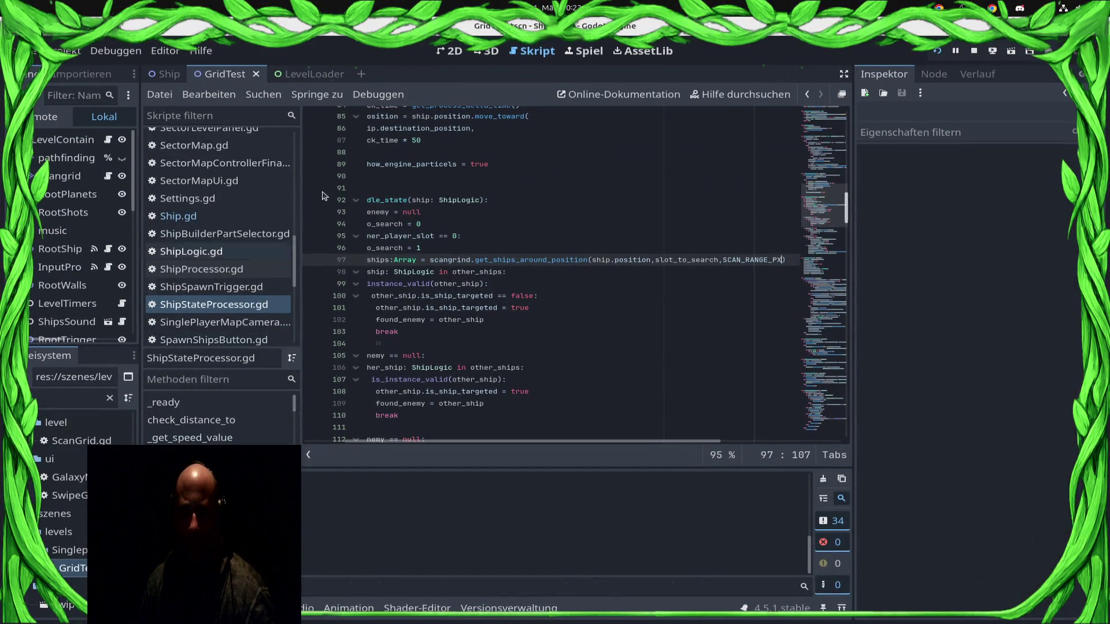
Step: Stop the game, glance at the Ship scene, and view GridTest in 2D
{"action": "scroll", "coordinate": [298, 333], "scroll_direction": "down", "scroll_amount": 5}
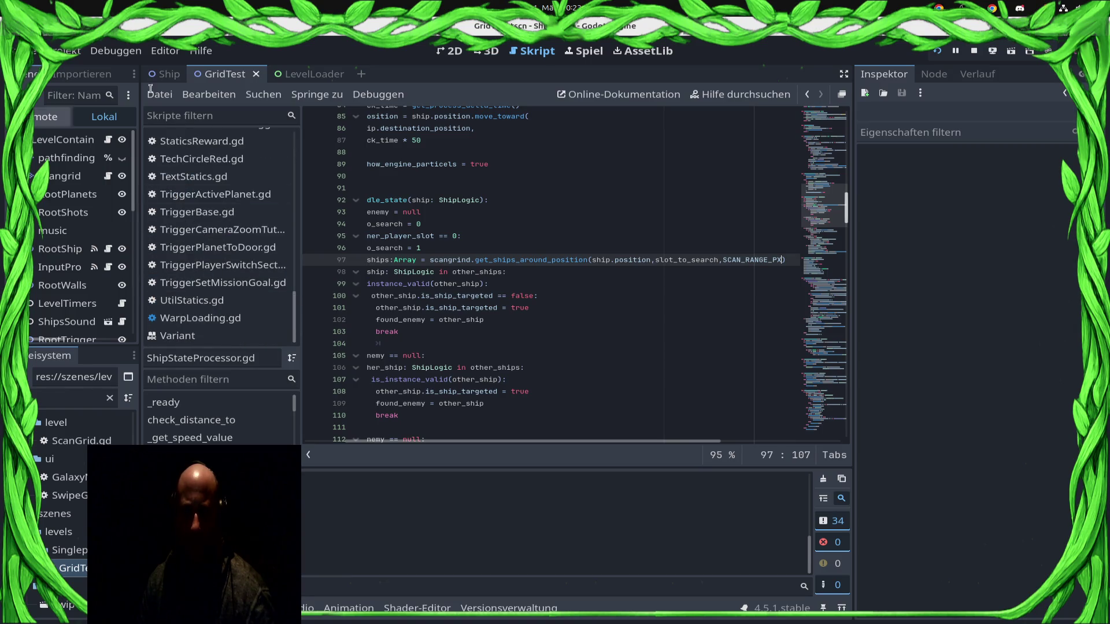
{"action": "left_click", "coordinate": [973, 51]}
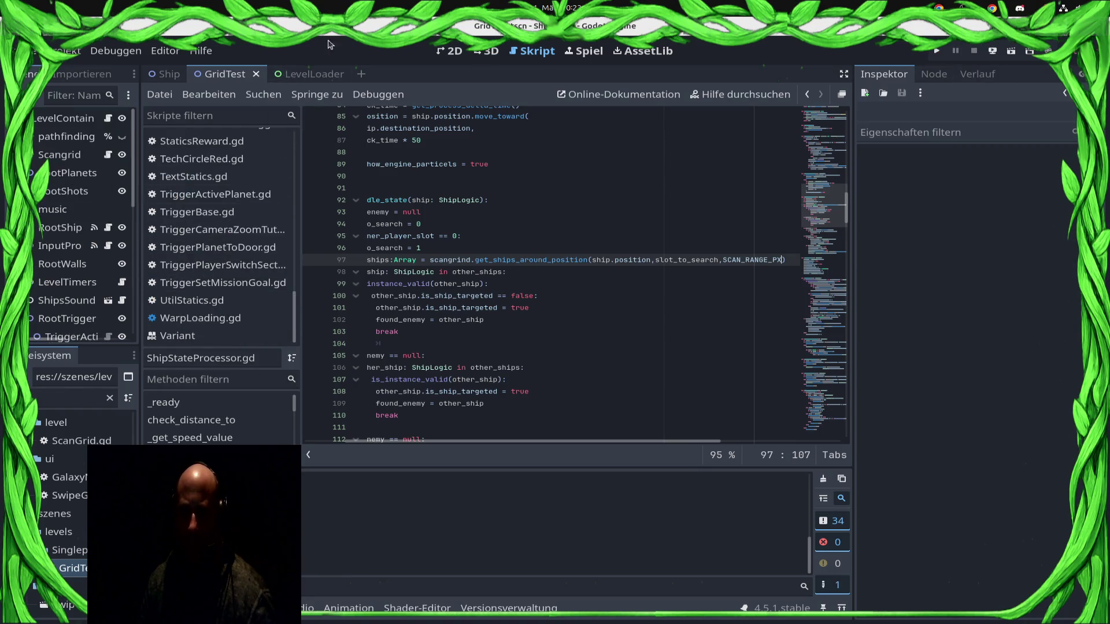
{"action": "left_click", "coordinate": [168, 77]}
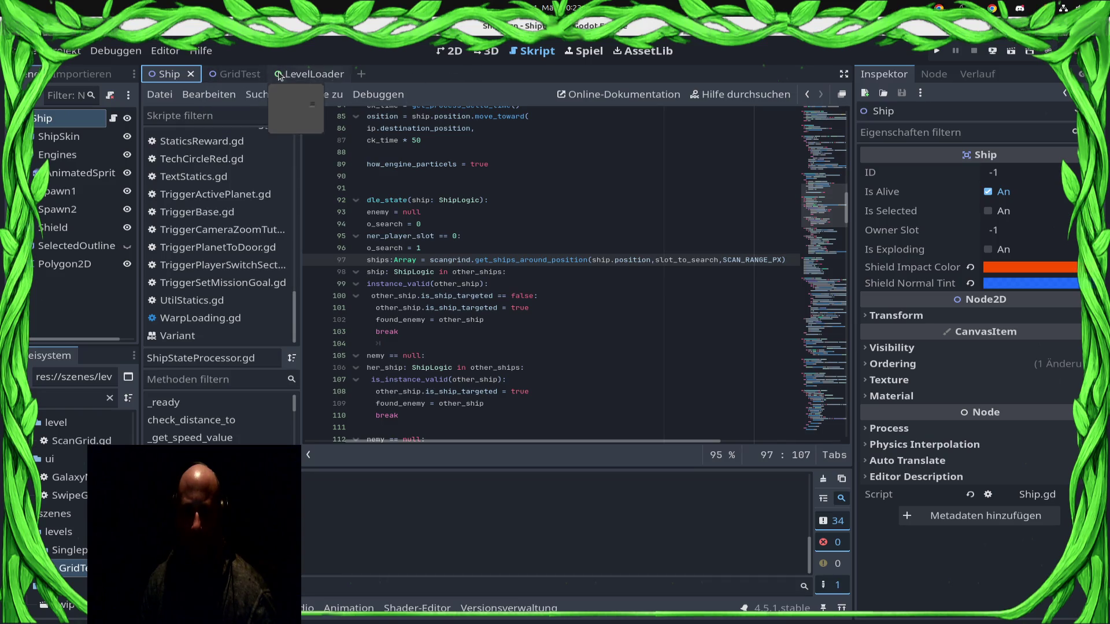
{"action": "left_click", "coordinate": [228, 74]}
{"action": "left_click", "coordinate": [446, 52]}
{"action": "scroll", "coordinate": [80, 255], "scroll_direction": "down", "scroll_amount": 5}
{"action": "scroll", "coordinate": [79, 260], "scroll_direction": "down", "scroll_amount": 1}
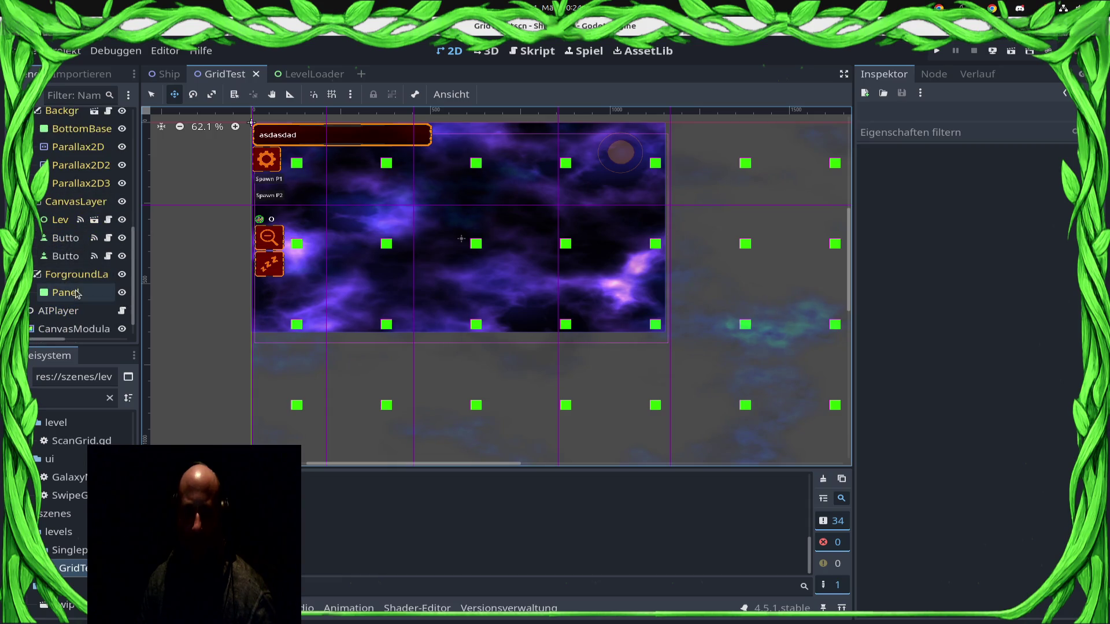
Step: Duplicate the Spawn P1 and Spawn P2 buttons and move the copies below the round icons
{"action": "left_click", "coordinate": [69, 256]}
{"action": "key", "text": "Up"}
{"action": "left_click", "coordinate": [69, 256]}
{"action": "left_click", "coordinate": [65, 238], "text": "ctrl"}
{"action": "key", "text": "ctrl+d"}
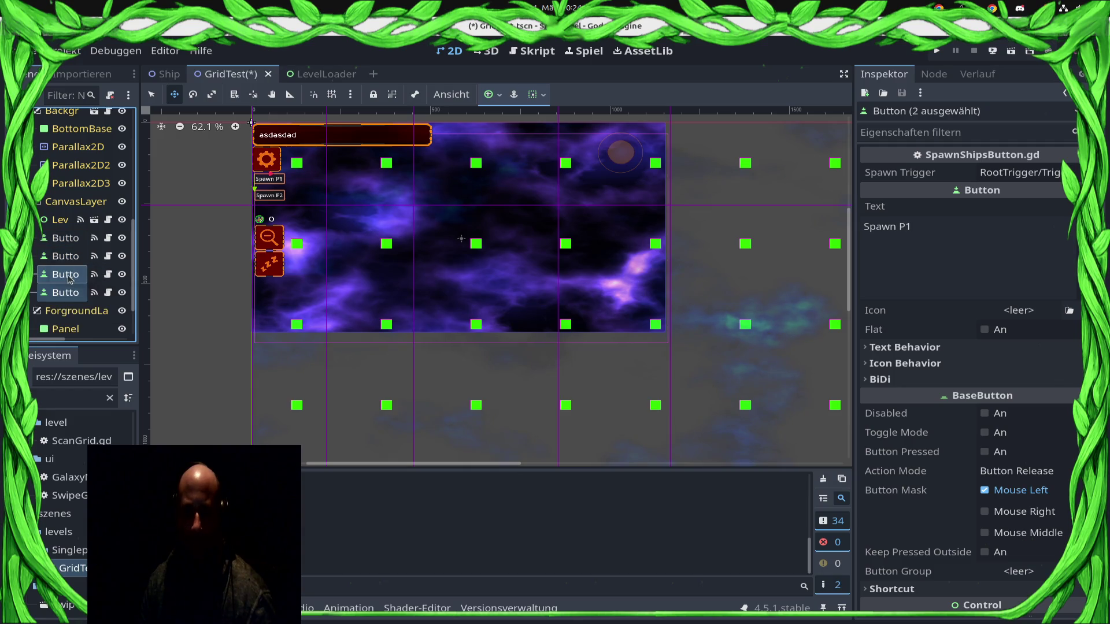
{"action": "double_click", "coordinate": [84, 273]}
{"action": "left_click", "coordinate": [269, 195], "text": "shift"}
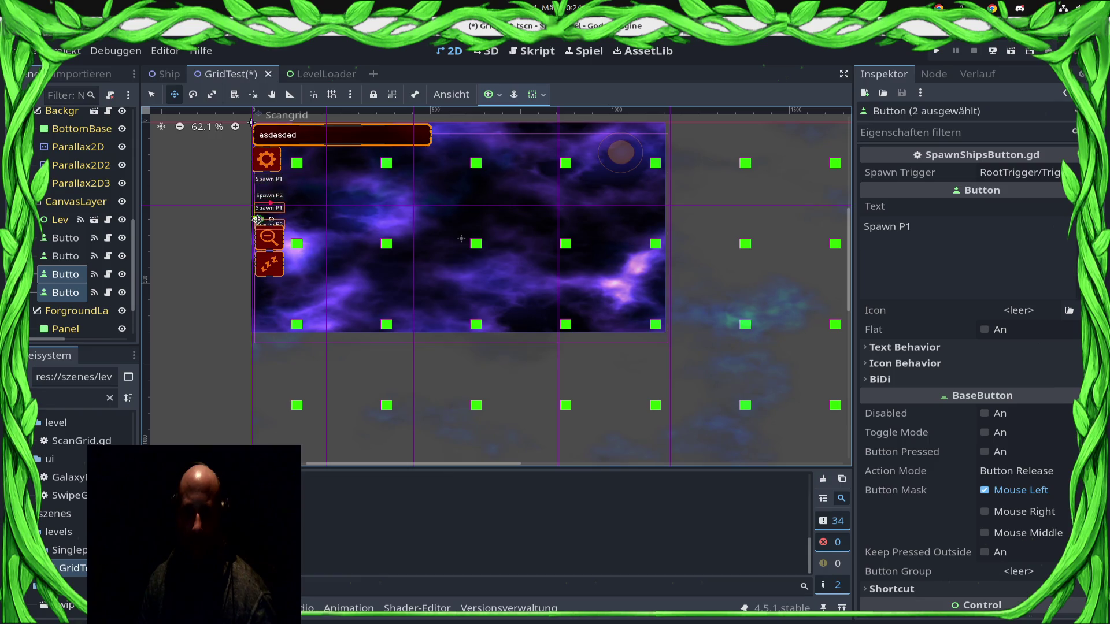
{"action": "mouse_move", "coordinate": [259, 219]}
{"action": "left_mouse_down"}
{"action": "mouse_move", "coordinate": [304, 196]}
{"action": "mouse_move", "coordinate": [275, 293]}
{"action": "left_mouse_up"}
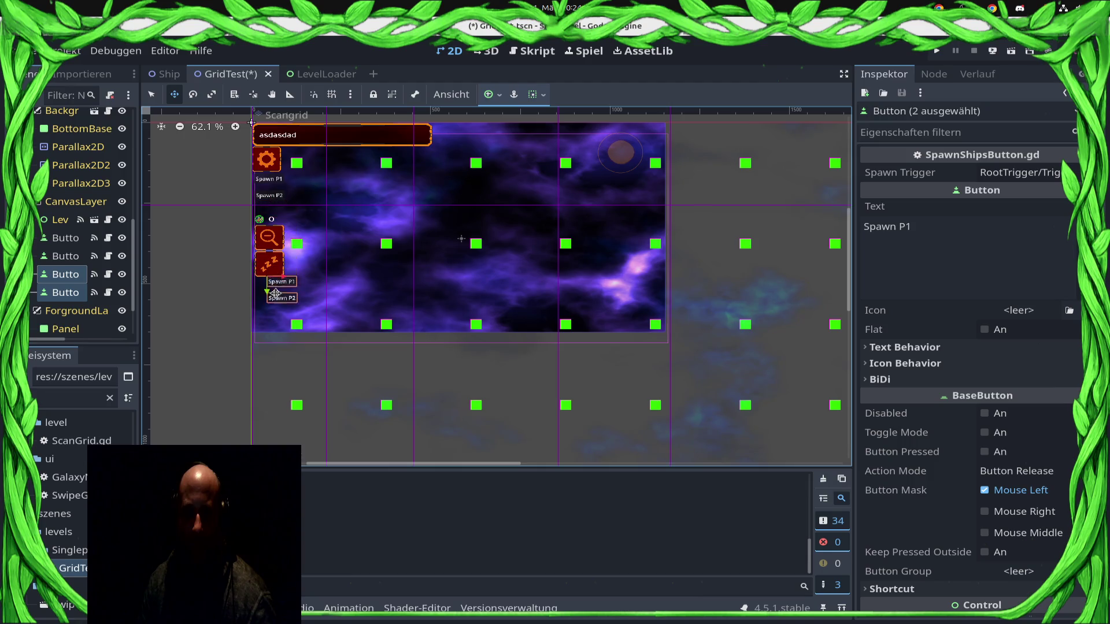
Step: Label the new buttons '100 P1' and '100 P2' and save the GridTest scene
{"action": "left_click", "coordinate": [939, 231]}
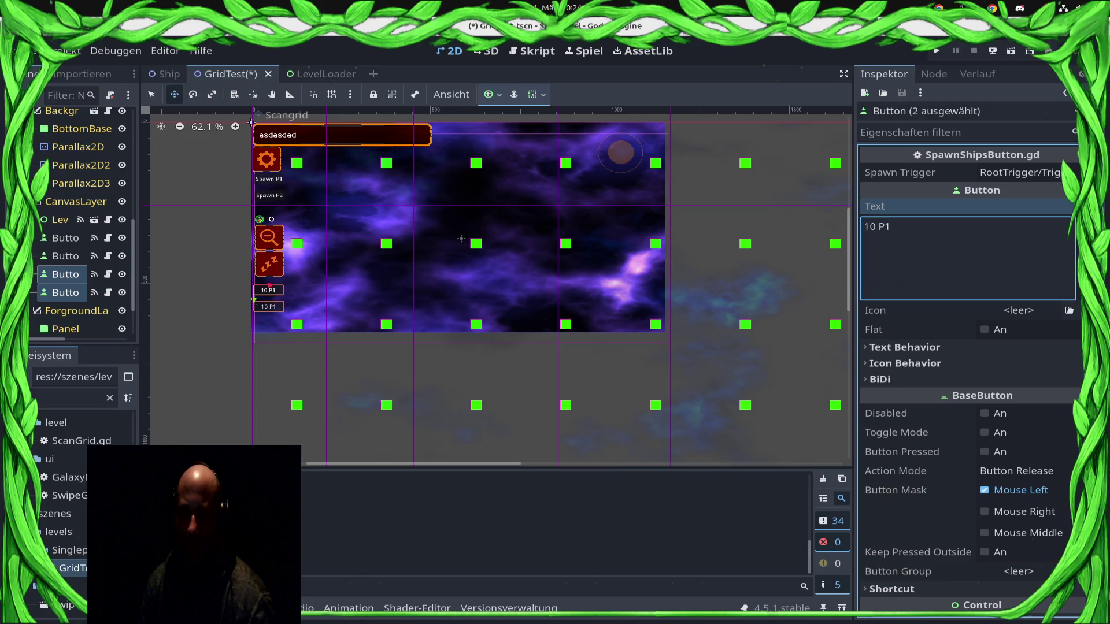
{"action": "type", "text": "0"}
{"action": "left_click", "coordinate": [66, 292]}
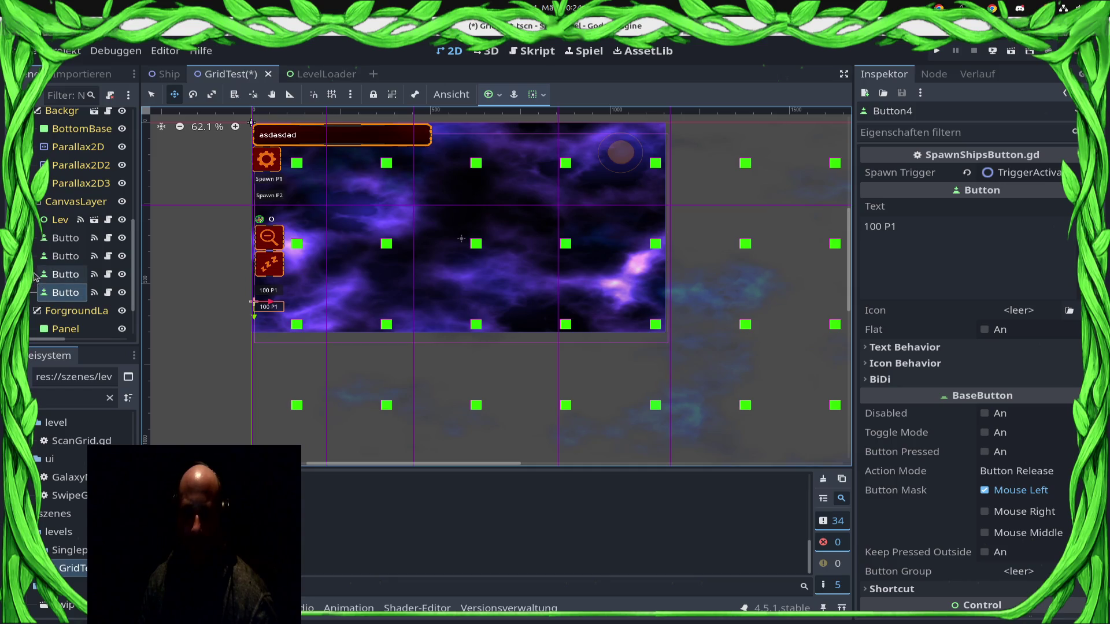
{"action": "left_click", "coordinate": [58, 276]}
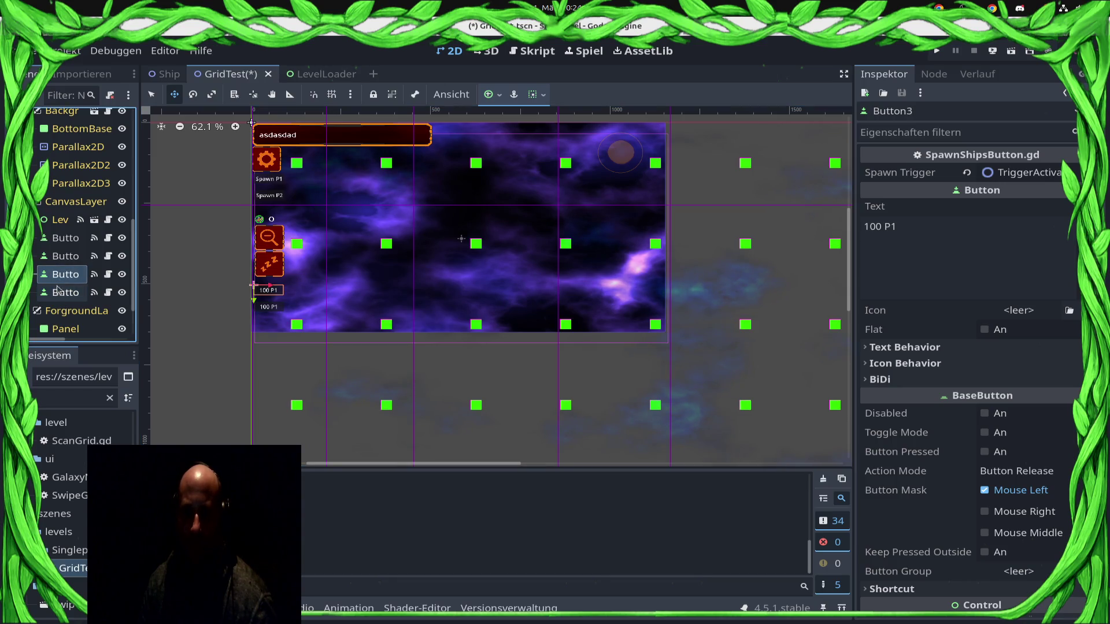
{"action": "left_click", "coordinate": [58, 289]}
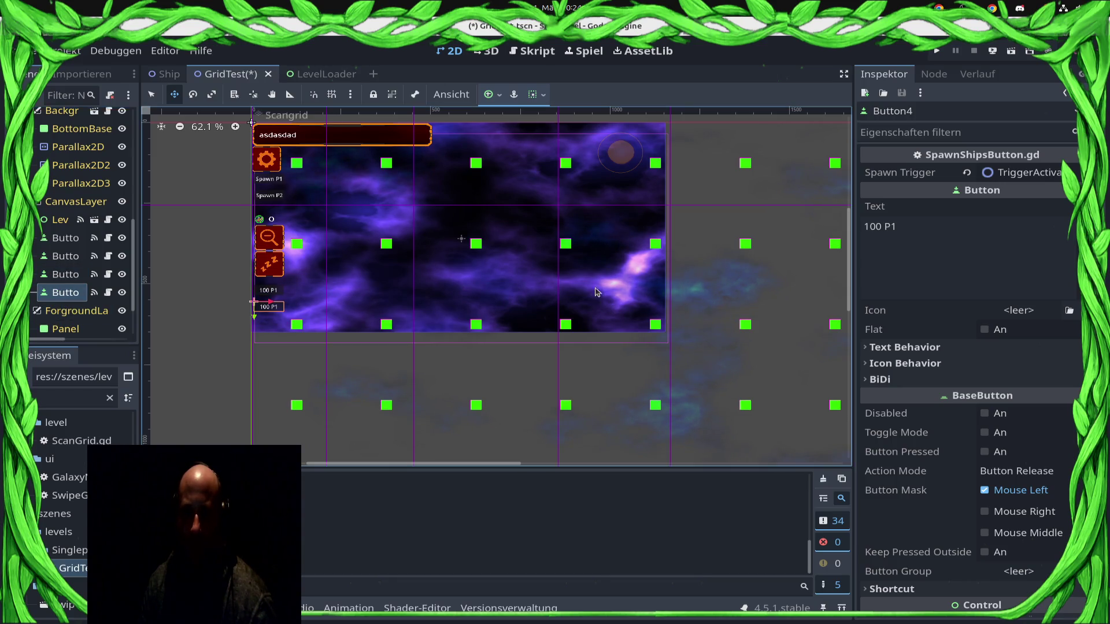
{"action": "double_click", "coordinate": [871, 228]}
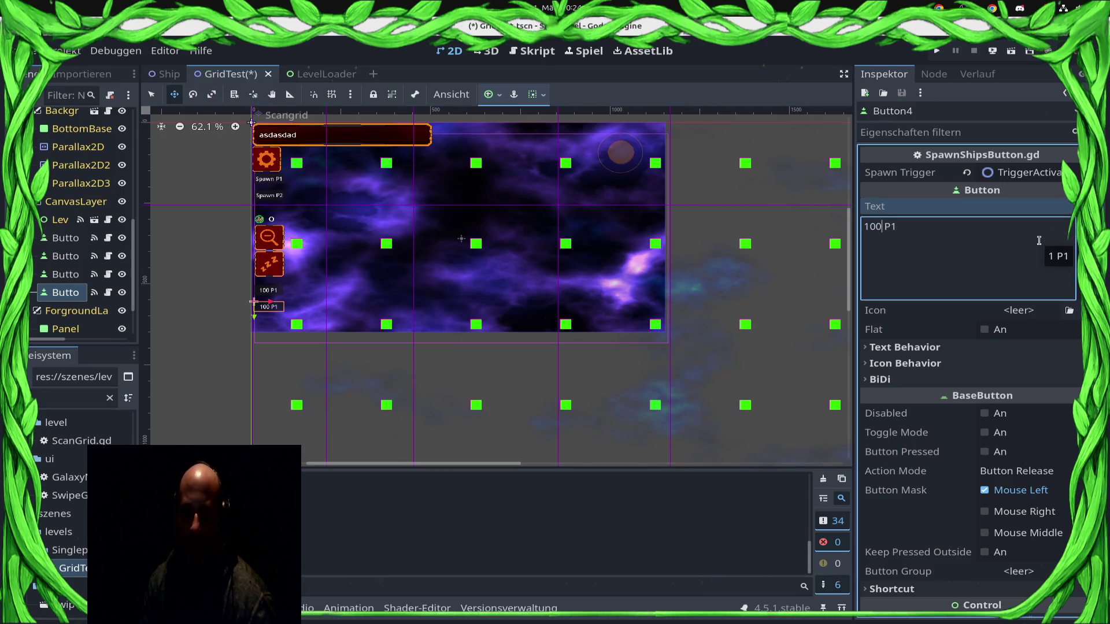
{"action": "left_click", "coordinate": [58, 278]}
{"action": "left_click", "coordinate": [986, 256]}
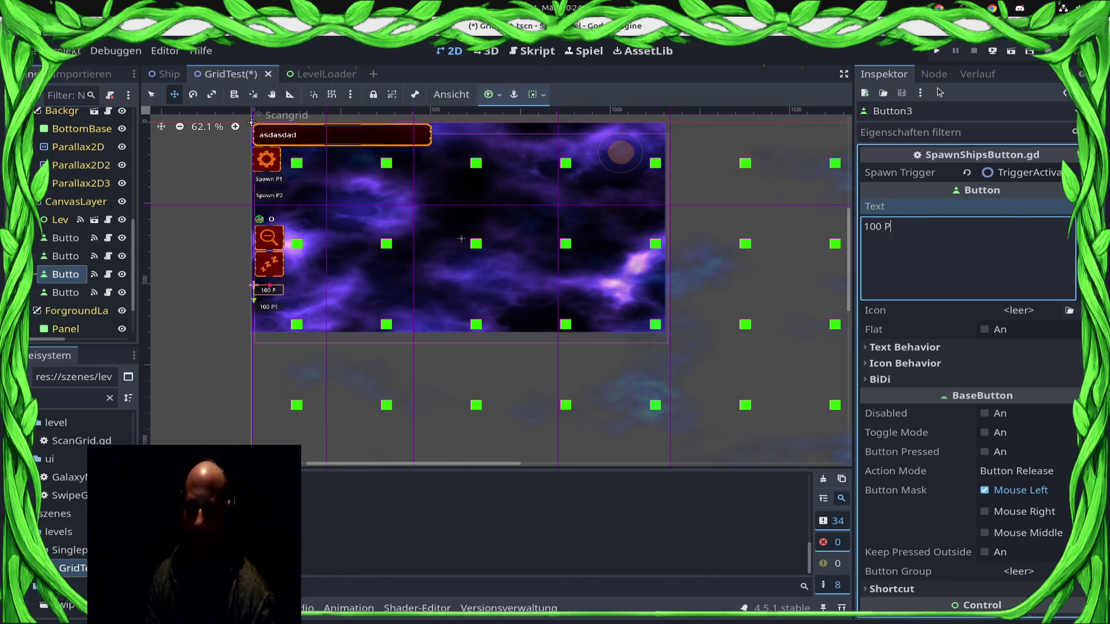
{"action": "type", "text": "2"}
{"action": "key", "text": "ctrl+s"}
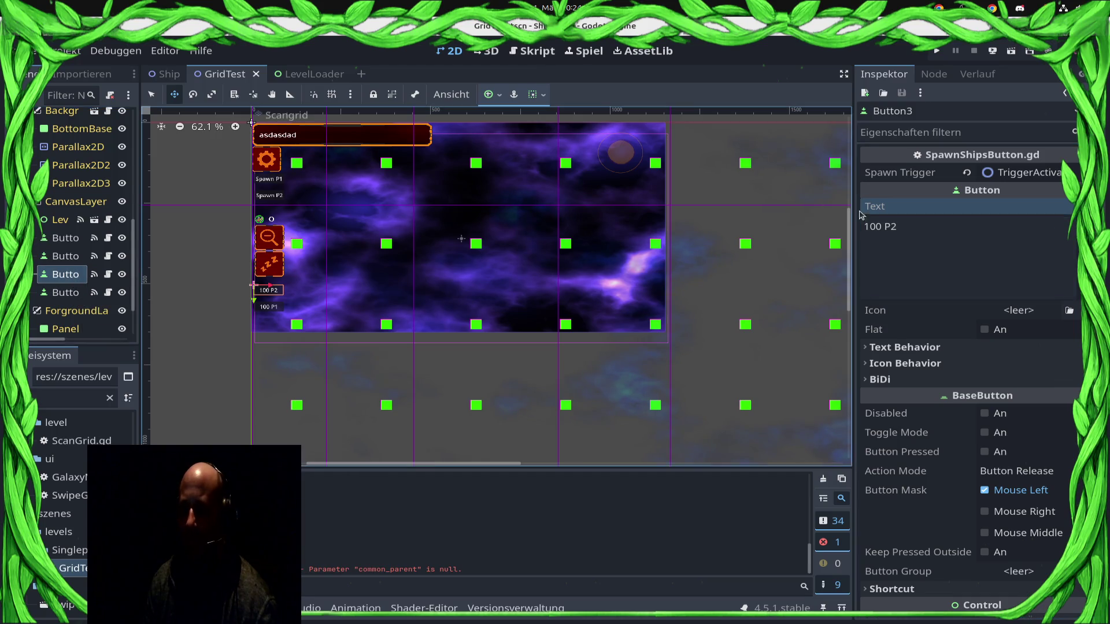
Step: Duplicate the two spawn trigger nodes
{"action": "scroll", "coordinate": [86, 267], "scroll_direction": "up", "scroll_amount": 3}
{"action": "scroll", "coordinate": [83, 197], "scroll_direction": "up", "scroll_amount": 2}
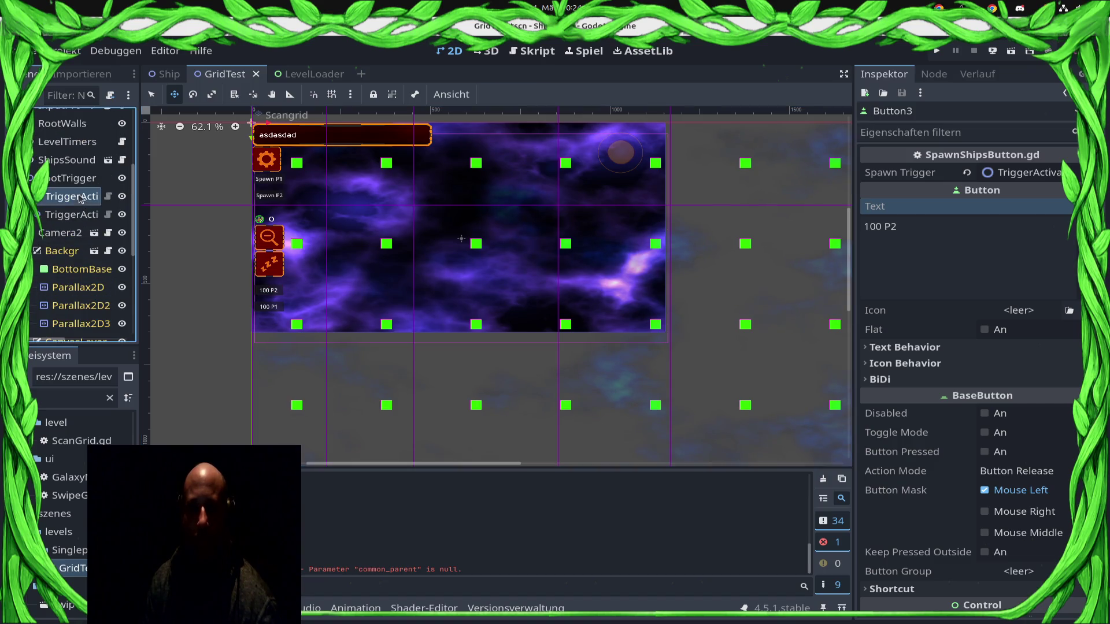
{"action": "left_click", "coordinate": [79, 198]}
{"action": "left_click", "coordinate": [78, 215], "text": "shift"}
{"action": "key", "text": "ctrl+d"}
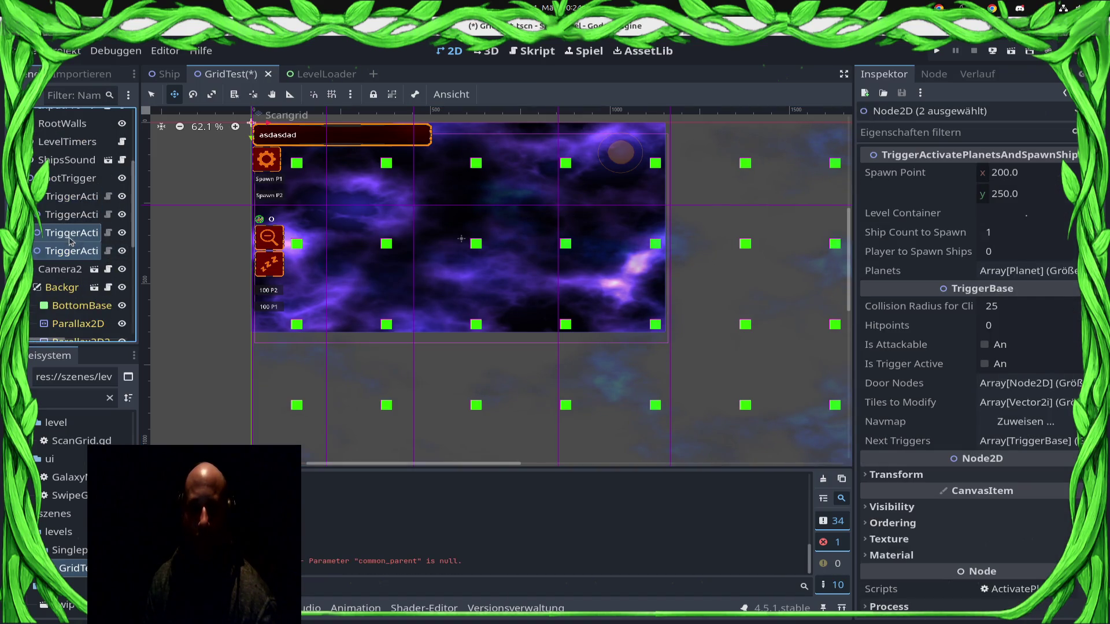
Step: Set spawn point y to 500 on TriggerActivatePlanetsAndSpawnShips2 and Ships4, then save
{"action": "left_click", "coordinate": [72, 234]}
{"action": "left_click", "coordinate": [72, 215]}
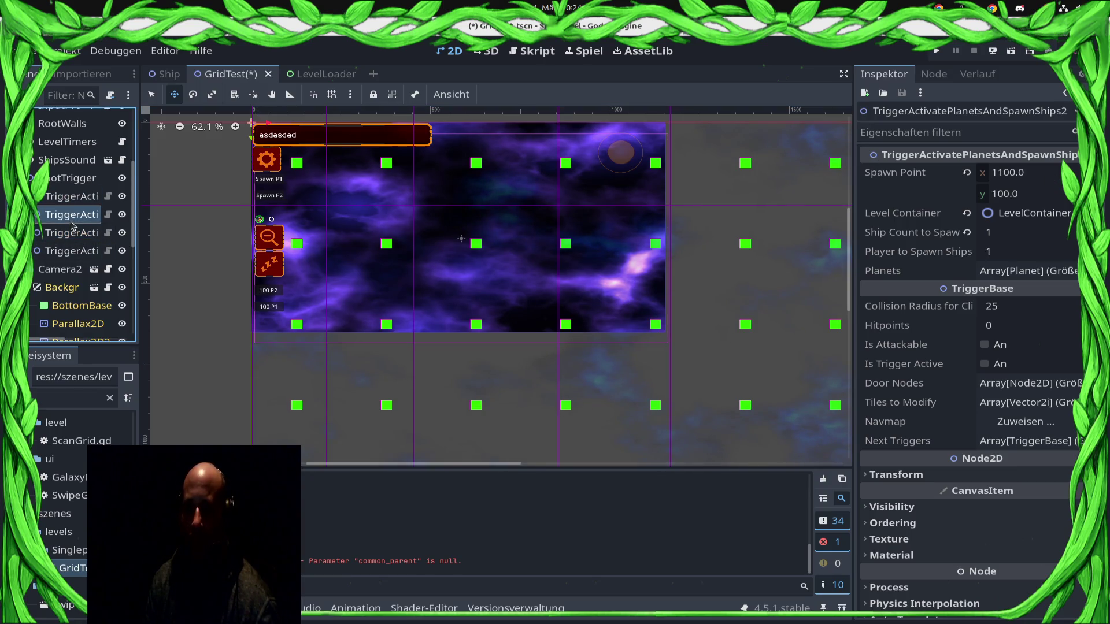
{"action": "left_click", "coordinate": [1024, 199]}
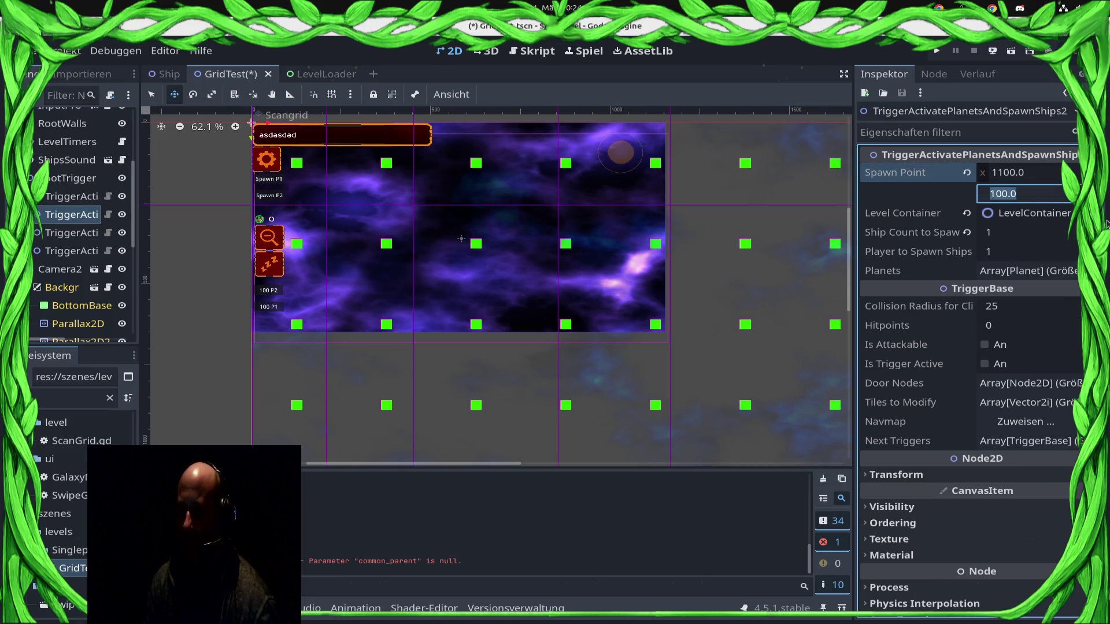
{"action": "type", "text": "500"}
{"action": "key", "text": "Return"}
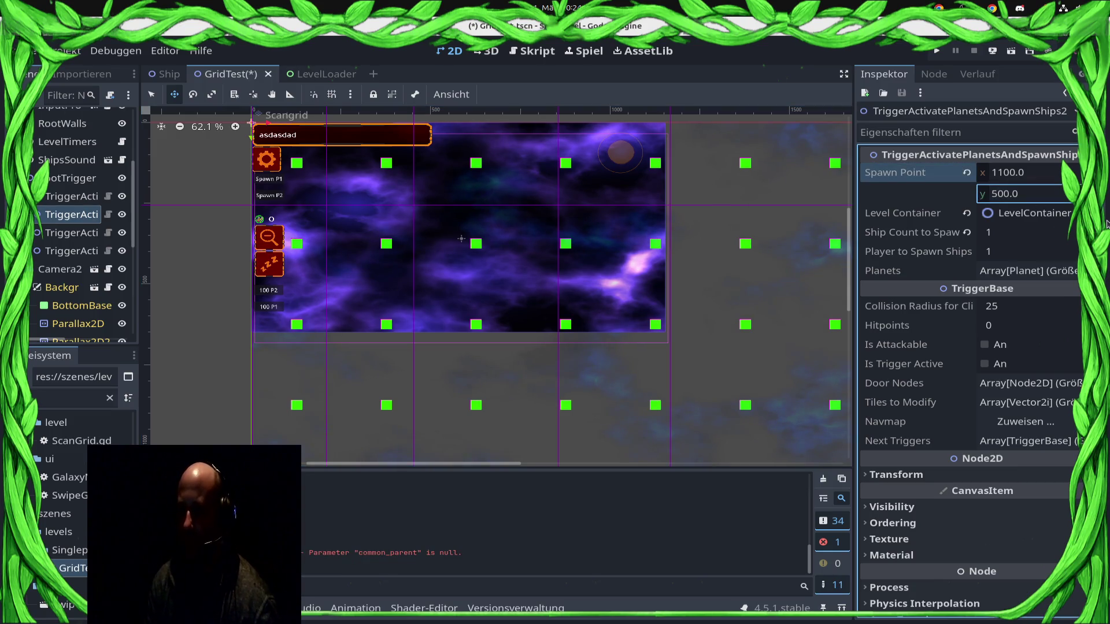
{"action": "left_click", "coordinate": [81, 239]}
{"action": "left_click", "coordinate": [78, 252]}
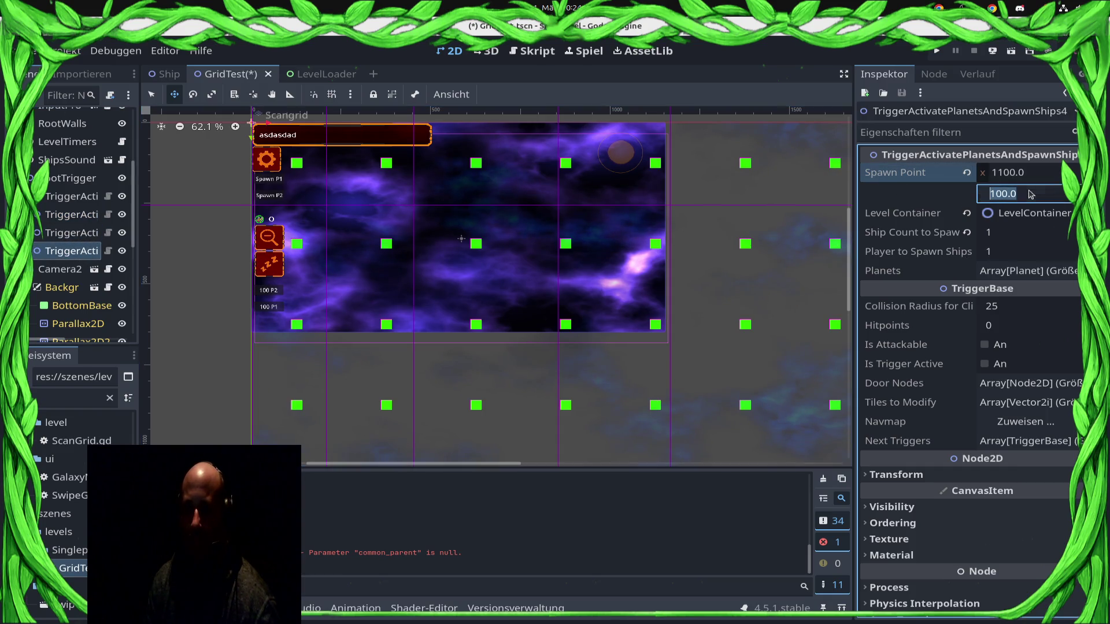
{"action": "type", "text": "500"}
{"action": "key", "text": "Return"}
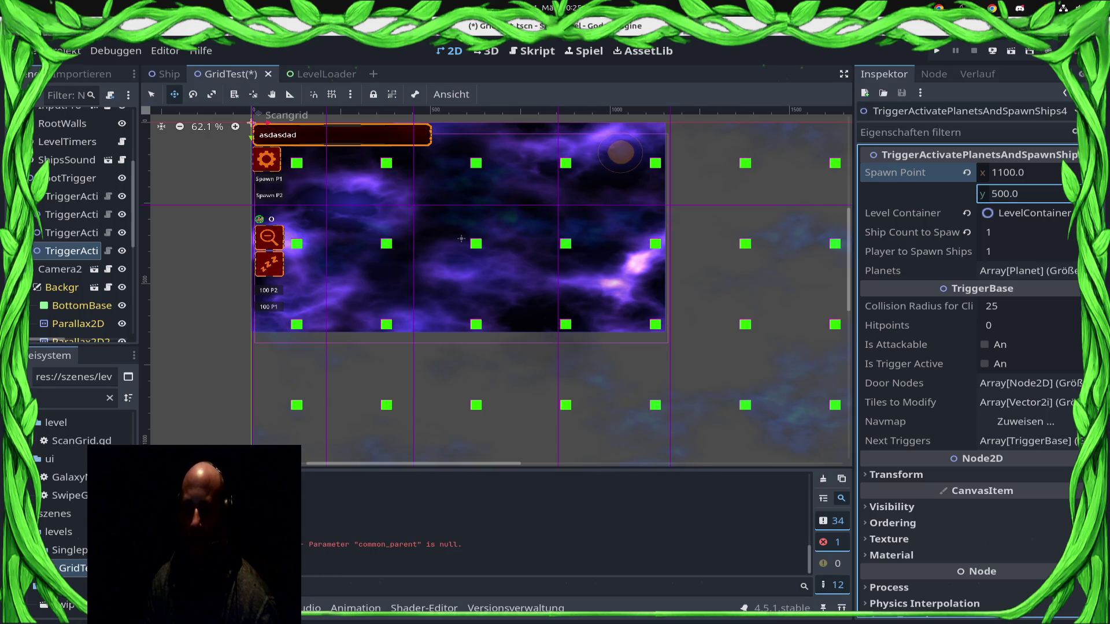
{"action": "key", "text": "ctrl+s"}
Step: Set spawn x to 300 on the first and third triggers, and the third's ship count to 100
{"action": "left_click", "coordinate": [72, 196]}
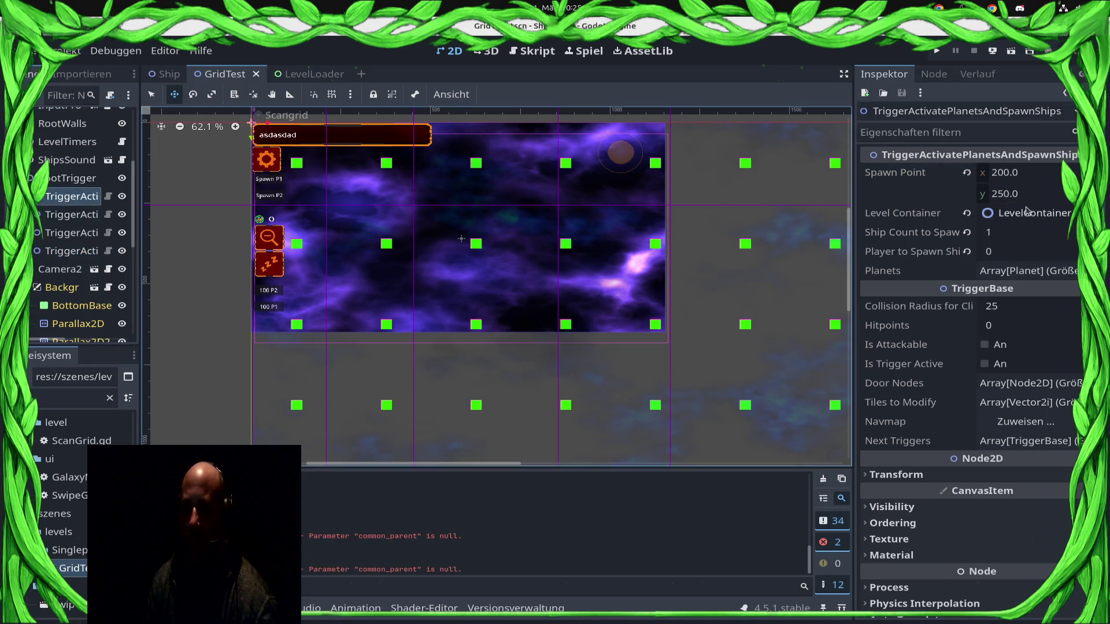
{"action": "left_click", "coordinate": [1038, 176]}
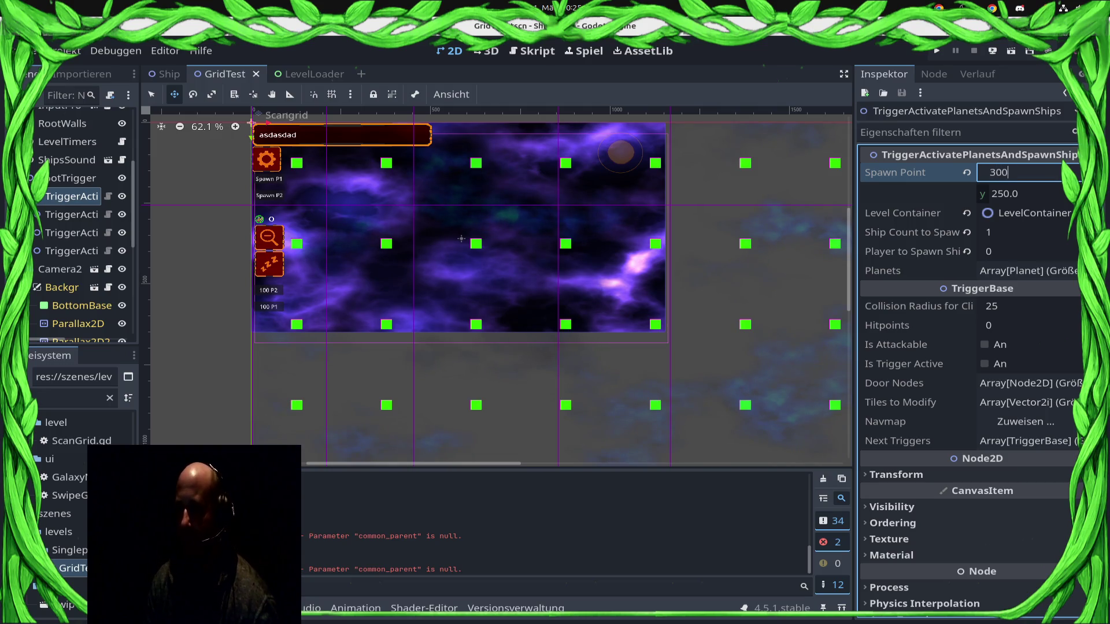
{"action": "key", "text": "Return"}
{"action": "left_click", "coordinate": [76, 233]}
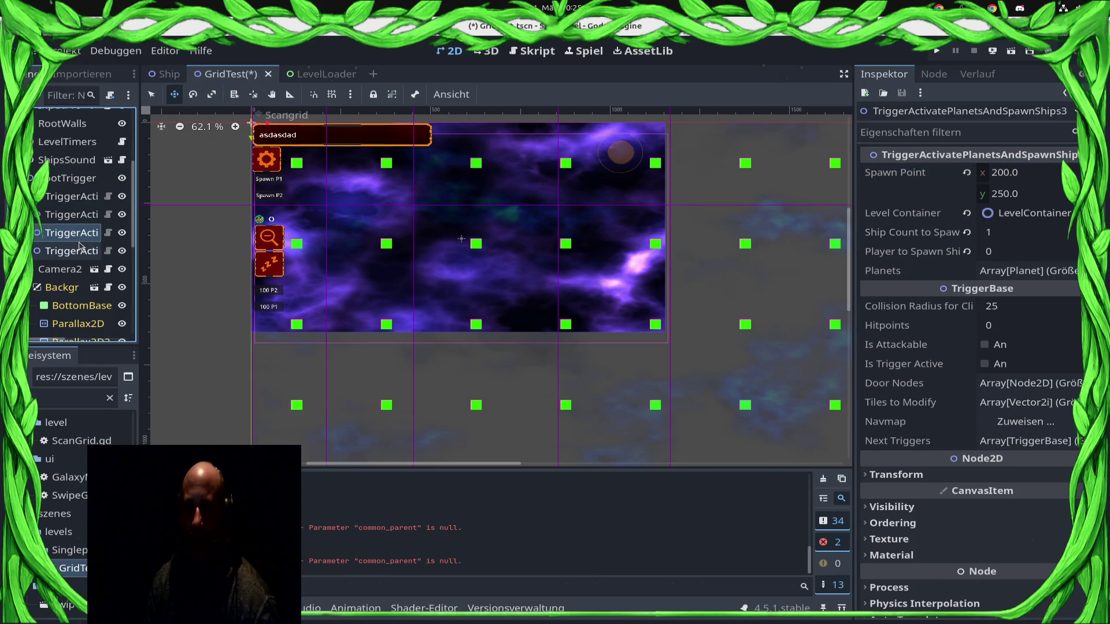
{"action": "left_click", "coordinate": [1021, 179]}
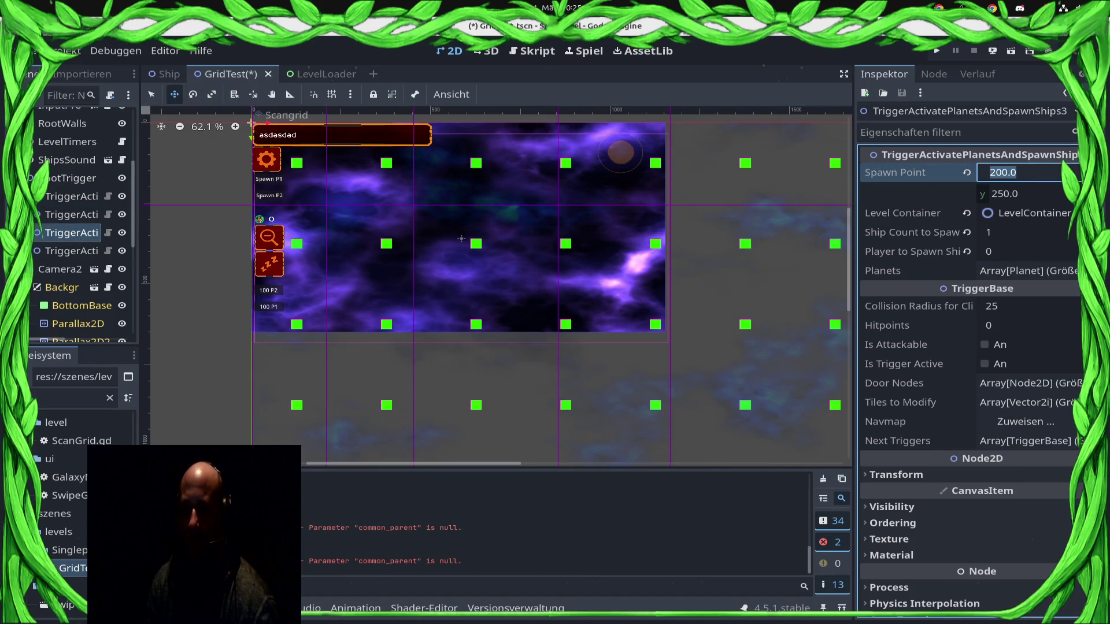
{"action": "type", "text": "300"}
{"action": "key", "text": "Return"}
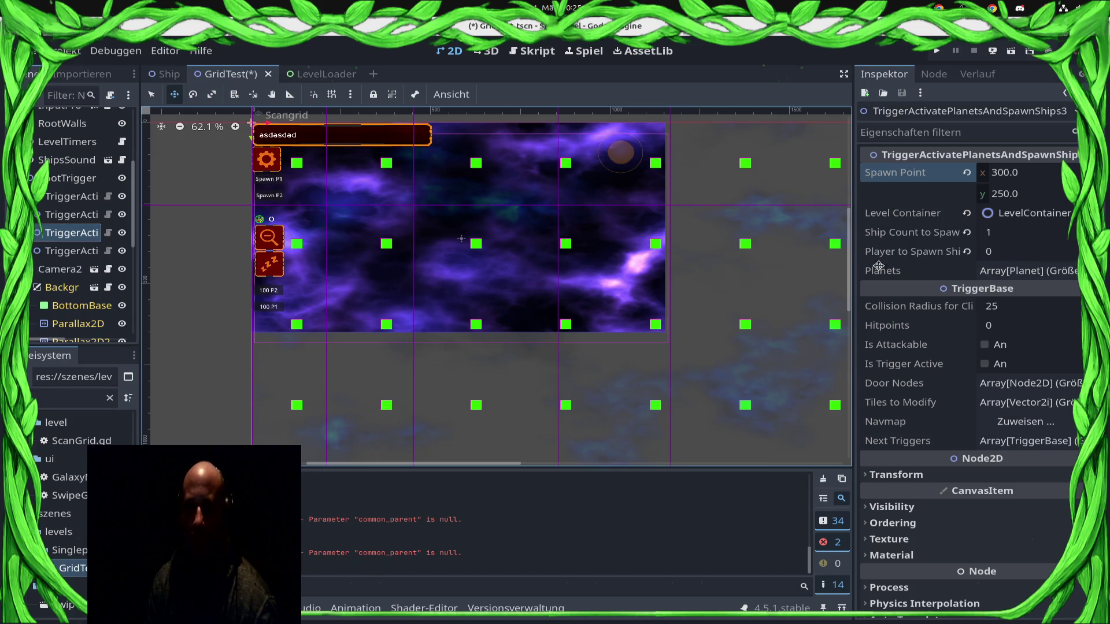
{"action": "left_click", "coordinate": [1046, 233]}
{"action": "type", "text": "00"}
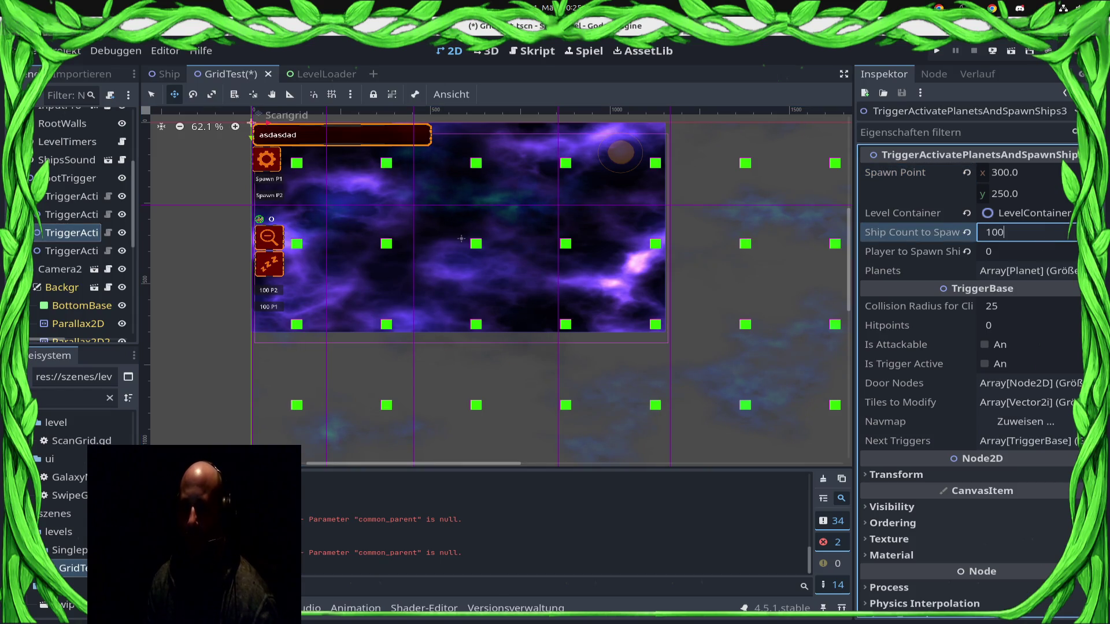
{"action": "key", "text": "Return"}
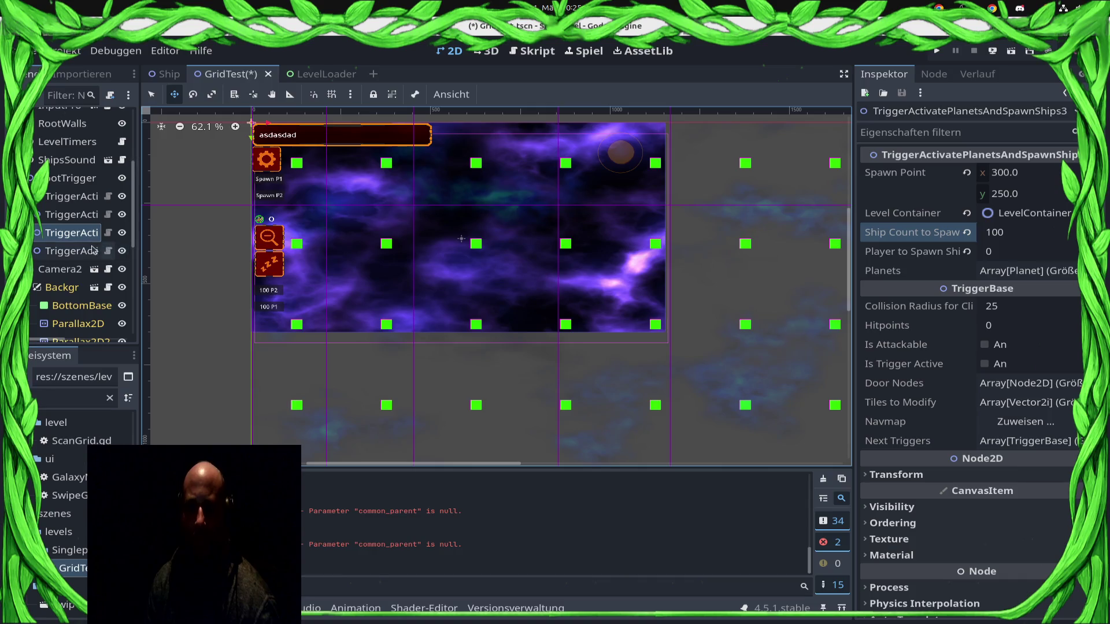
Step: Set the fourth spawn trigger's ship count to 100
{"action": "left_click", "coordinate": [92, 249]}
{"action": "left_click", "coordinate": [1023, 232]}
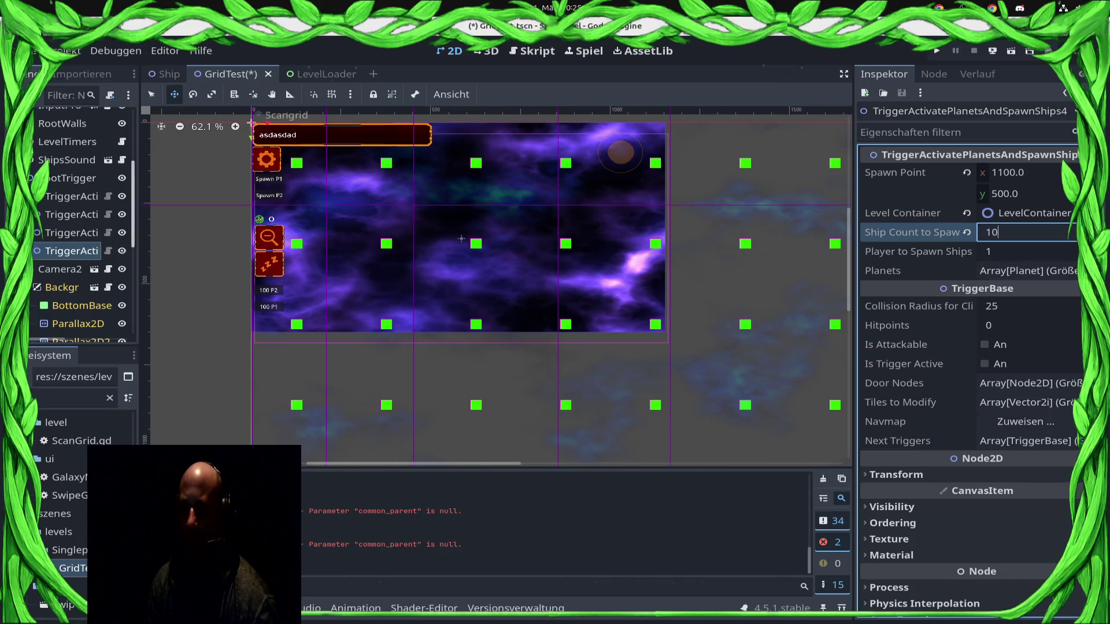
{"action": "type", "text": "0"}
{"action": "key", "text": "Return"}
{"action": "scroll", "coordinate": [112, 282], "scroll_direction": "down", "scroll_amount": 5}
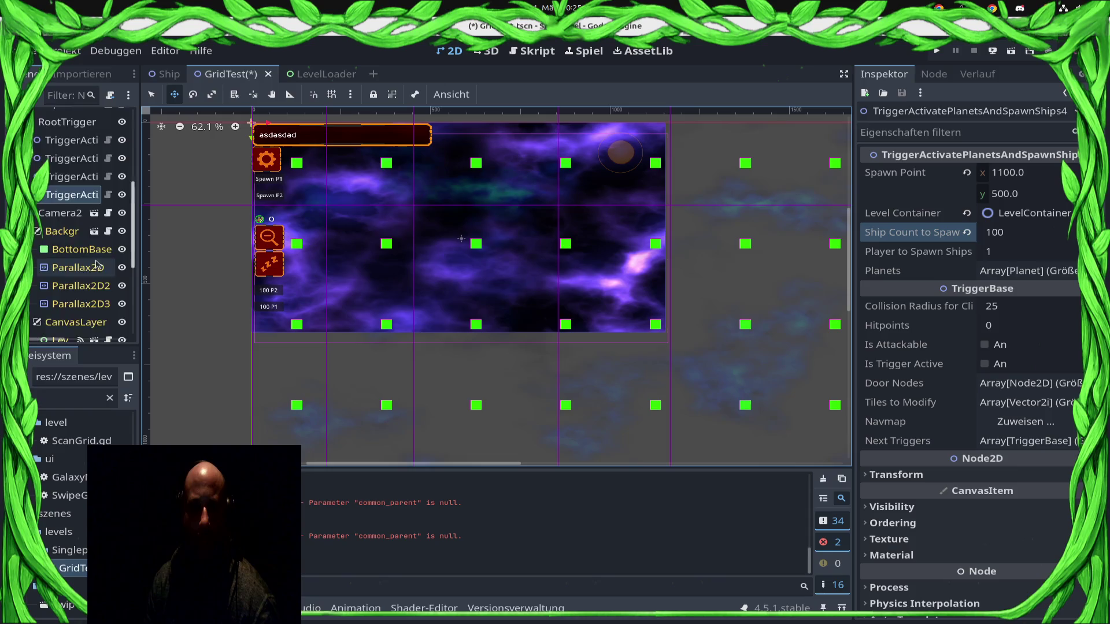
{"action": "scroll", "coordinate": [112, 281], "scroll_direction": "down", "scroll_amount": 1}
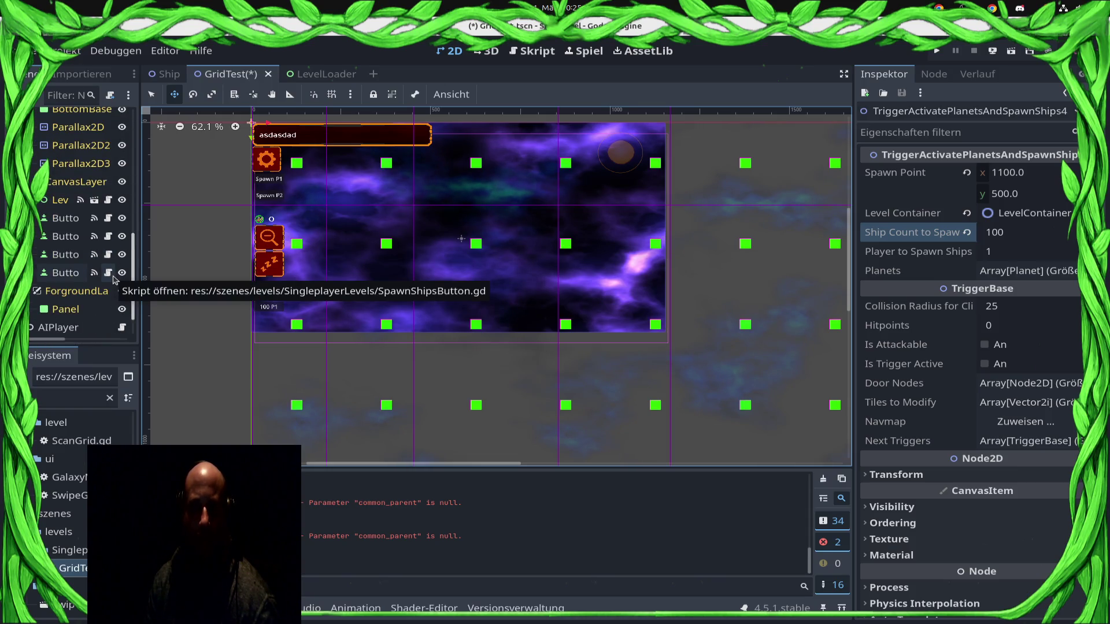
{"action": "scroll", "coordinate": [114, 280], "scroll_direction": "down", "scroll_amount": 1}
{"action": "left_click", "coordinate": [63, 234]}
Step: Link the 100 P2 button's Spawn Trigger to TriggerActivatePlanetsAndSpawnShips4
{"action": "left_click", "coordinate": [63, 215]}
{"action": "left_click", "coordinate": [1040, 172]}
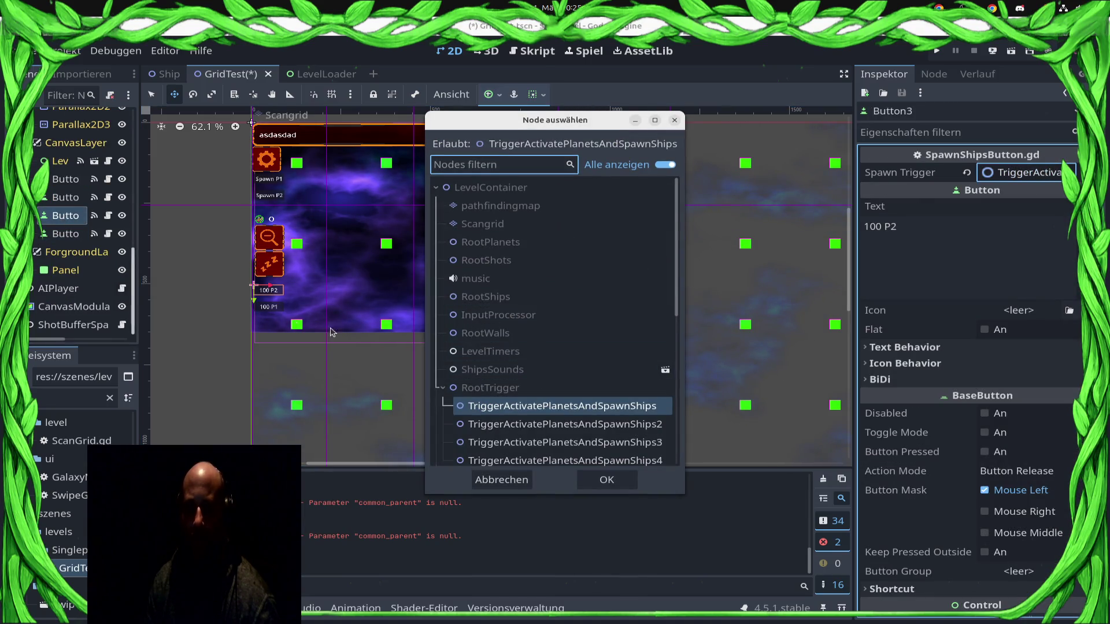
{"action": "scroll", "coordinate": [601, 254], "scroll_direction": "down", "scroll_amount": 5}
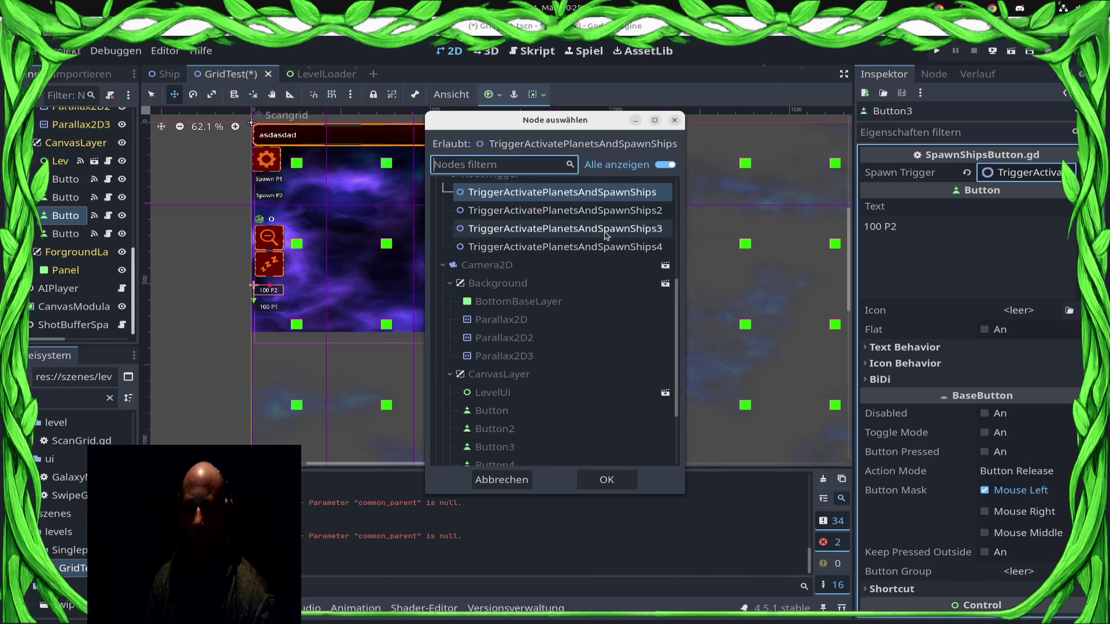
{"action": "double_click", "coordinate": [607, 231]}
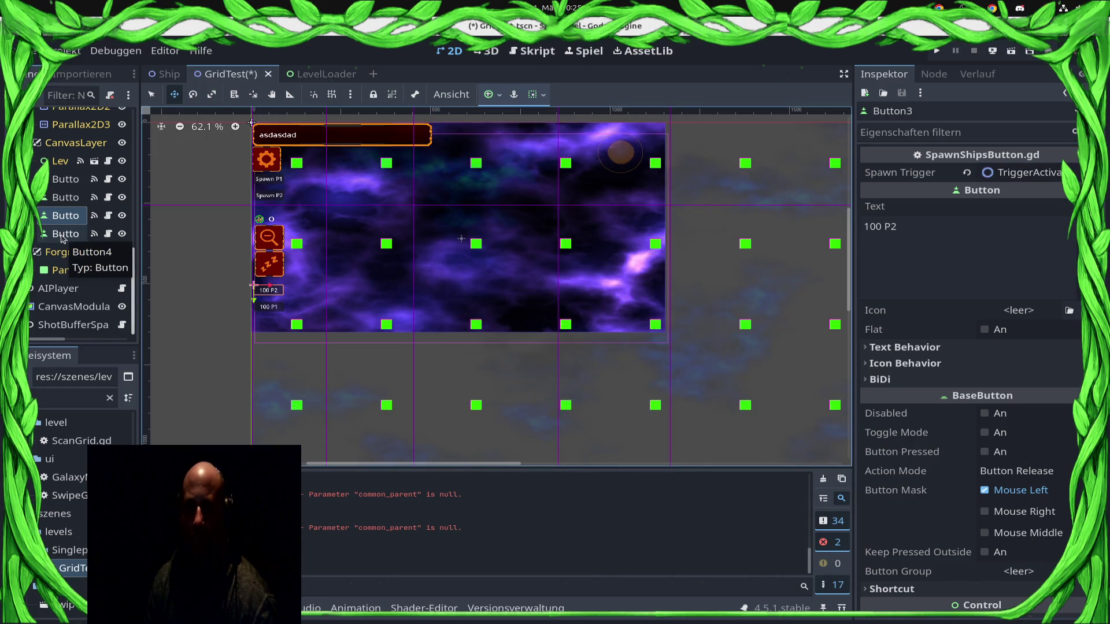
{"action": "left_click", "coordinate": [1041, 172]}
{"action": "scroll", "coordinate": [587, 253], "scroll_direction": "up", "scroll_amount": 3}
{"action": "left_click", "coordinate": [578, 382]}
{"action": "double_click", "coordinate": [578, 382]}
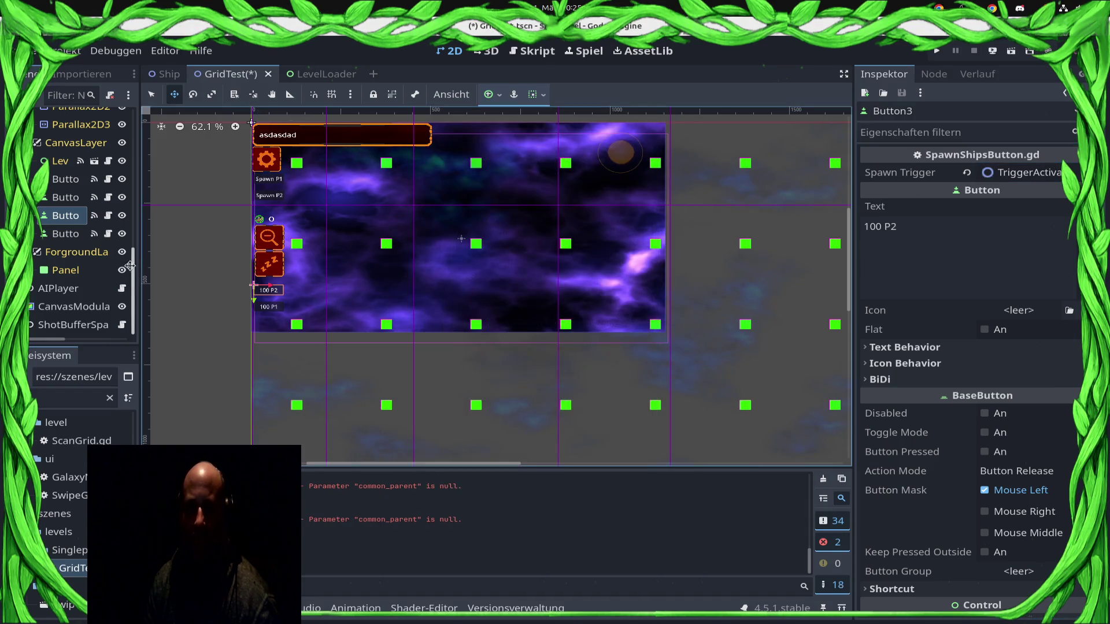
Step: Link 100 P1 to TriggerActivatePlanetsAndSpawnShips3, save the scene, and launch the game
{"action": "left_click", "coordinate": [53, 233]}
{"action": "left_click", "coordinate": [1029, 172]}
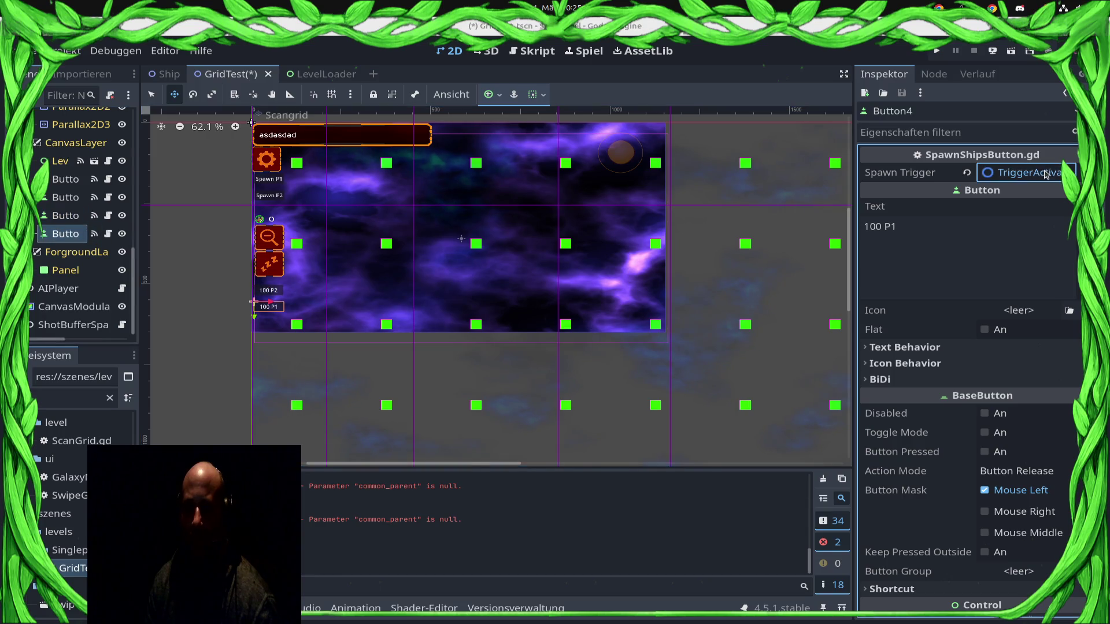
{"action": "scroll", "coordinate": [578, 362], "scroll_direction": "down", "scroll_amount": 3}
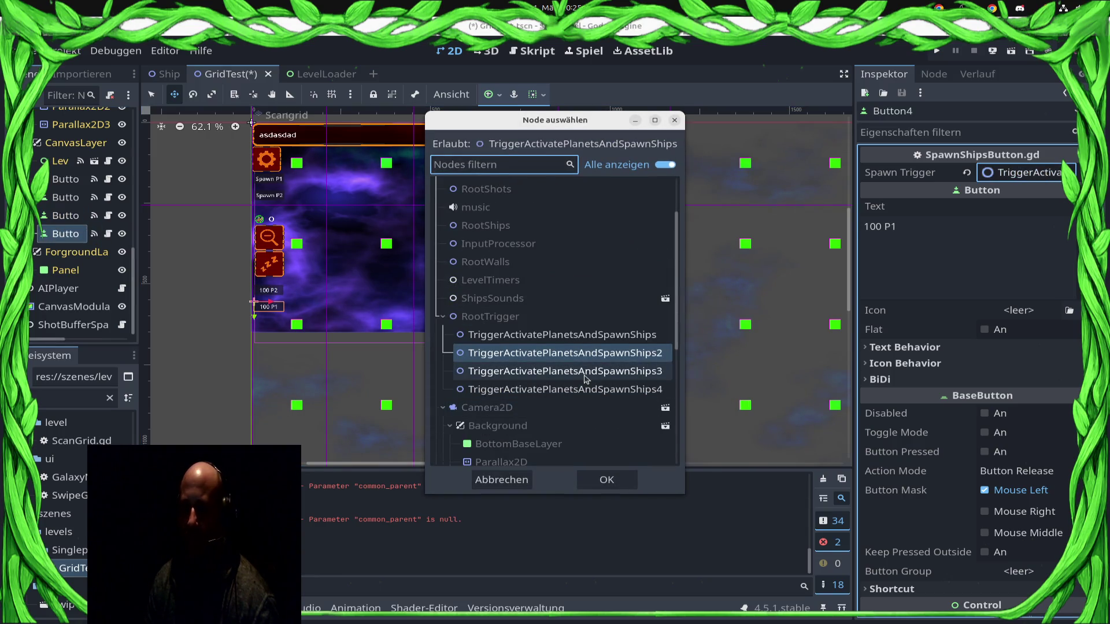
{"action": "double_click", "coordinate": [586, 372]}
{"action": "key", "text": "ctrl+s"}
{"action": "left_click", "coordinate": [938, 51]}
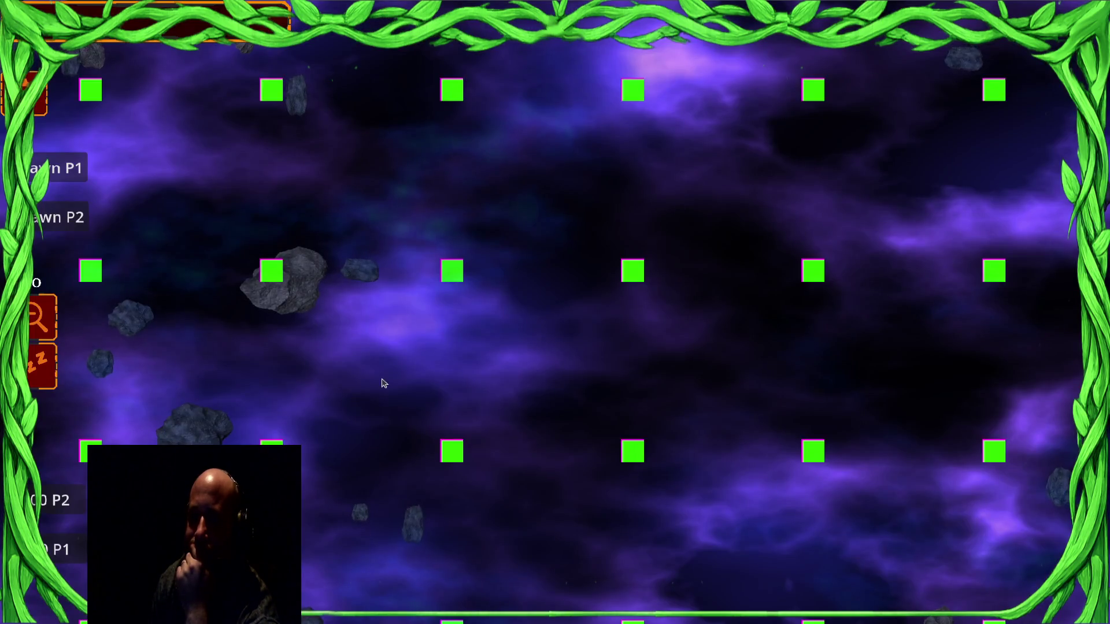
Step: Spawn six waves of P1 ships
{"action": "left_click", "coordinate": [69, 173]}
{"action": "left_click", "coordinate": [69, 173]}
{"action": "left_click", "coordinate": [69, 173]}
{"action": "left_click", "coordinate": [69, 172]}
{"action": "left_click", "coordinate": [69, 173]}
{"action": "left_click", "coordinate": [68, 173]}
Step: Spawn ten waves of P2 ships on the right
{"action": "left_click", "coordinate": [68, 219]}
{"action": "left_click", "coordinate": [69, 218]}
{"action": "left_click", "coordinate": [69, 217]}
{"action": "left_click", "coordinate": [69, 218]}
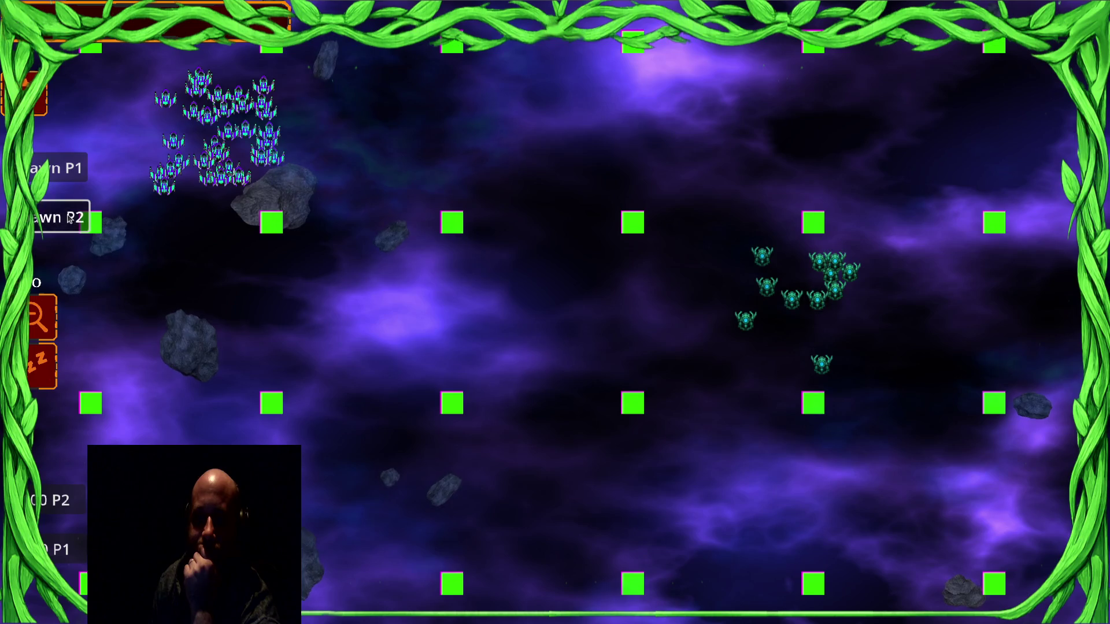
{"action": "left_click", "coordinate": [69, 218]}
{"action": "left_click", "coordinate": [69, 218]}
{"action": "left_click", "coordinate": [69, 218]}
{"action": "left_click", "coordinate": [69, 217]}
{"action": "left_click", "coordinate": [69, 218]}
{"action": "left_click", "coordinate": [69, 218]}
{"action": "left_click", "coordinate": [68, 217]}
{"action": "left_click", "coordinate": [69, 217]}
{"action": "left_click", "coordinate": [69, 217]}
{"action": "left_click", "coordinate": [69, 218]}
{"action": "left_click", "coordinate": [69, 218]}
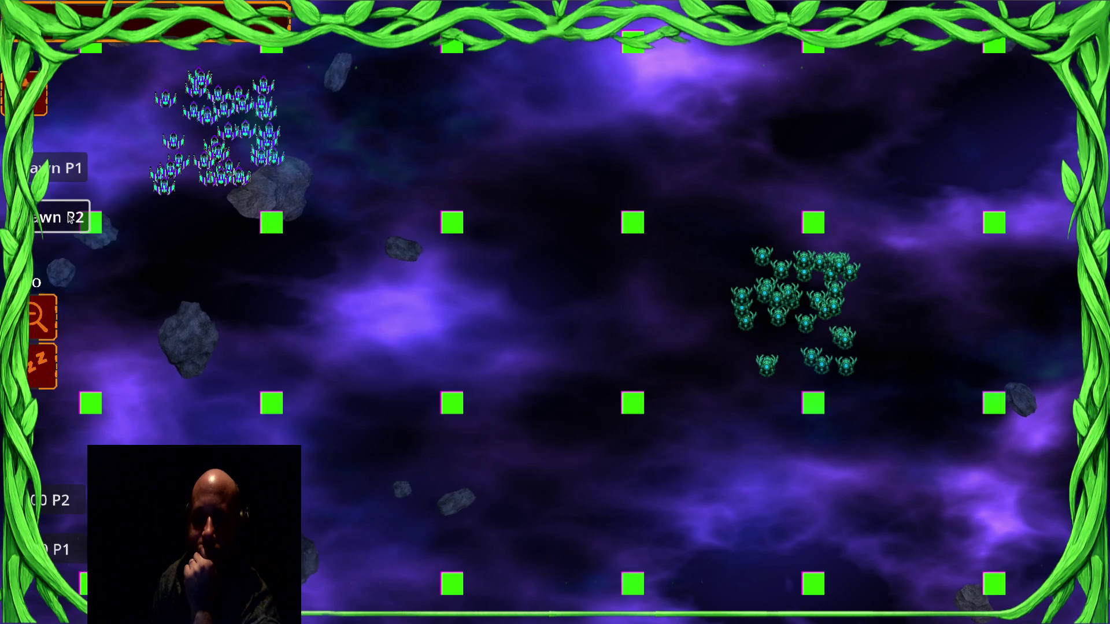
Step: Circle-select the P1 fleet and send it to attack the P2 swarm
{"action": "left_click_drag", "start_coordinate": [199, 167], "coordinate": [191, 186]}
{"action": "mouse_move", "coordinate": [301, 135]}
{"action": "left_mouse_down"}
{"action": "mouse_move", "coordinate": [191, 188]}
{"action": "mouse_move", "coordinate": [116, 179]}
{"action": "left_mouse_up"}
{"action": "right_click", "coordinate": [589, 252]}
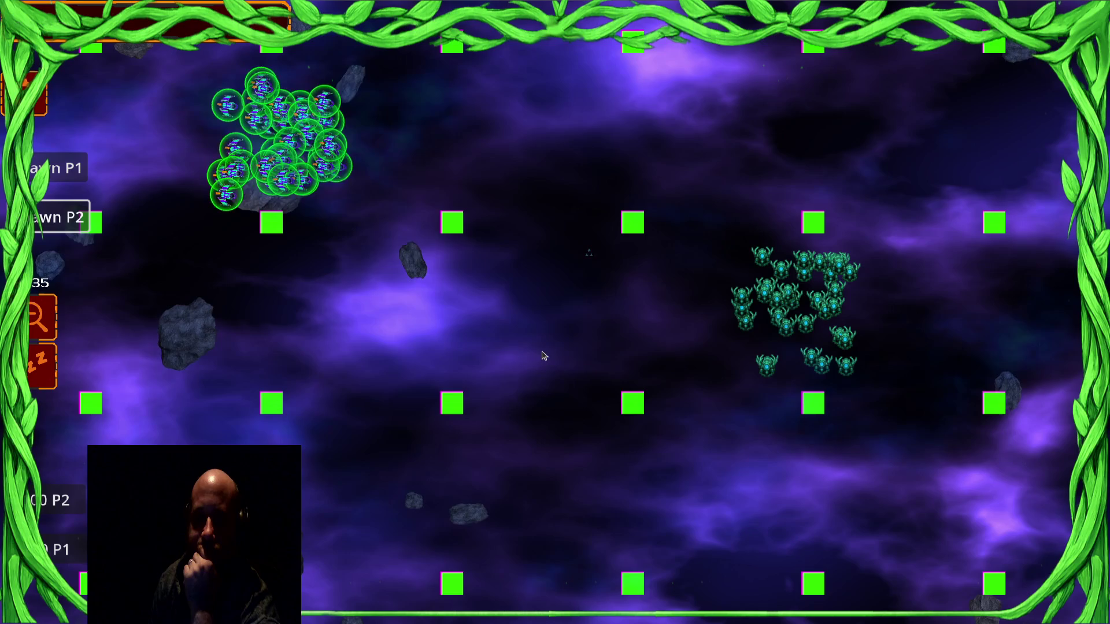
{"action": "scroll", "coordinate": [687, 333], "scroll_direction": "up", "scroll_amount": 2}
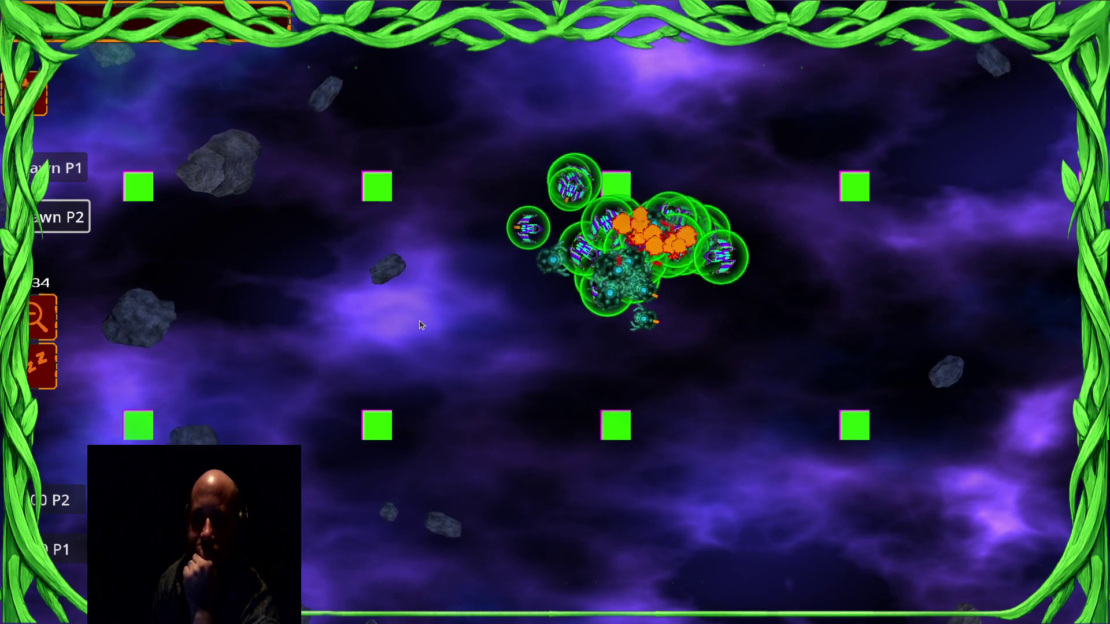
Step: Spawn a 100-ship P2 wave and a 100-ship P1 wave
{"action": "key", "text": "Left"}
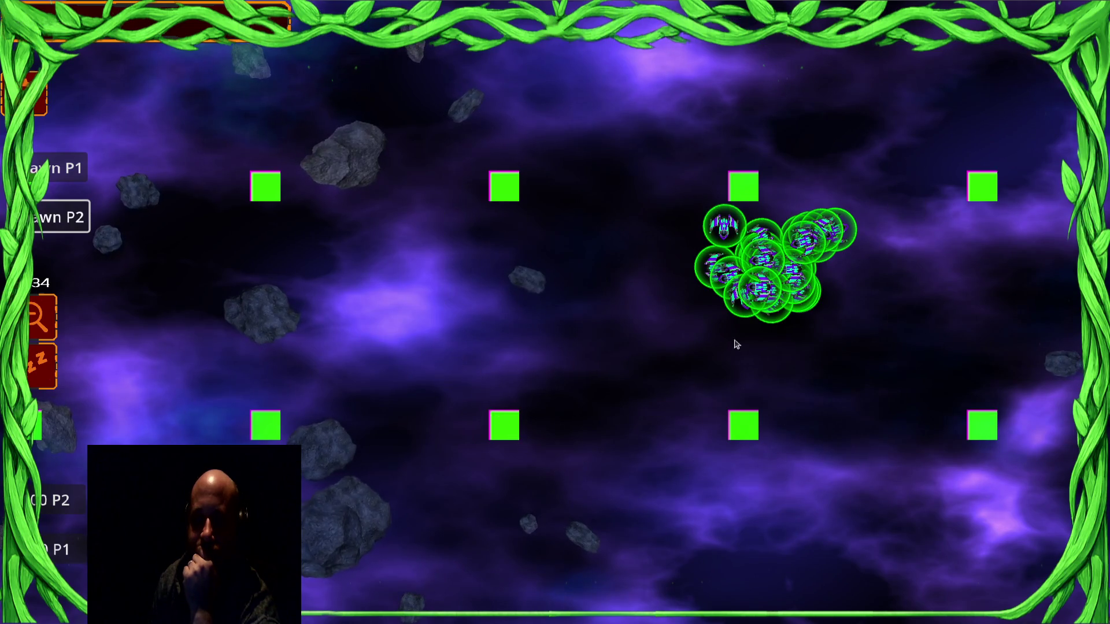
{"action": "key", "text": "Left"}
{"action": "key", "text": "Down"}
{"action": "left_click", "coordinate": [54, 500]}
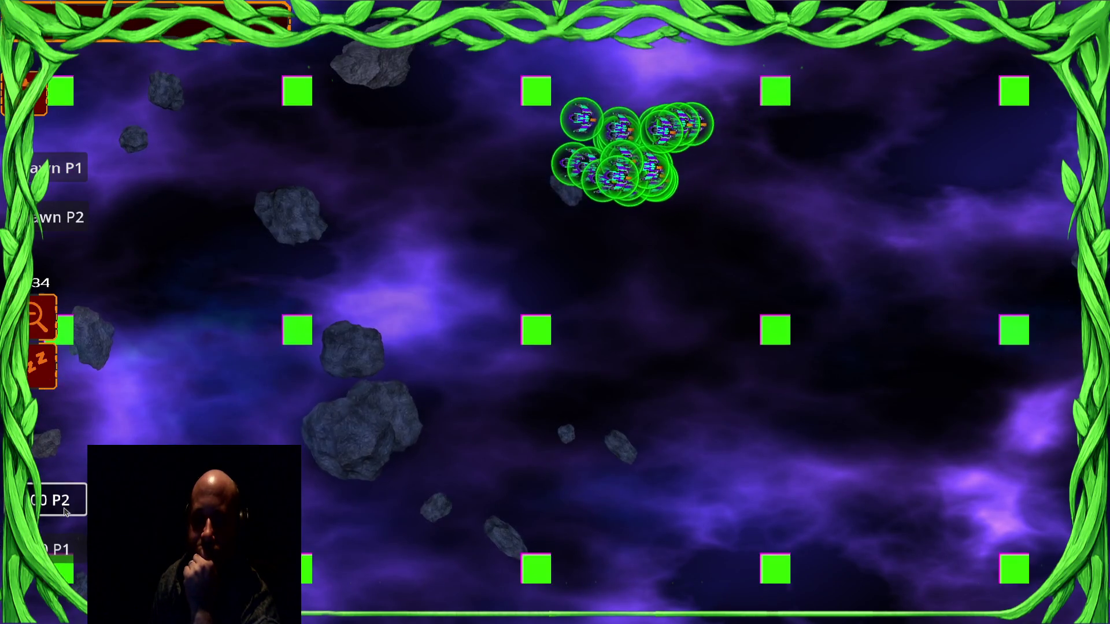
{"action": "key", "text": "Down"}
{"action": "left_click", "coordinate": [60, 546]}
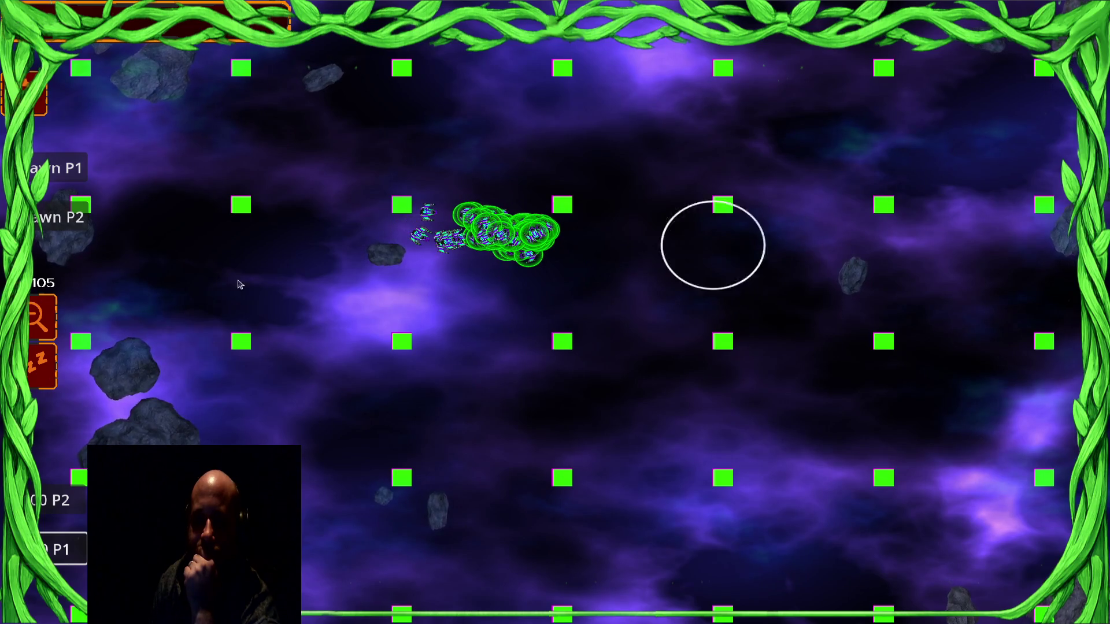
Step: Spawn two 100-ship P2 waves and one 100-ship P1 wave, and let them fight
{"action": "left_click", "coordinate": [65, 513]}
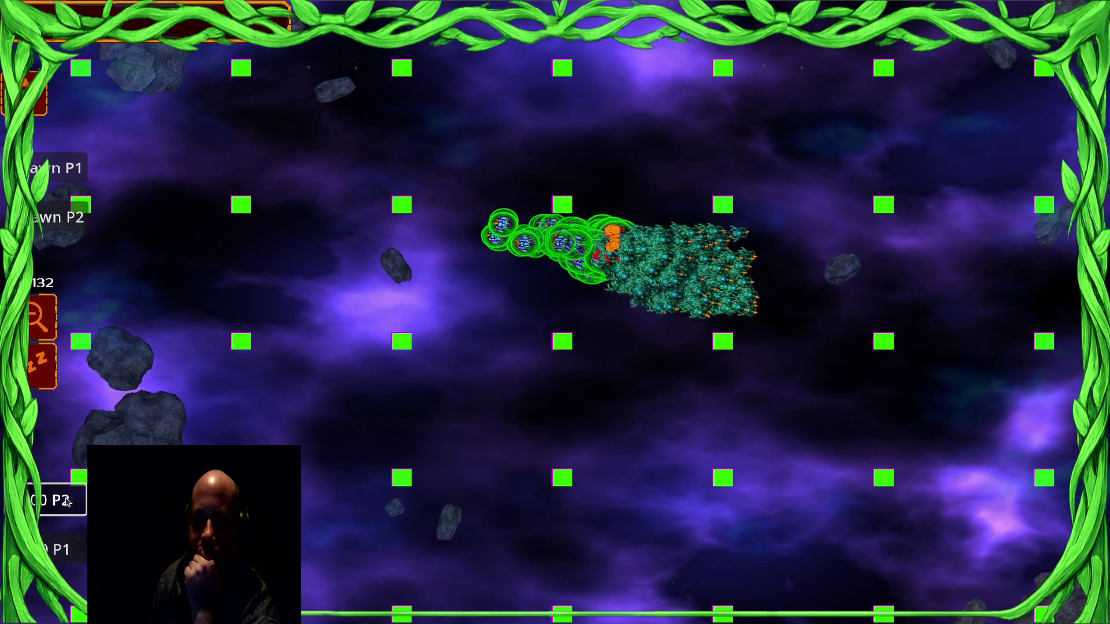
{"action": "left_click", "coordinate": [66, 502]}
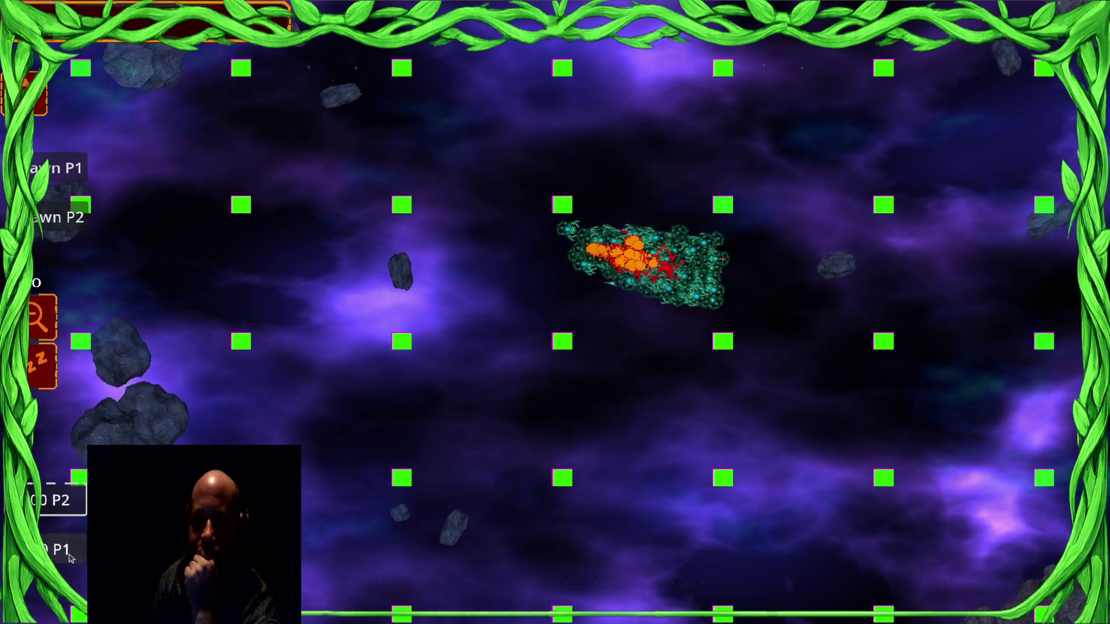
{"action": "left_click", "coordinate": [69, 556]}
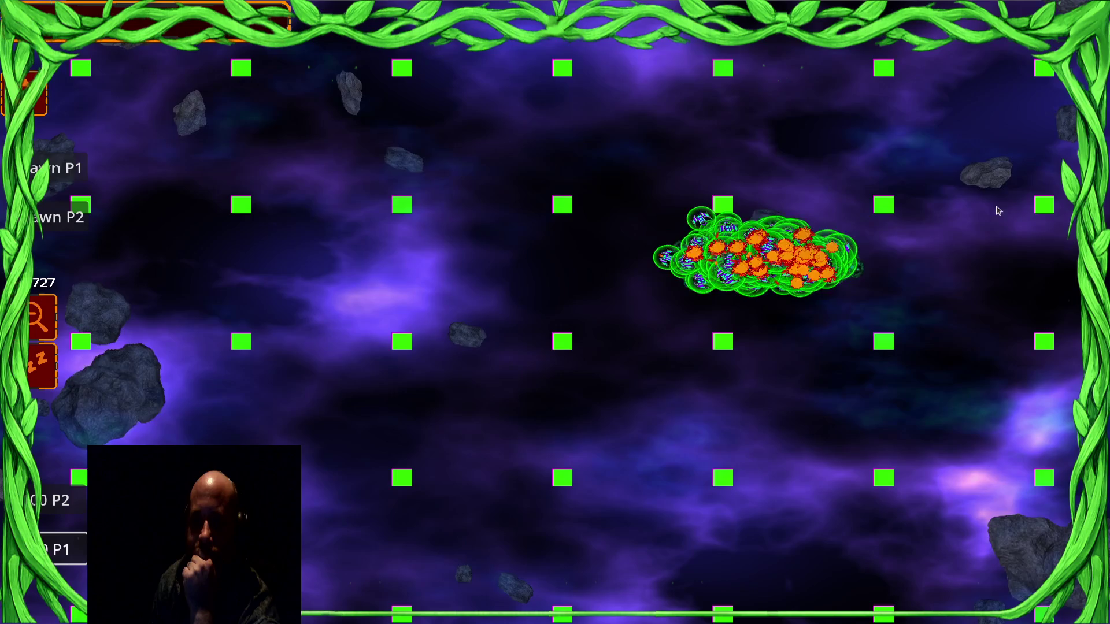
Step: Steer the green P1 swarm through several move targets into a packed ball
{"action": "key", "text": "Down"}
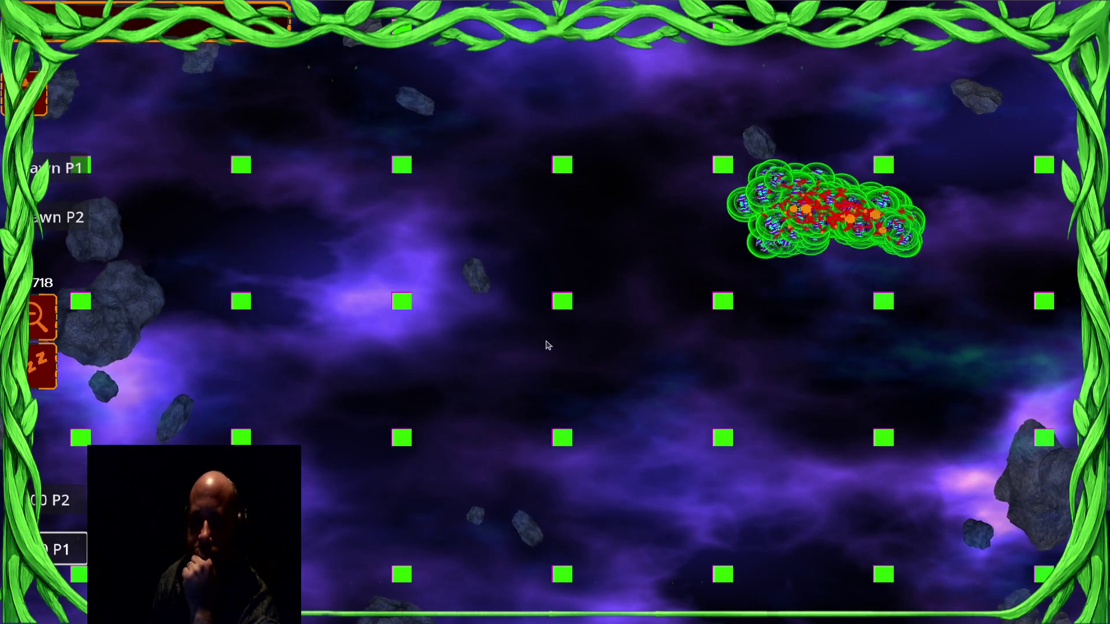
{"action": "left_click", "coordinate": [617, 309]}
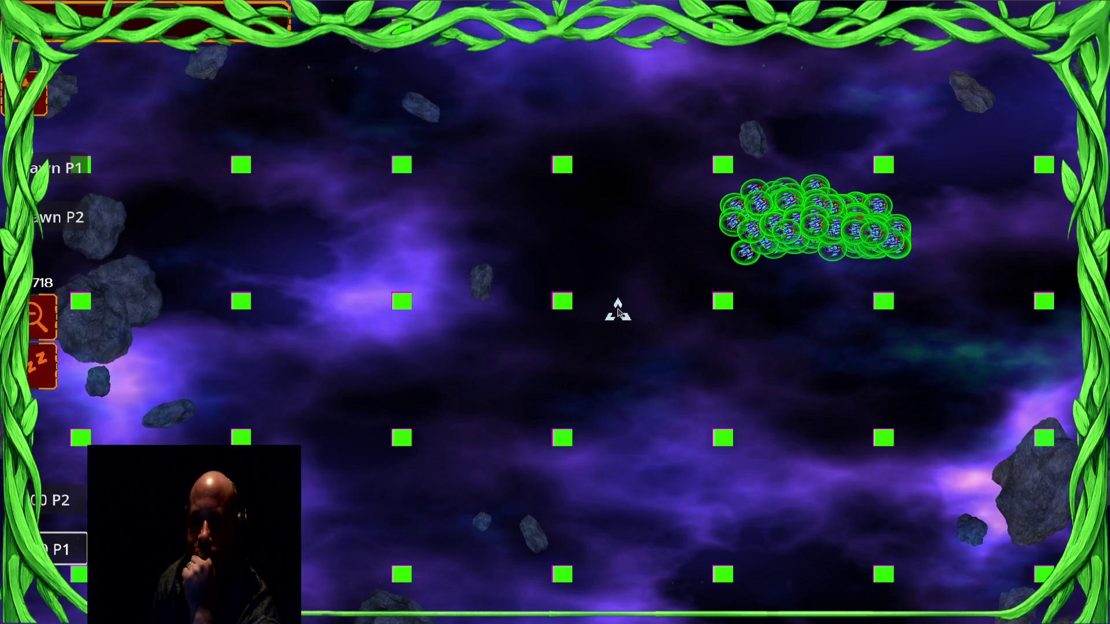
{"action": "left_click", "coordinate": [357, 349]}
{"action": "left_click", "coordinate": [327, 257]}
{"action": "left_click", "coordinate": [468, 263]}
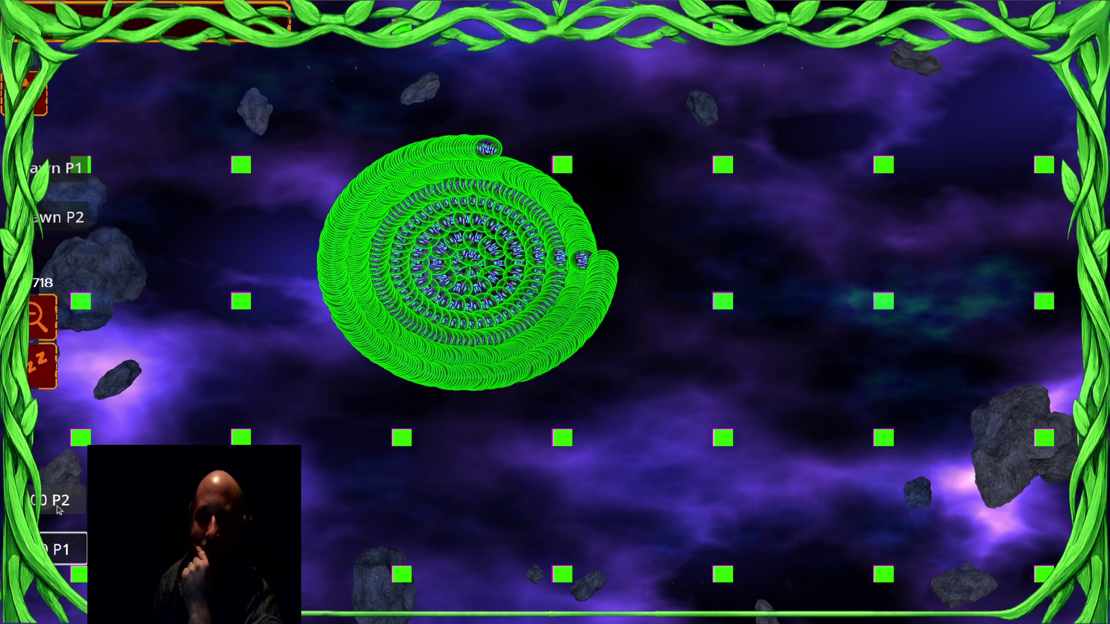
Step: Spawn a 100-ship P2 wave beside the spiral, then mark a move target on the map
{"action": "left_click", "coordinate": [50, 511]}
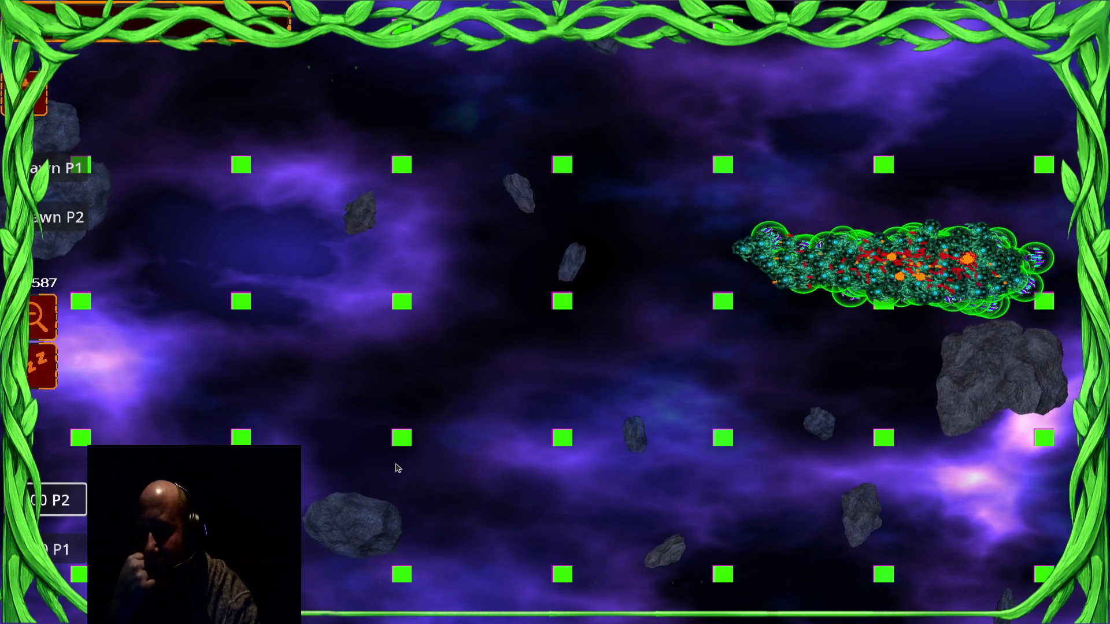
{"action": "left_click", "coordinate": [464, 185]}
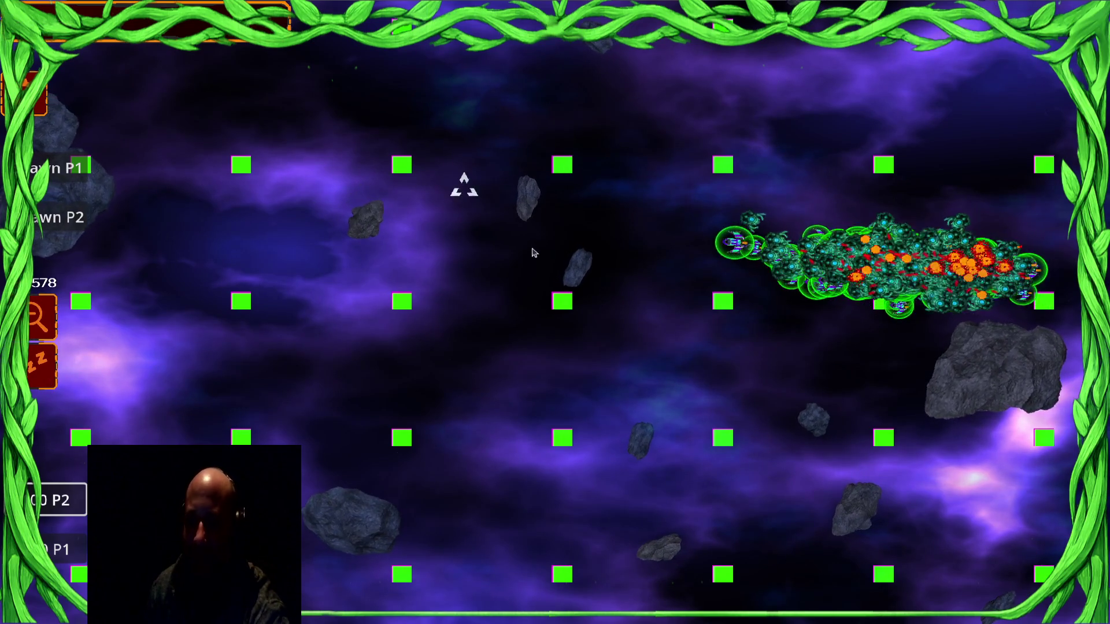
Step: Spawn a new P1 wave, circle-select it and send it into the battle with the merged swarm
{"action": "left_click", "coordinate": [66, 565]}
{"action": "mouse_move", "coordinate": [324, 96]}
{"action": "left_mouse_down"}
{"action": "mouse_move", "coordinate": [213, 87]}
{"action": "mouse_move", "coordinate": [105, 112]}
{"action": "left_mouse_up"}
{"action": "right_click", "coordinate": [426, 199]}
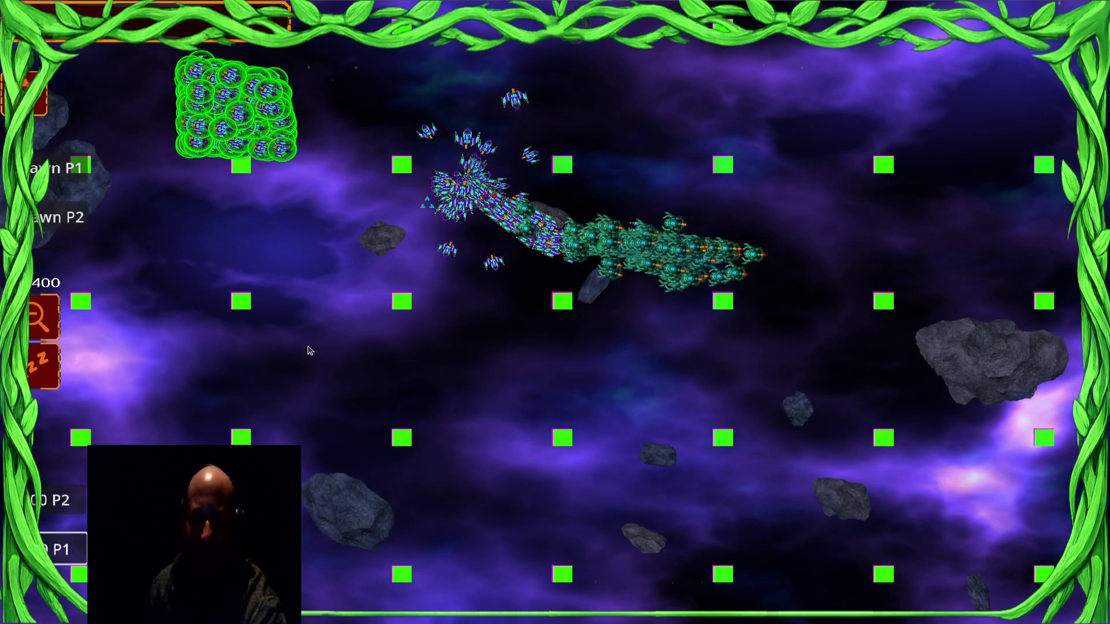
{"action": "left_click_drag", "start_coordinate": [325, 327], "coordinate": [349, 336]}
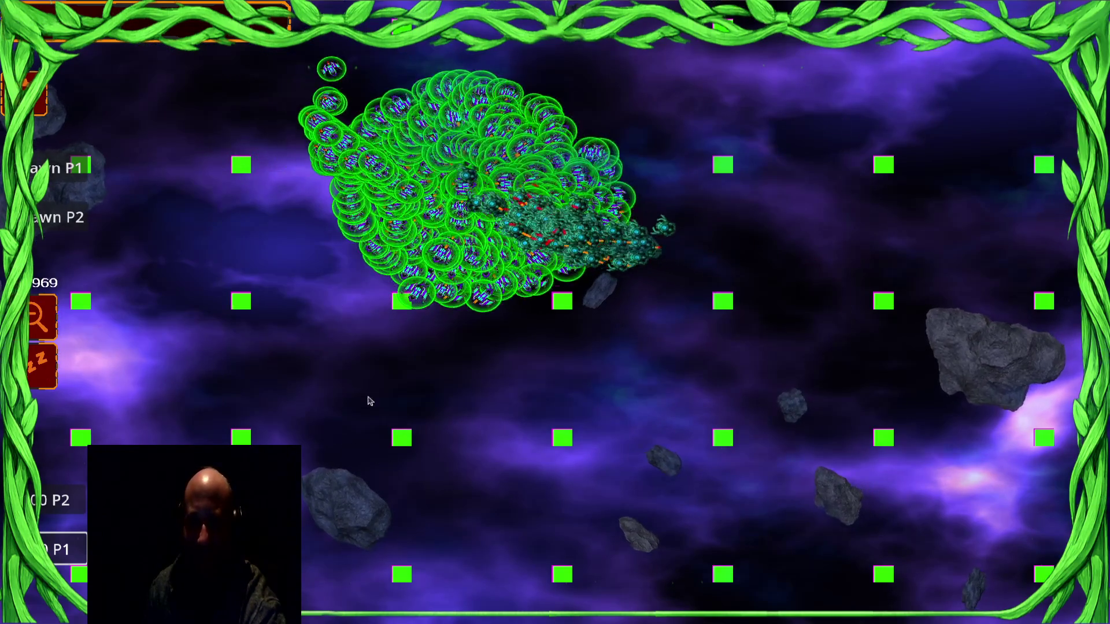
Step: Spawn 100 more P2 units and select all of them
{"action": "left_click", "coordinate": [49, 504]}
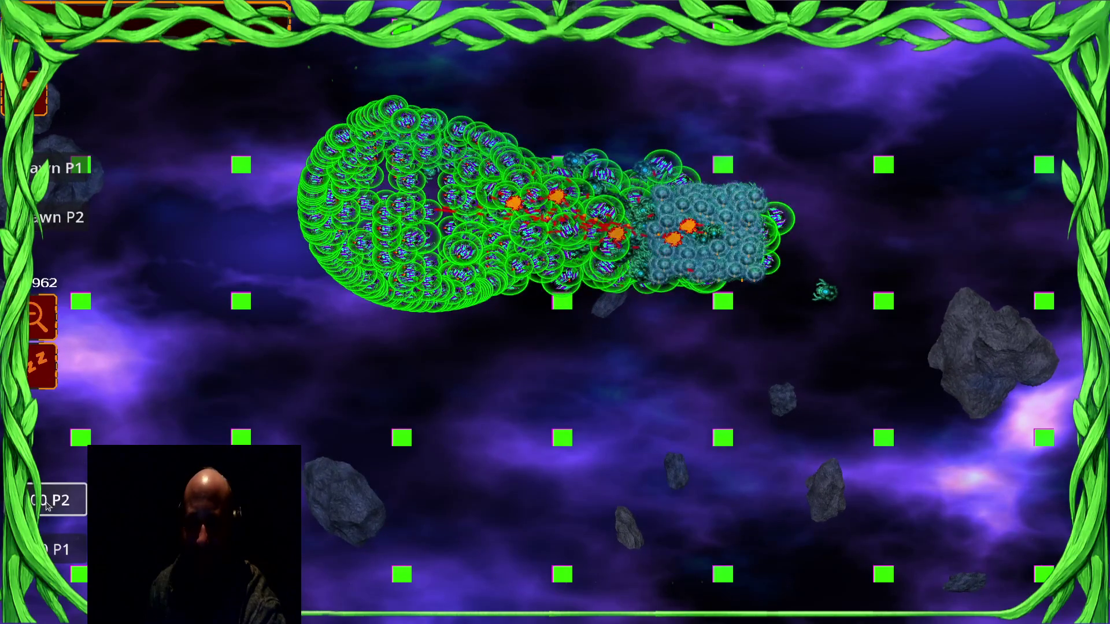
{"action": "mouse_move", "coordinate": [566, 324]}
{"action": "left_mouse_down"}
{"action": "mouse_move", "coordinate": [990, 347]}
{"action": "mouse_move", "coordinate": [87, 370]}
{"action": "mouse_move", "coordinate": [855, 138]}
{"action": "mouse_move", "coordinate": [803, 199]}
{"action": "left_mouse_up"}
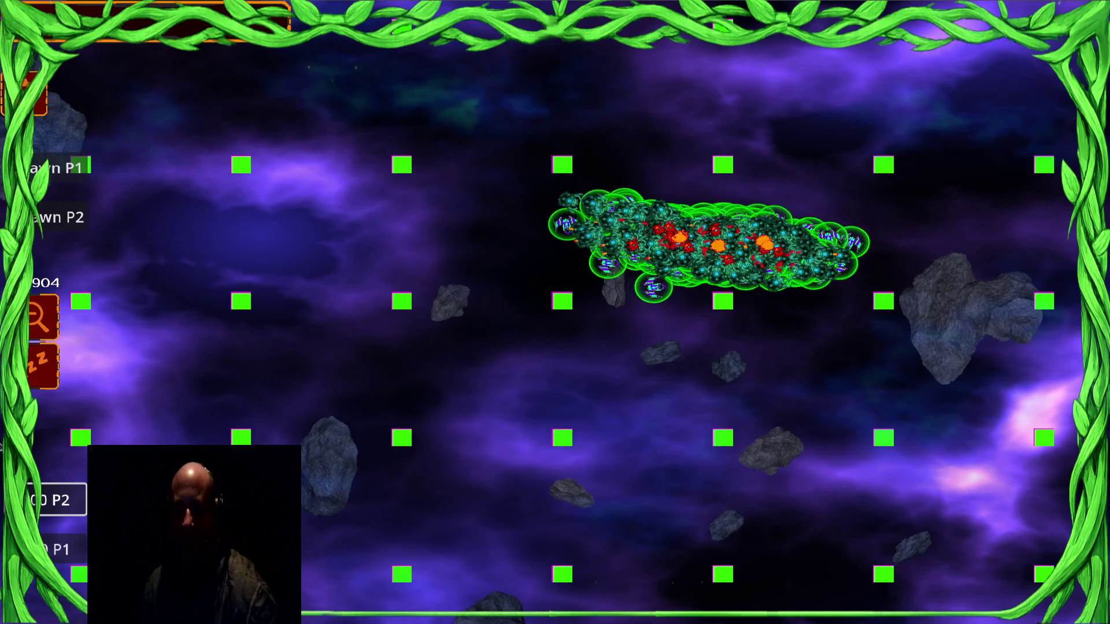
{"action": "key", "text": "super"}
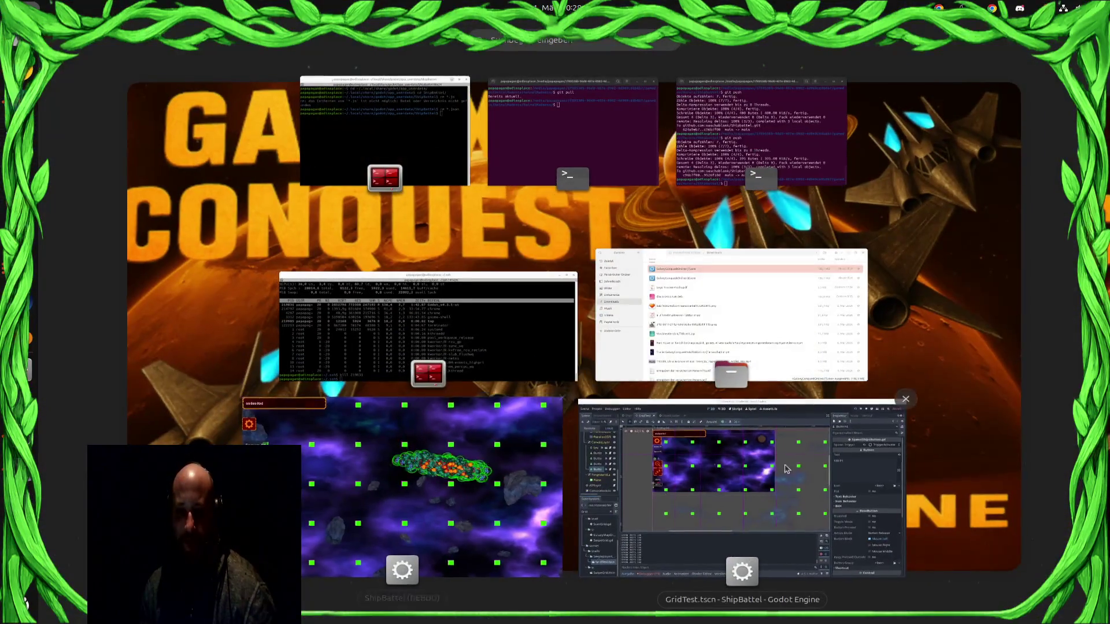
Step: Show the Profiler in the debugger panel while steering the selected swarm left in the game
{"action": "left_click", "coordinate": [635, 520]}
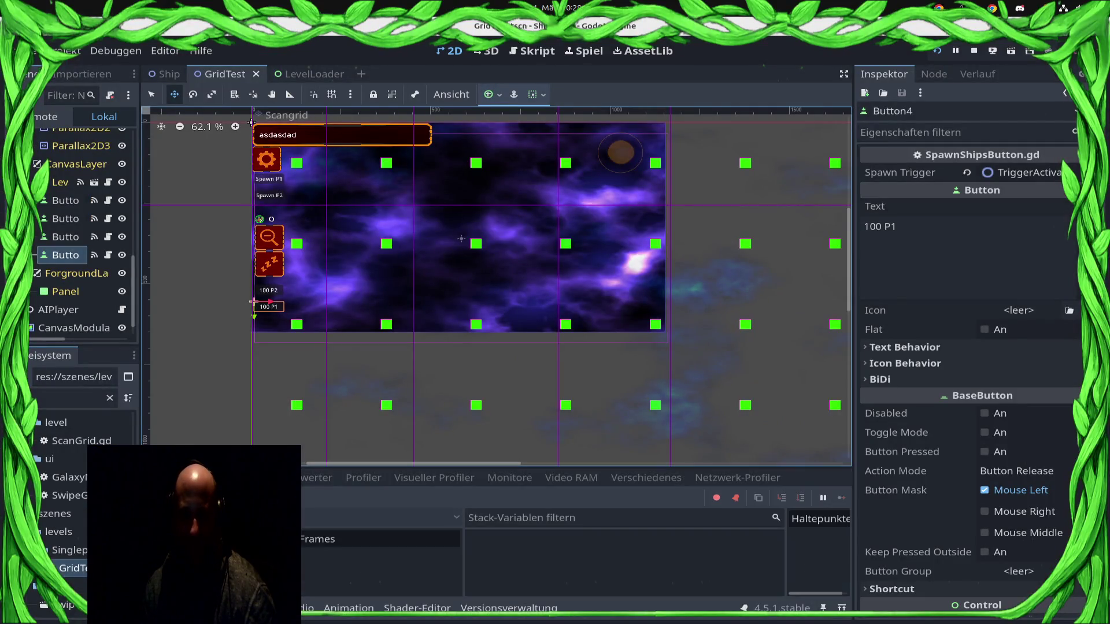
{"action": "left_click", "coordinate": [362, 479]}
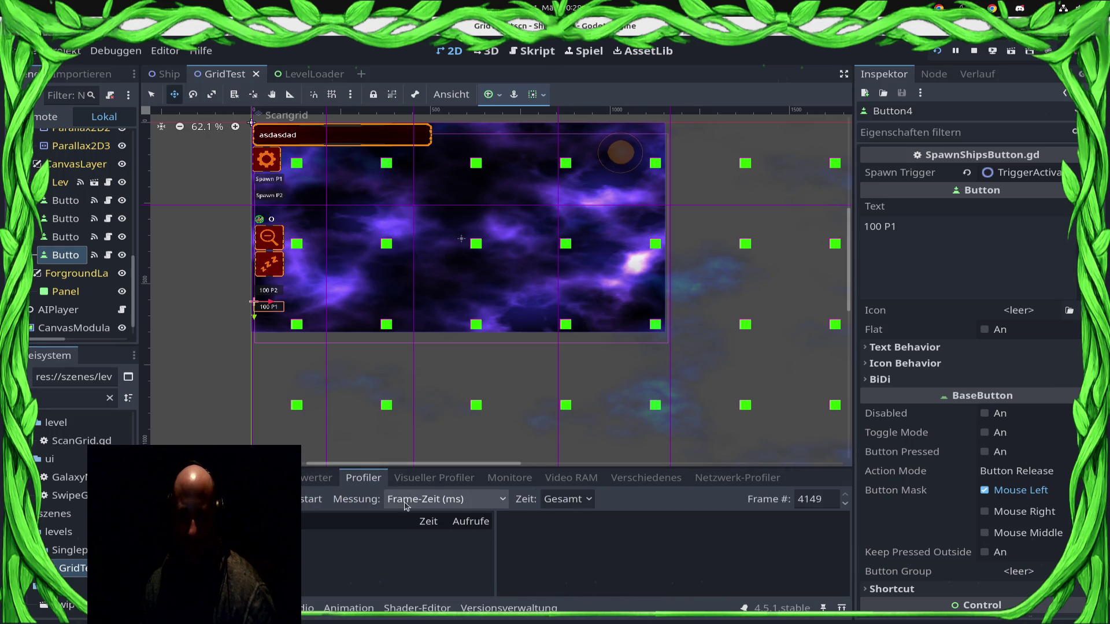
{"action": "key", "text": "alt+Tab"}
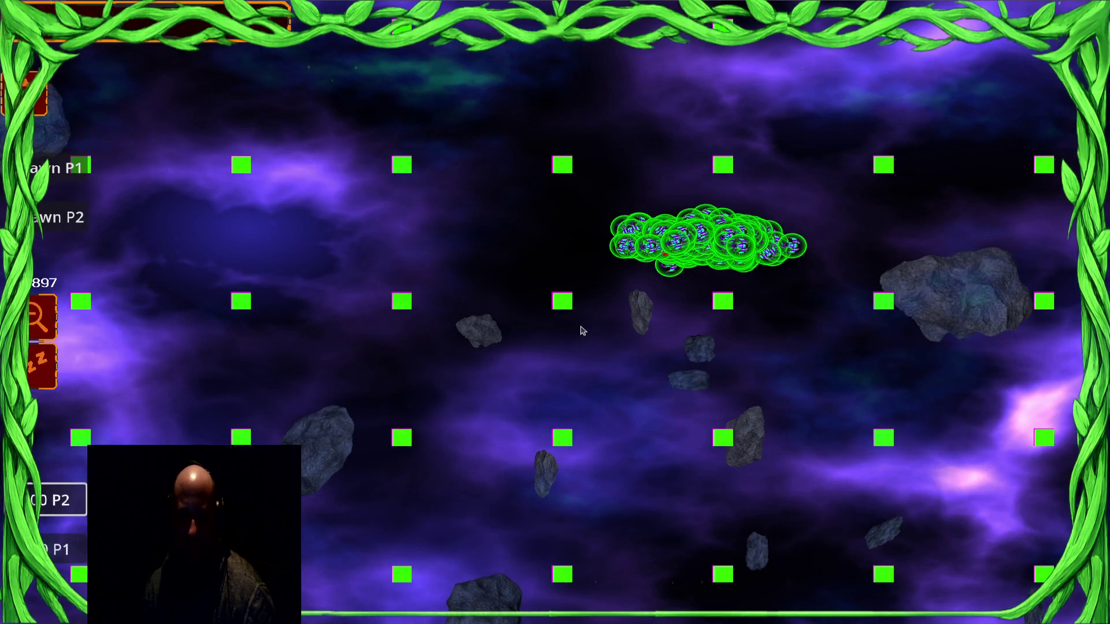
{"action": "right_click", "coordinate": [415, 260]}
{"action": "right_click", "coordinate": [243, 260]}
{"action": "key", "text": "super"}
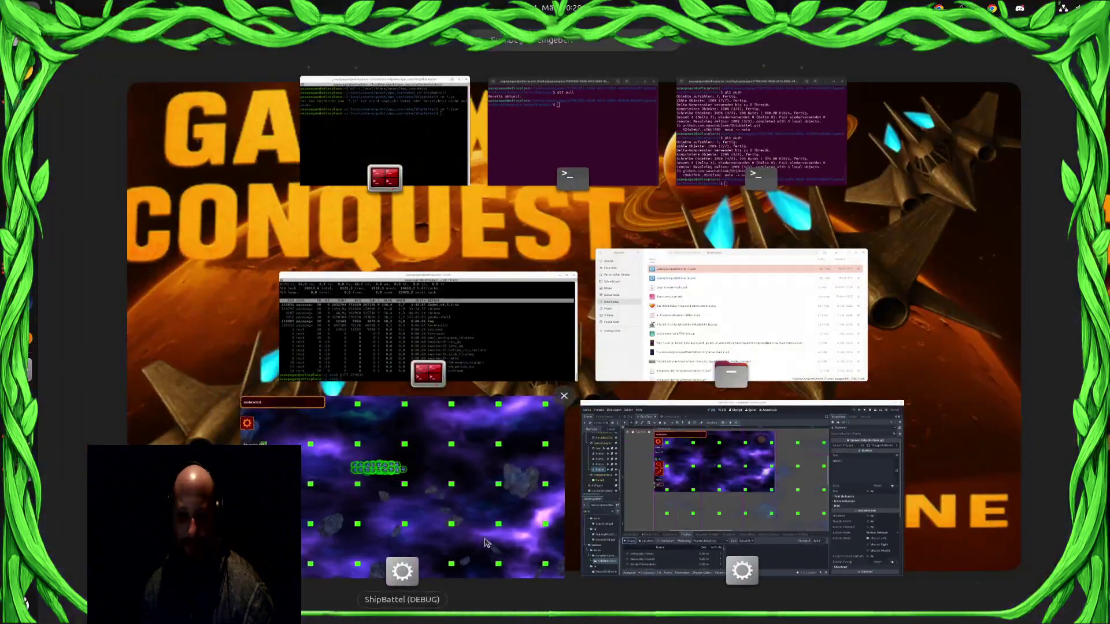
{"action": "left_click", "coordinate": [714, 516]}
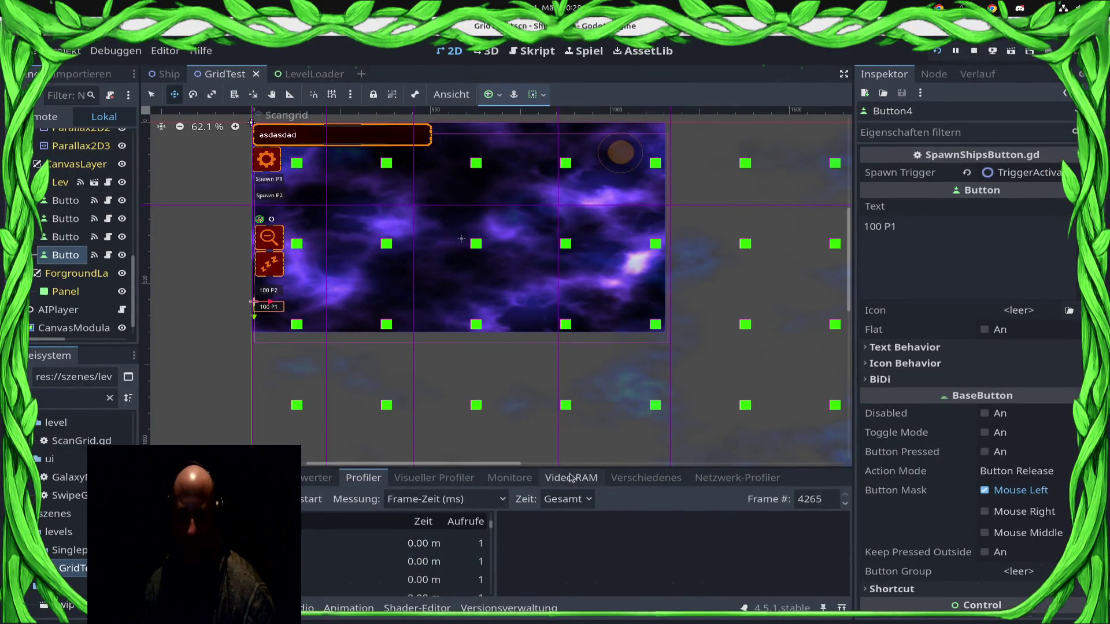
Step: Enlarge the profiler panel and alternate with the game to read the frame times
{"action": "left_click_drag", "start_coordinate": [578, 466], "coordinate": [578, 209]}
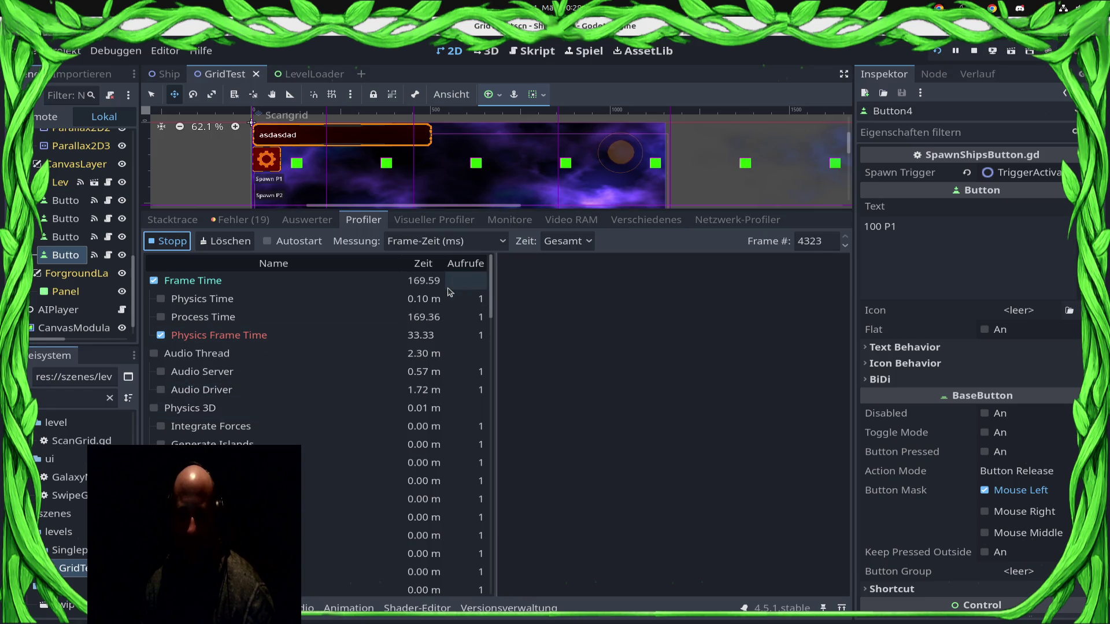
{"action": "key", "text": "super"}
{"action": "left_click", "coordinate": [409, 497]}
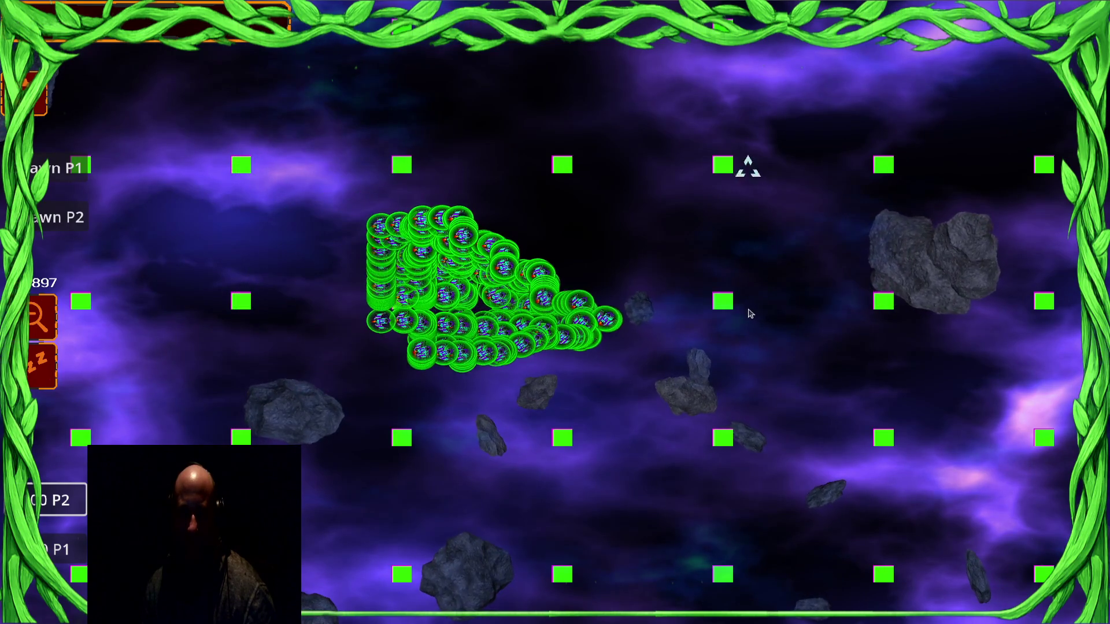
{"action": "key", "text": "super"}
{"action": "left_click", "coordinate": [679, 493]}
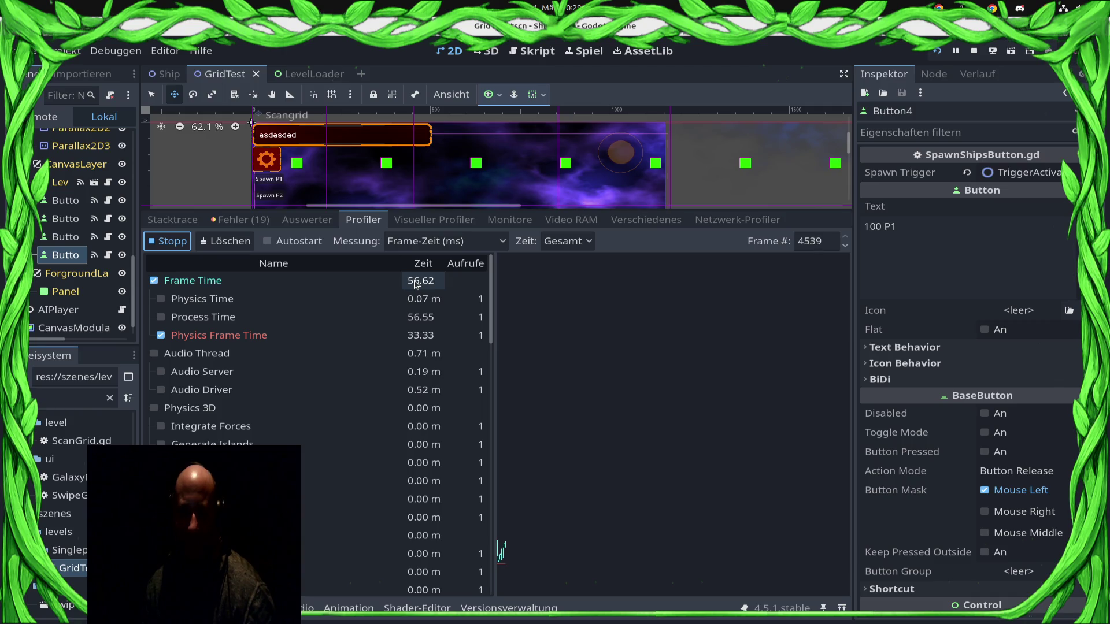
{"action": "key", "text": "super"}
{"action": "left_click", "coordinate": [524, 465]}
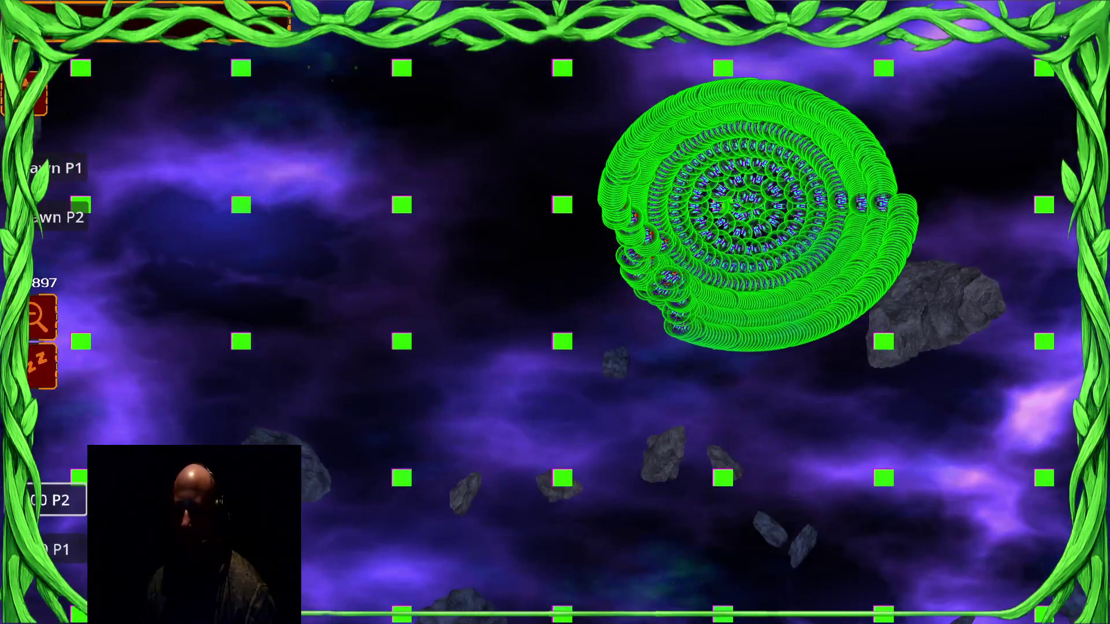
{"action": "key", "text": "alt+Tab"}
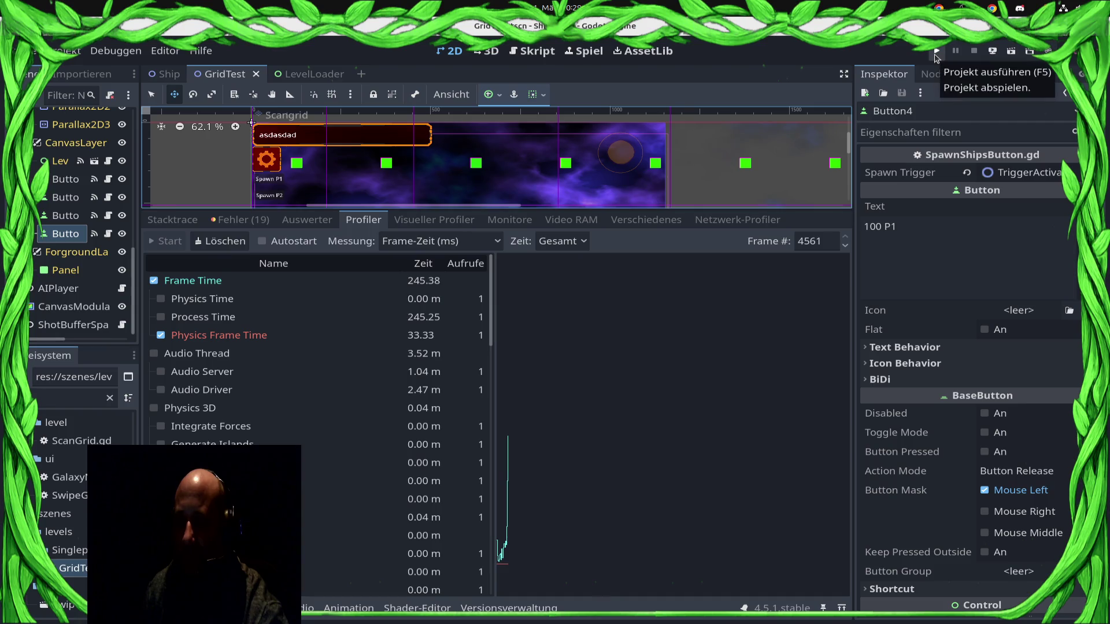
Step: Set Projekteinstellungen > Anzeige > Fenster Modus to Windowed, then run the project
{"action": "left_click", "coordinate": [65, 51]}
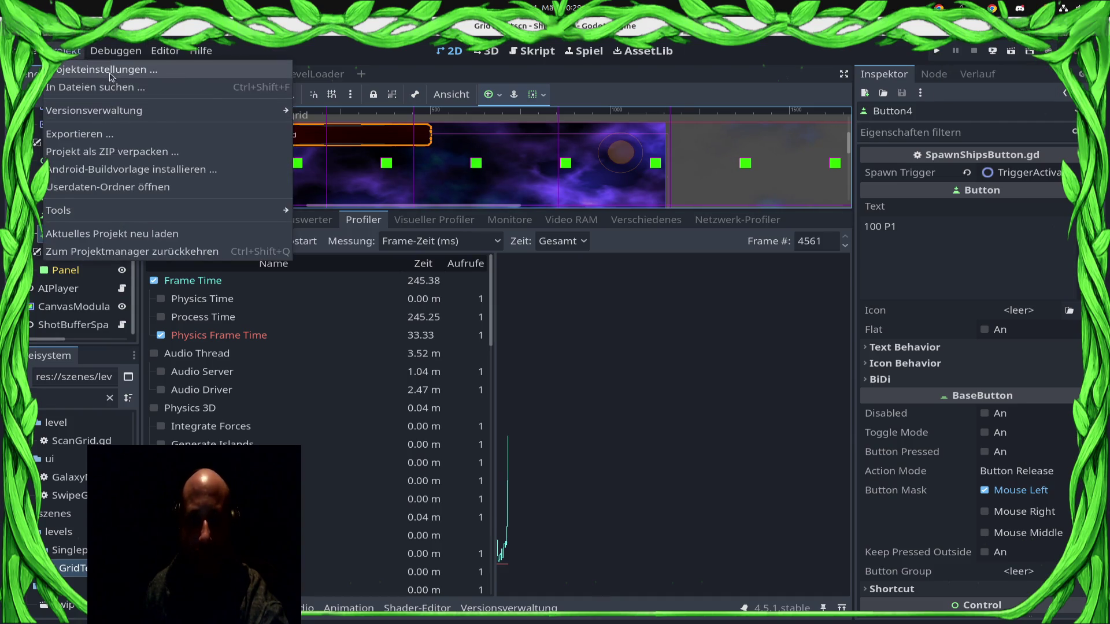
{"action": "left_click", "coordinate": [113, 71]}
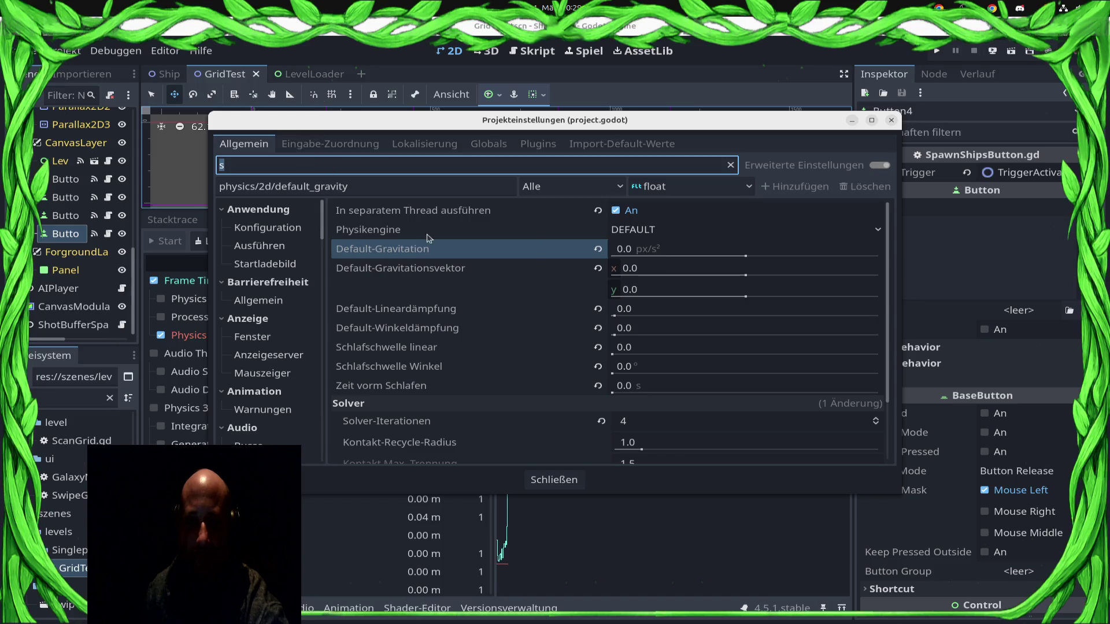
{"action": "scroll", "coordinate": [266, 370], "scroll_direction": "down", "scroll_amount": 3}
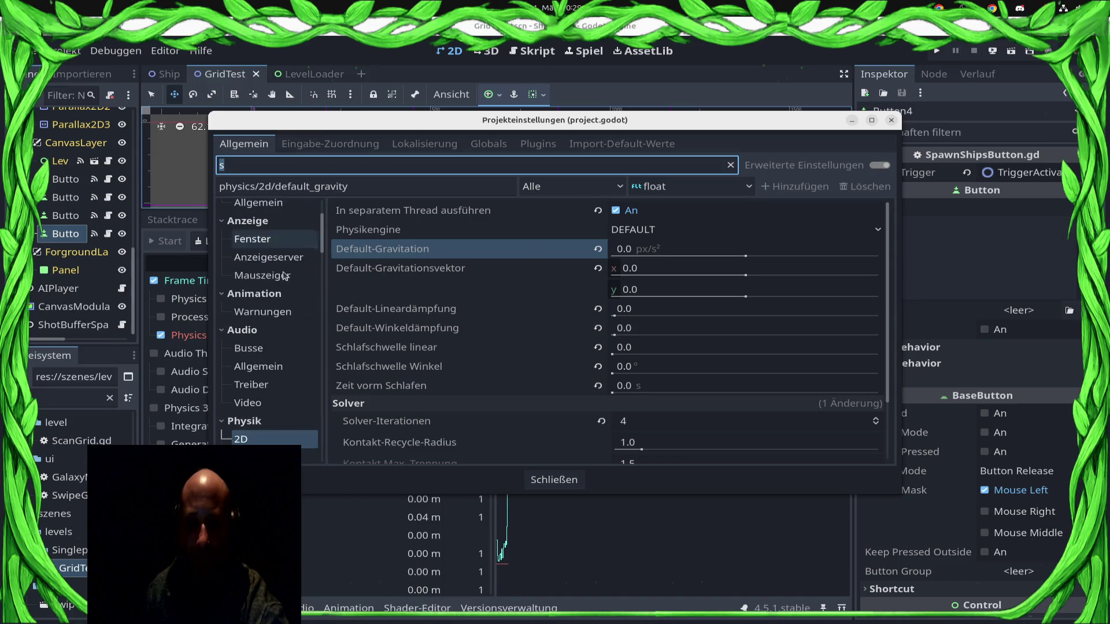
{"action": "scroll", "coordinate": [267, 373], "scroll_direction": "up", "scroll_amount": 3}
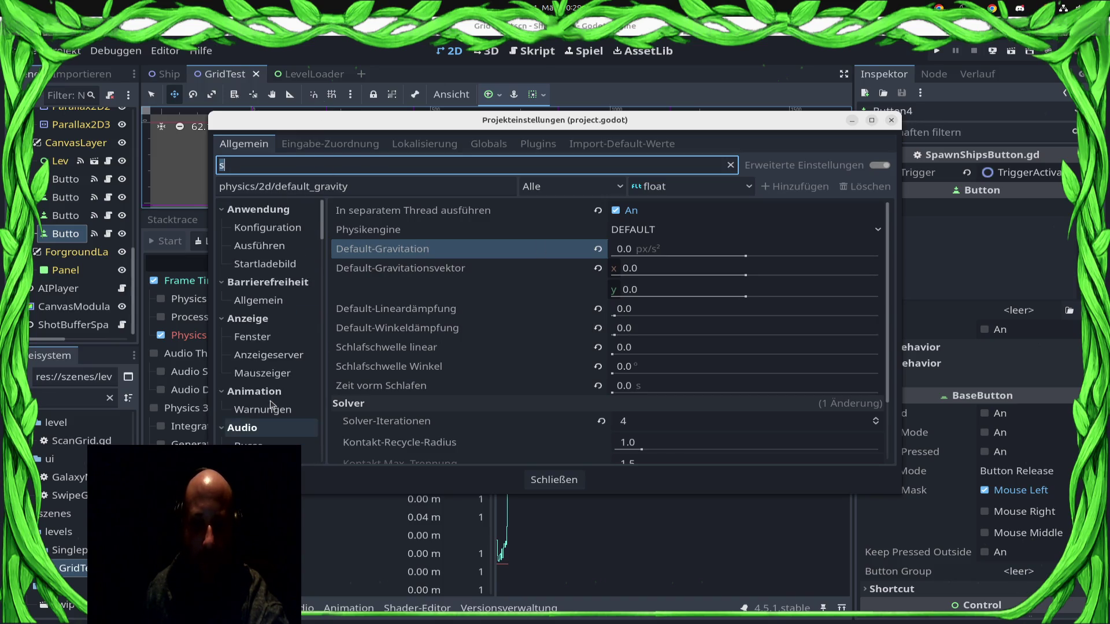
{"action": "left_click", "coordinate": [272, 343]}
{"action": "left_click", "coordinate": [629, 271]}
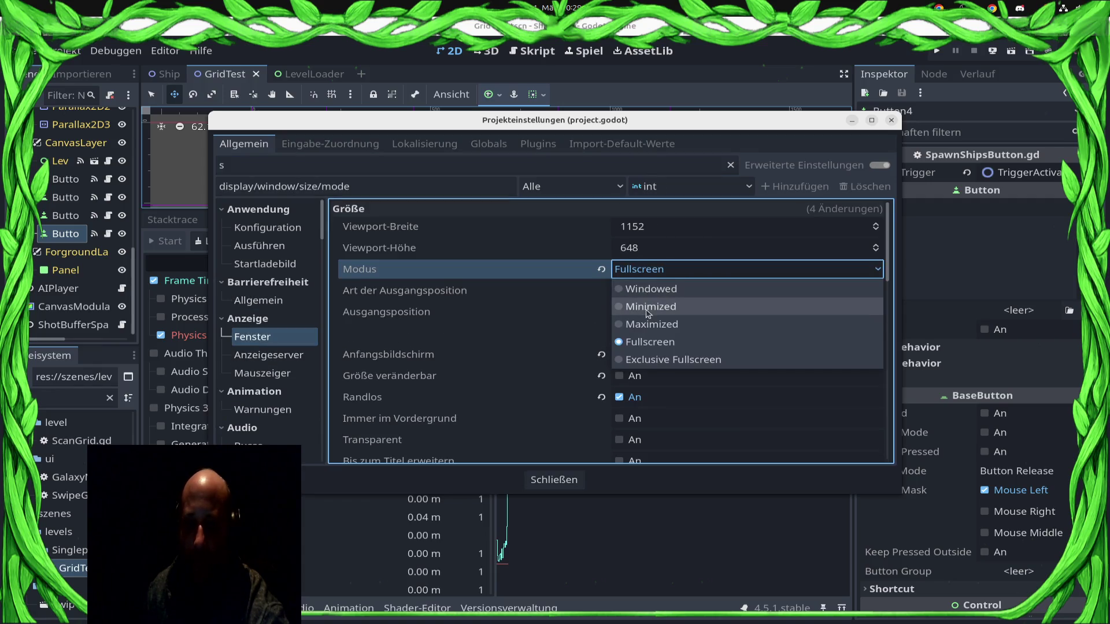
{"action": "left_click", "coordinate": [648, 289]}
{"action": "left_click", "coordinate": [543, 480]}
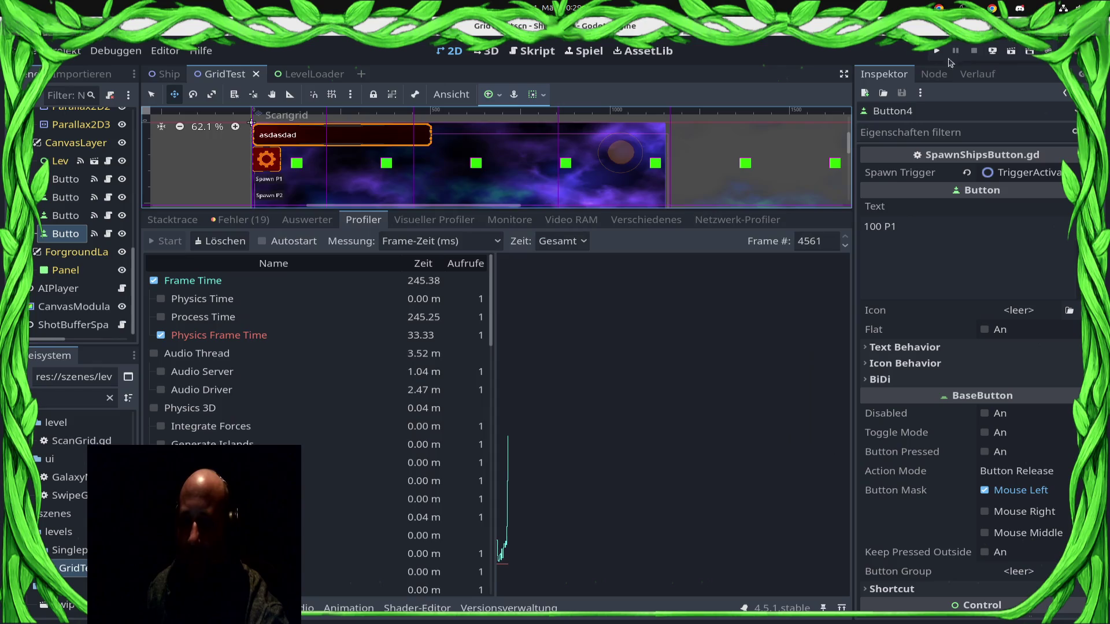
{"action": "left_click", "coordinate": [937, 51]}
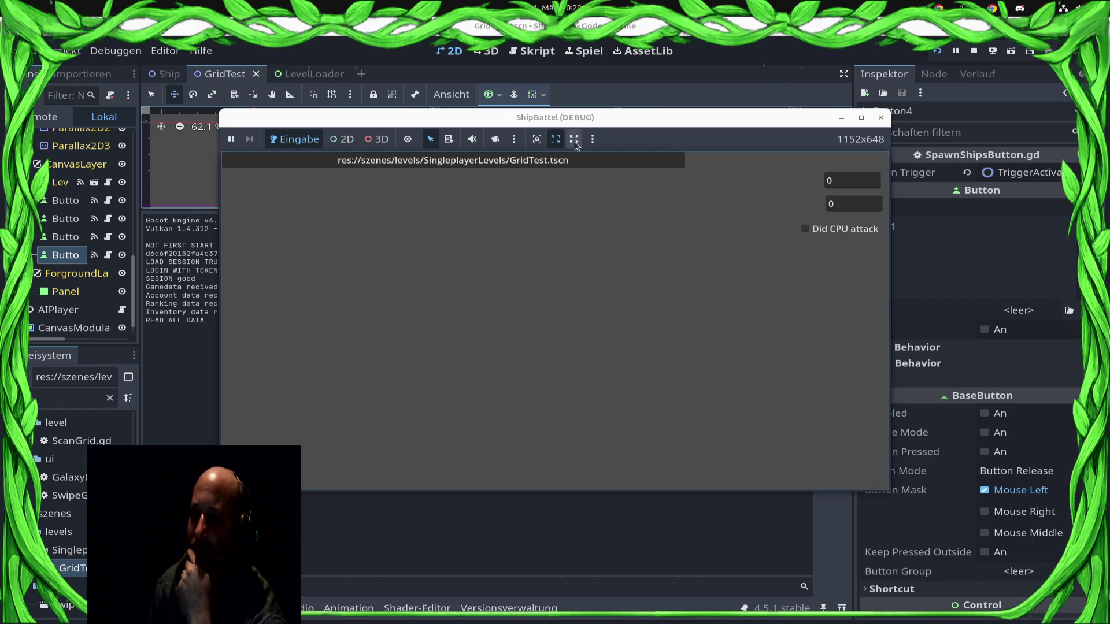
Step: Load the GridTest level, zoom out, and spawn three 100-unit P2 and three 100-unit P1 waves
{"action": "left_click", "coordinate": [565, 165]}
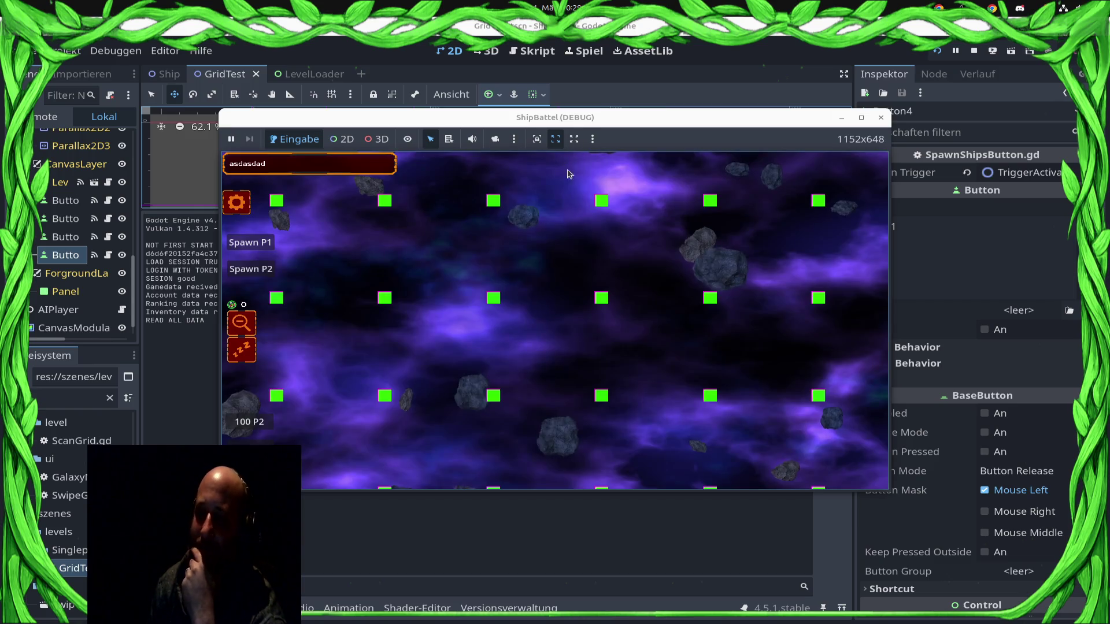
{"action": "left_click", "coordinate": [250, 327]}
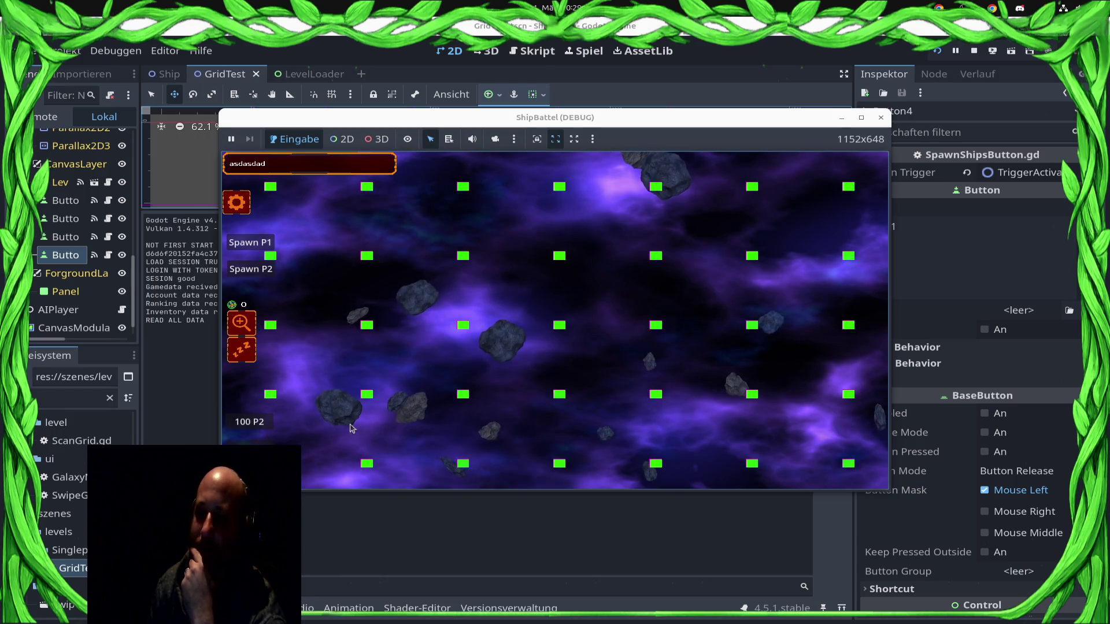
{"action": "left_click", "coordinate": [254, 422]}
{"action": "left_click", "coordinate": [249, 448]}
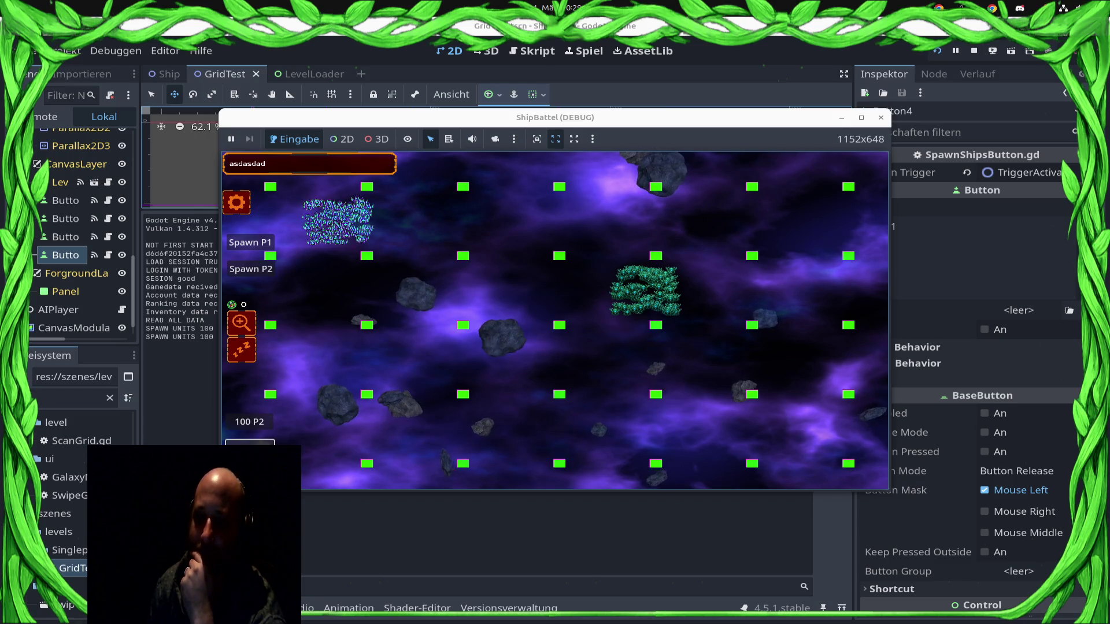
{"action": "left_click", "coordinate": [263, 445]}
{"action": "left_click", "coordinate": [255, 449]}
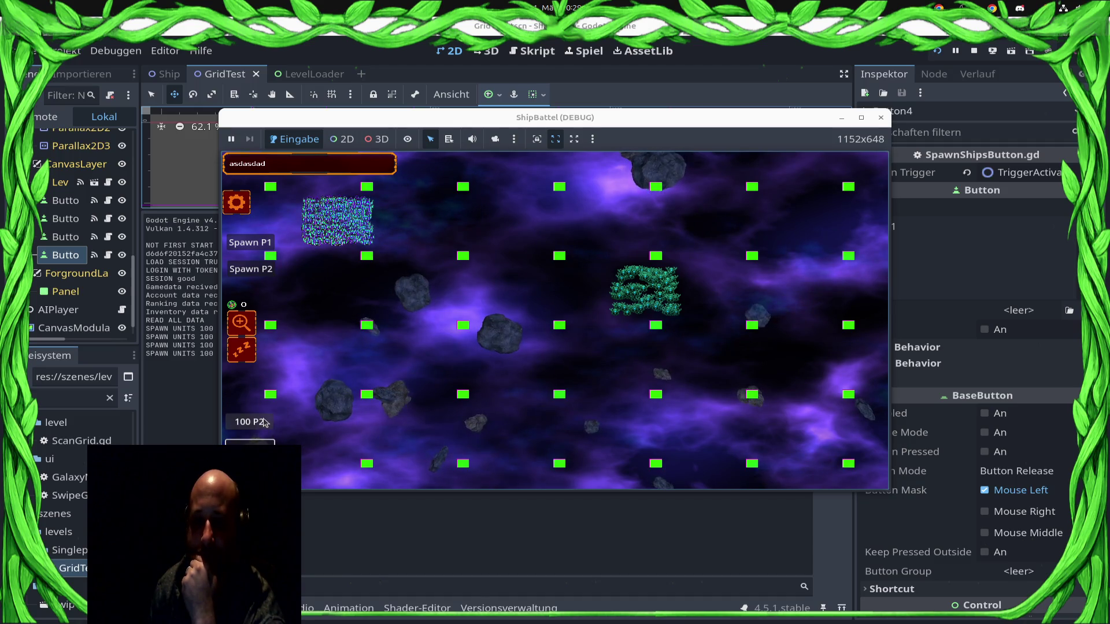
{"action": "left_click", "coordinate": [264, 423]}
{"action": "left_click", "coordinate": [264, 422]}
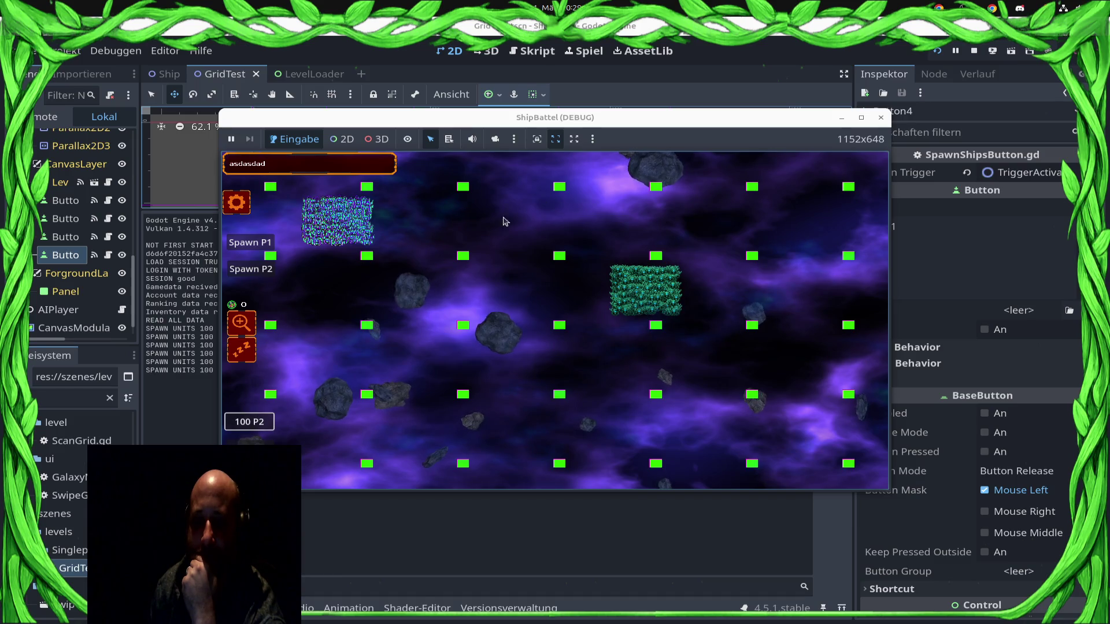
Step: Select the unit clusters, send them to new targets, then stop the game with F8
{"action": "left_click_drag", "start_coordinate": [381, 212], "coordinate": [379, 209]}
{"action": "left_click", "coordinate": [504, 259]}
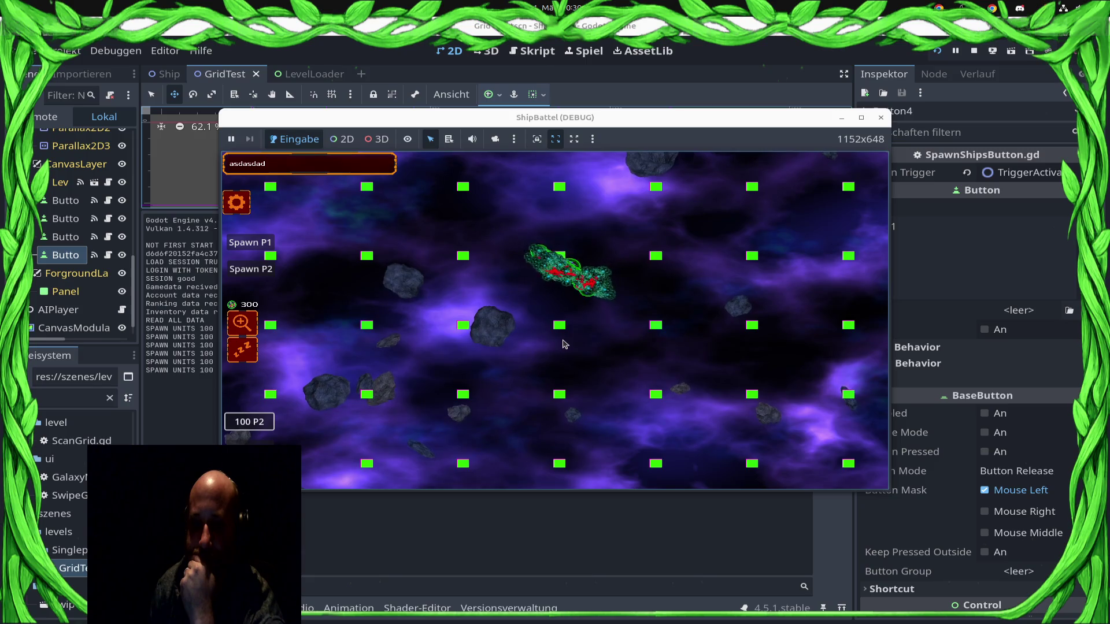
{"action": "scroll", "coordinate": [601, 272], "scroll_direction": "up", "scroll_amount": 2}
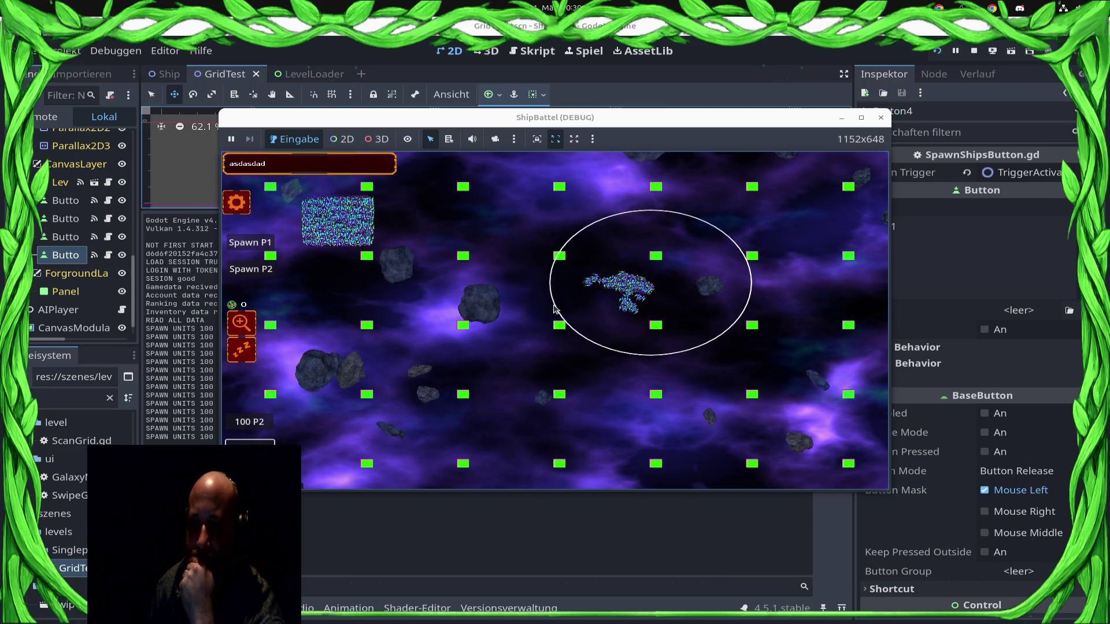
{"action": "left_click", "coordinate": [468, 257]}
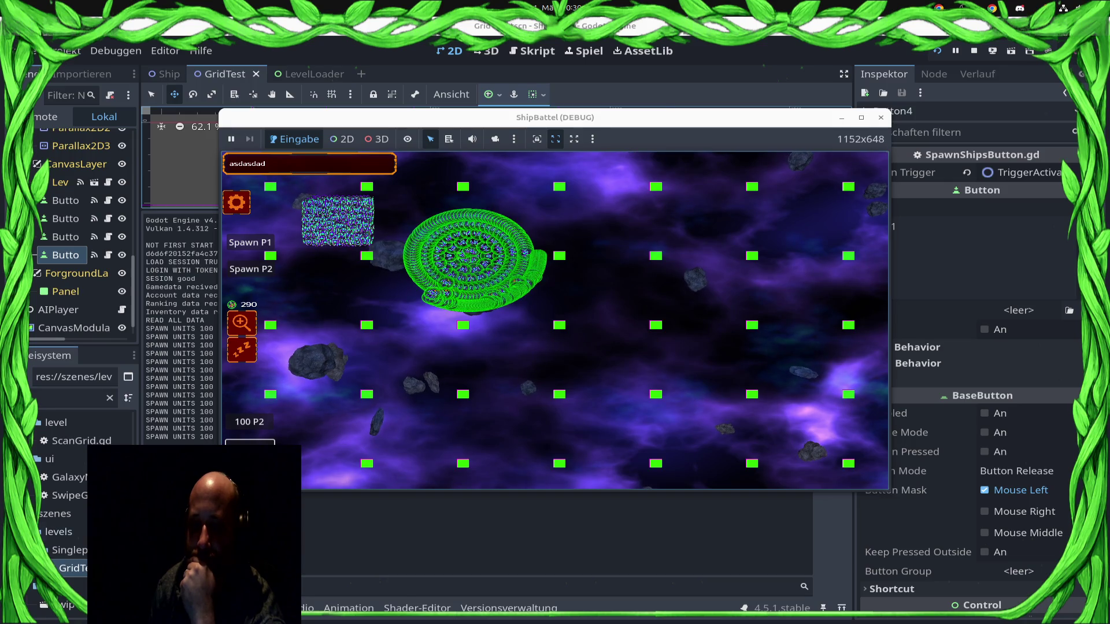
{"action": "left_click", "coordinate": [503, 263]}
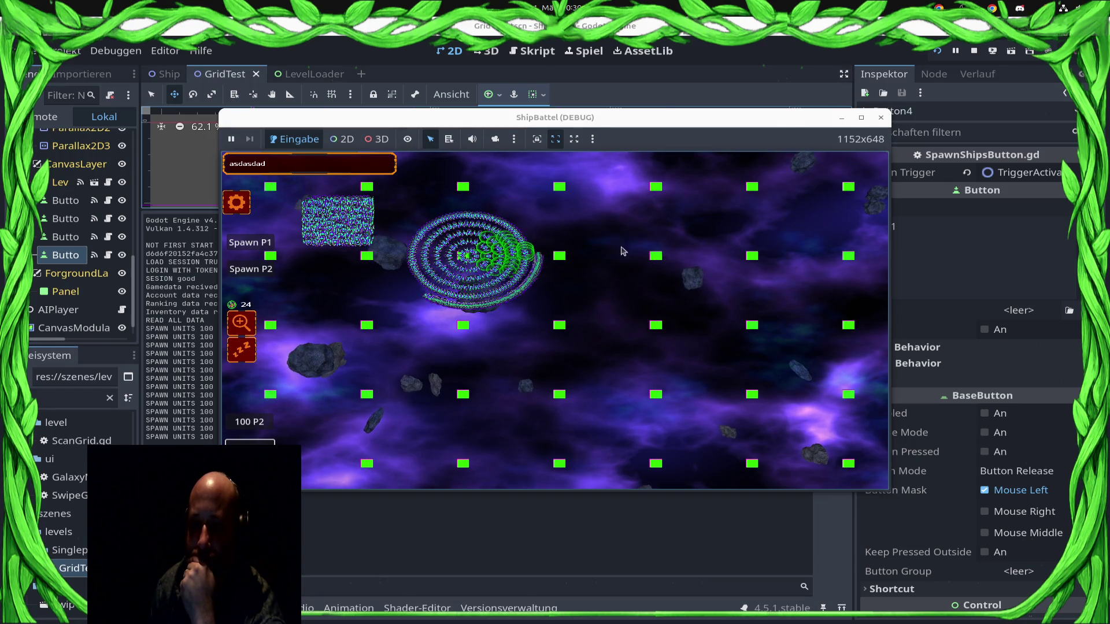
{"action": "left_click_drag", "start_coordinate": [506, 249], "coordinate": [370, 237]}
{"action": "mouse_move", "coordinate": [596, 243]}
{"action": "left_mouse_down"}
{"action": "mouse_move", "coordinate": [439, 358]}
{"action": "mouse_move", "coordinate": [404, 306]}
{"action": "left_mouse_up"}
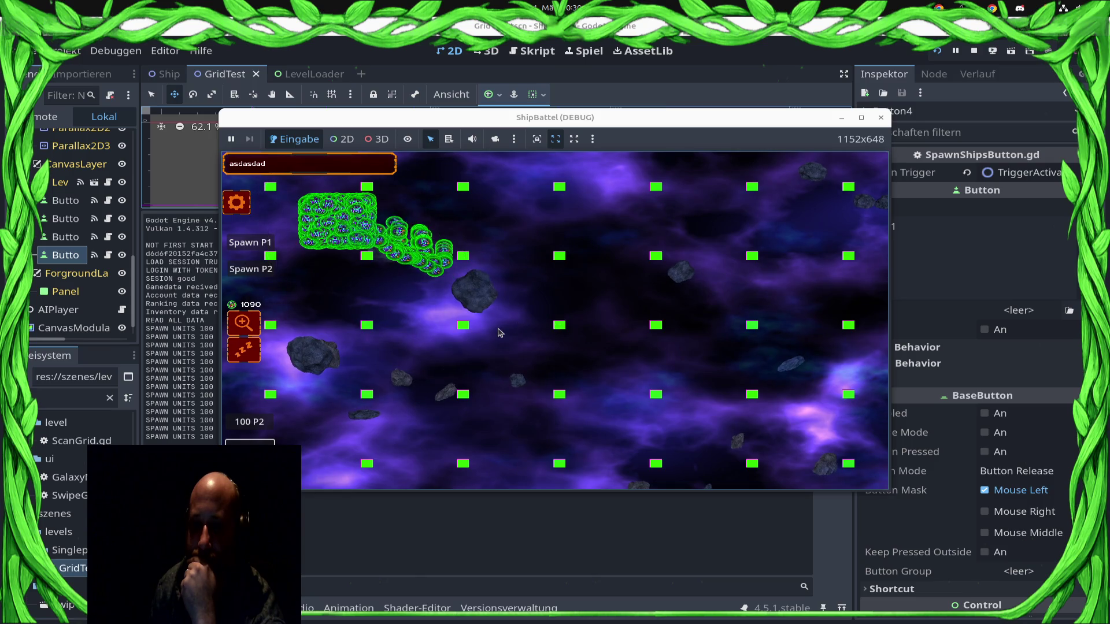
{"action": "right_click", "coordinate": [564, 280]}
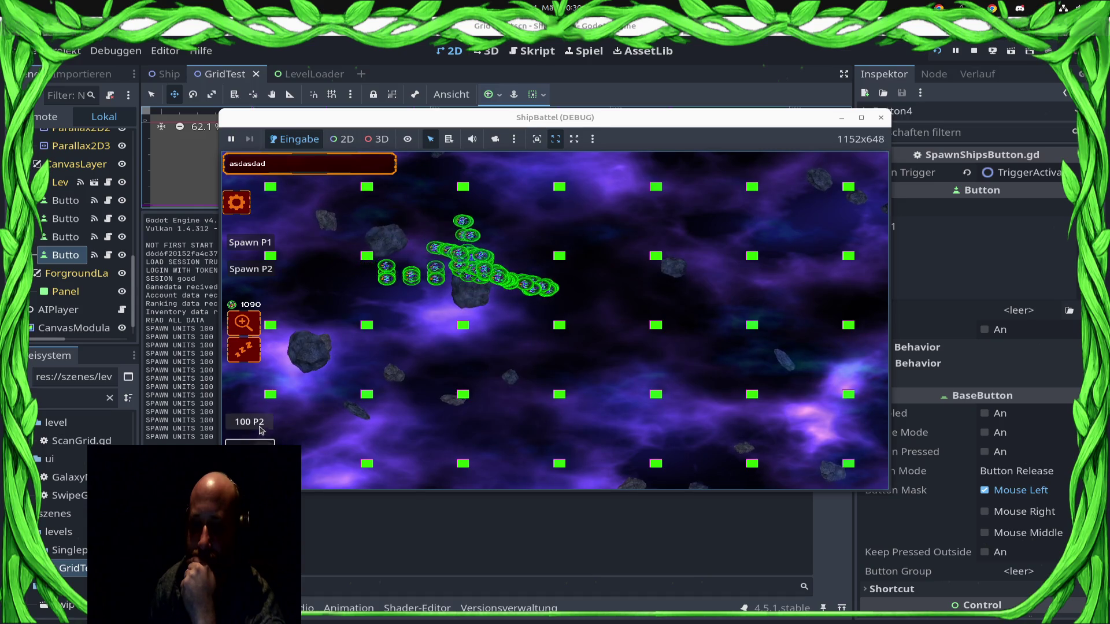
{"action": "key", "text": "F8"}
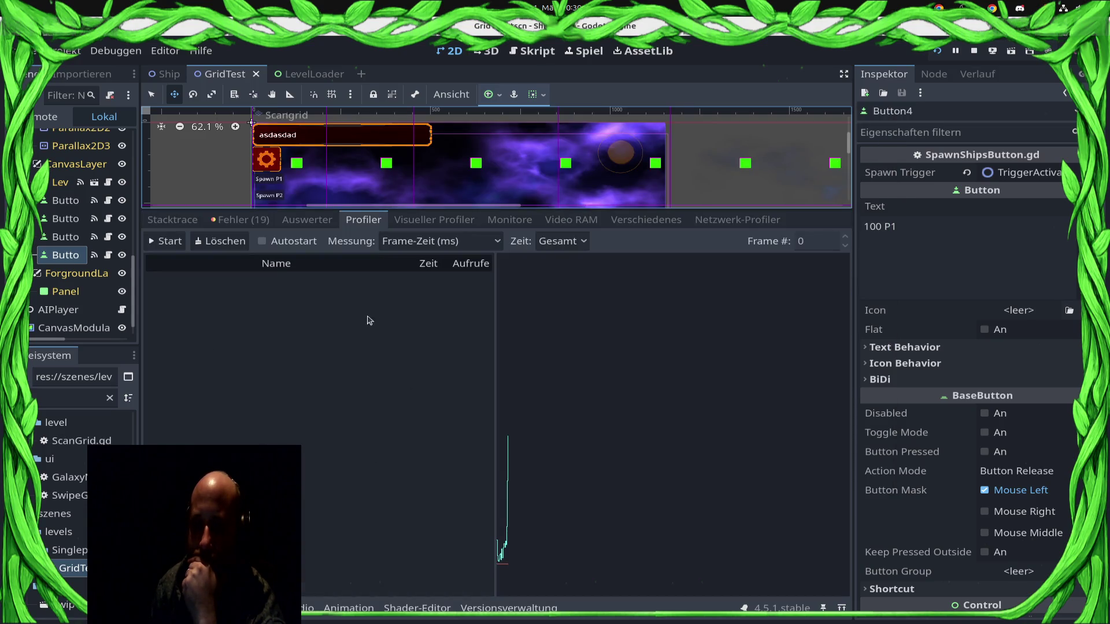
Step: Start profiler recording and launch the ShipBattel game in its debug window
{"action": "left_click", "coordinate": [165, 241]}
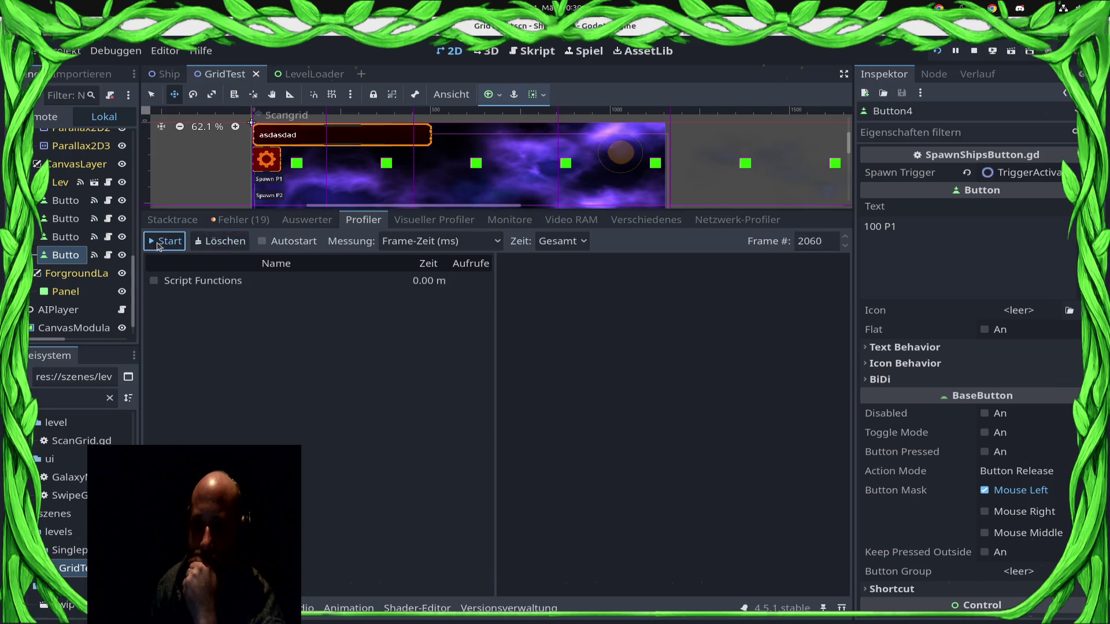
{"action": "left_click", "coordinate": [936, 51]}
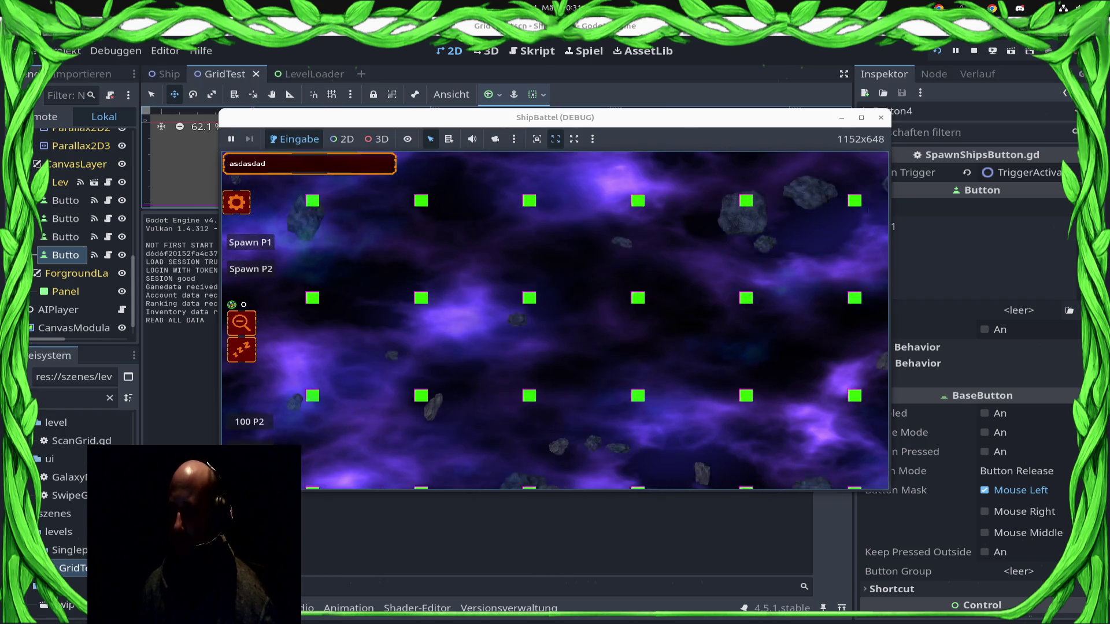
{"action": "key", "text": "super"}
{"action": "key", "text": "super"}
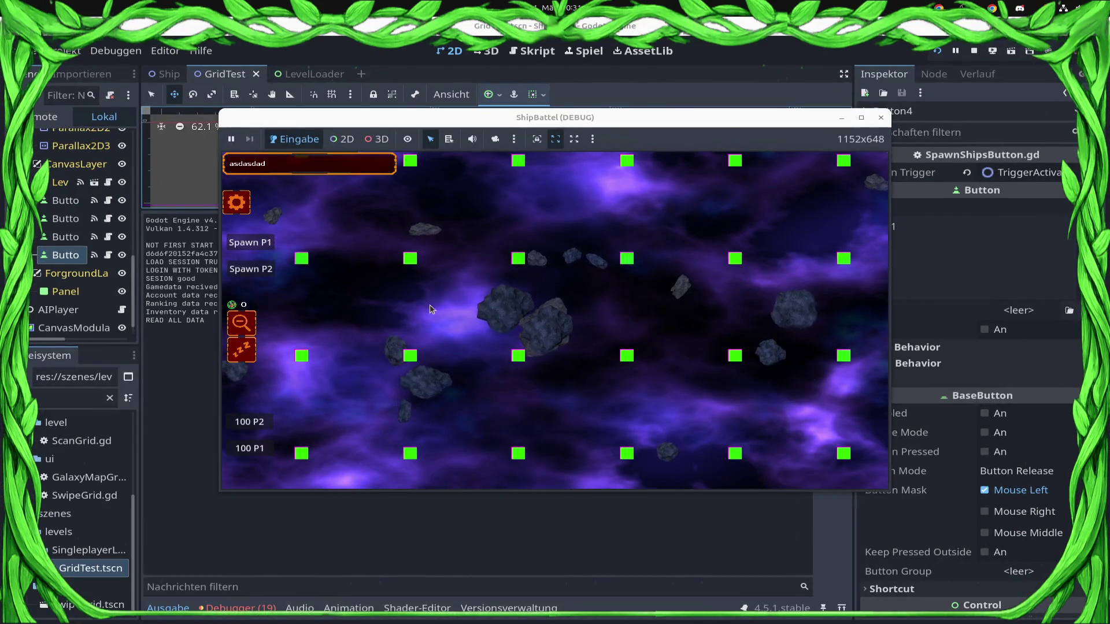
Step: Spawn a 100-ship batch, then restart profiler recording in the editor
{"action": "left_click", "coordinate": [260, 428]}
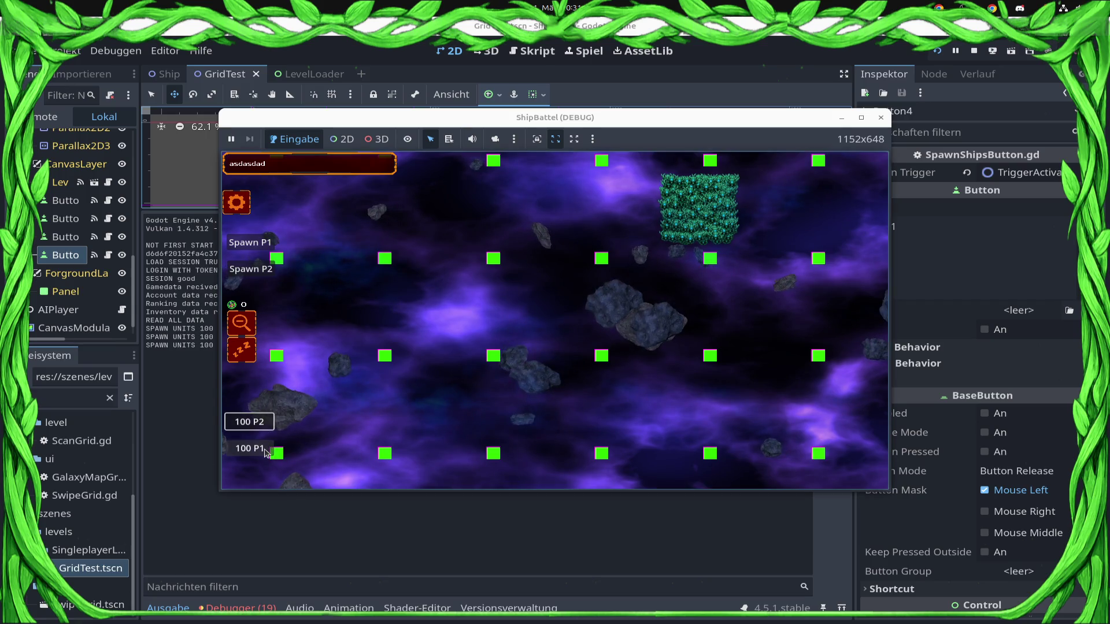
{"action": "left_click", "coordinate": [266, 608]}
{"action": "left_click", "coordinate": [166, 241]}
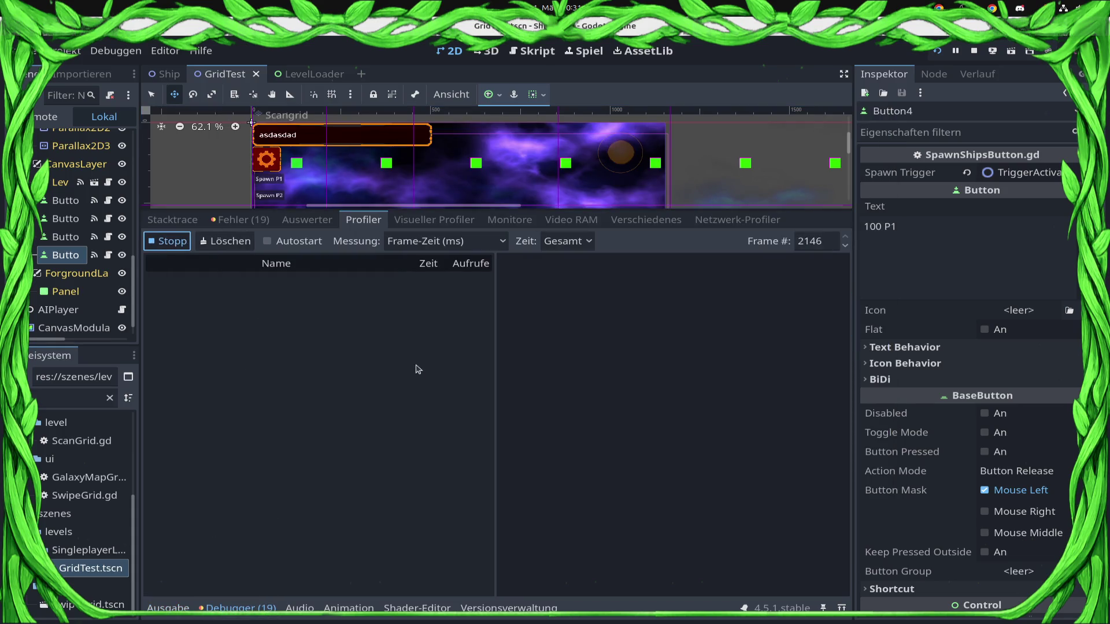
{"action": "key", "text": "super"}
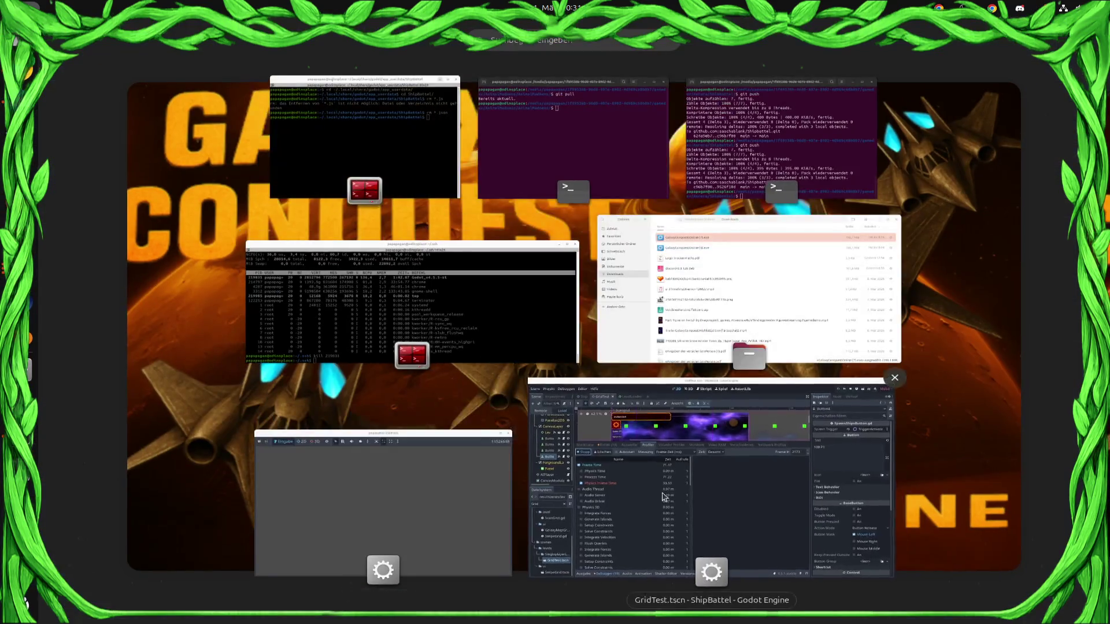
{"action": "left_click", "coordinate": [443, 470]}
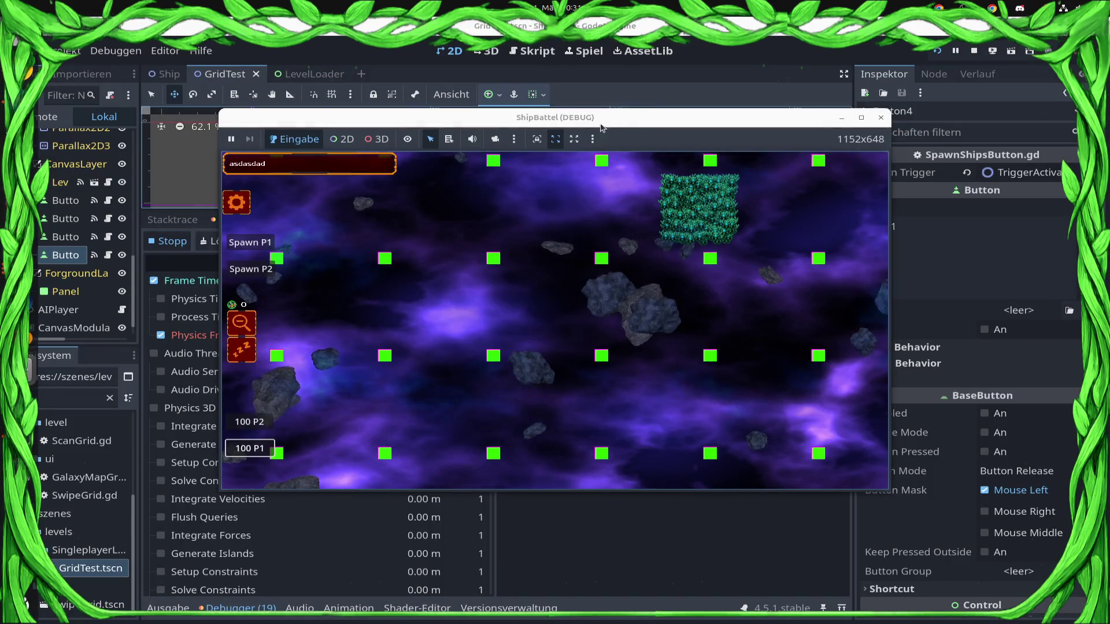
Step: Spawn another 100 P1 ships and six 100-ship P2 waves, then return to the editor
{"action": "left_click", "coordinate": [367, 445]}
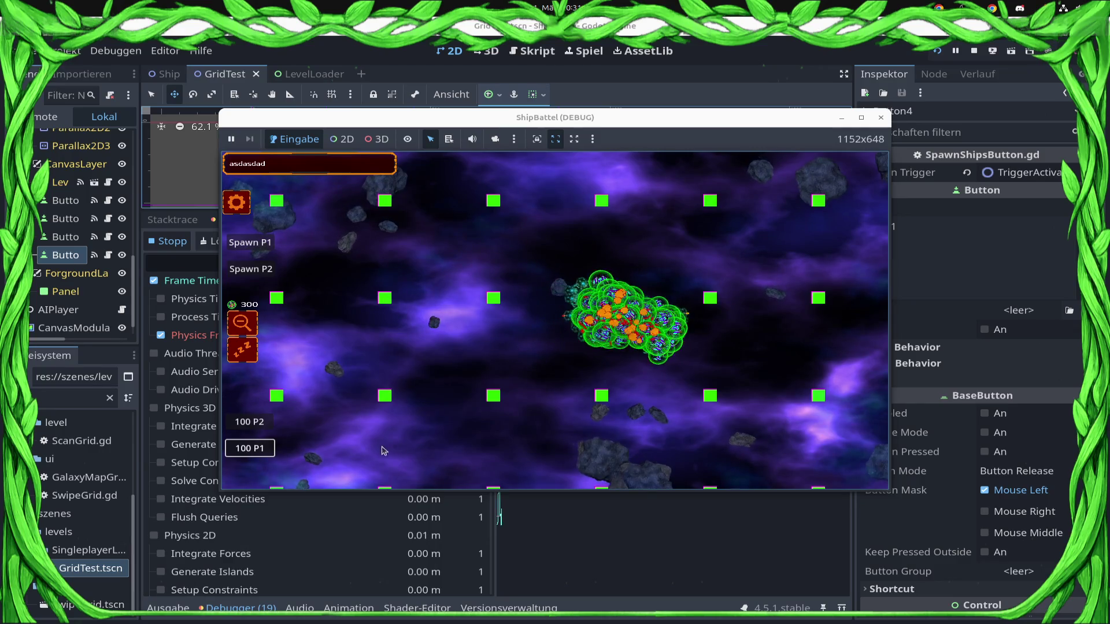
{"action": "left_click", "coordinate": [264, 427]}
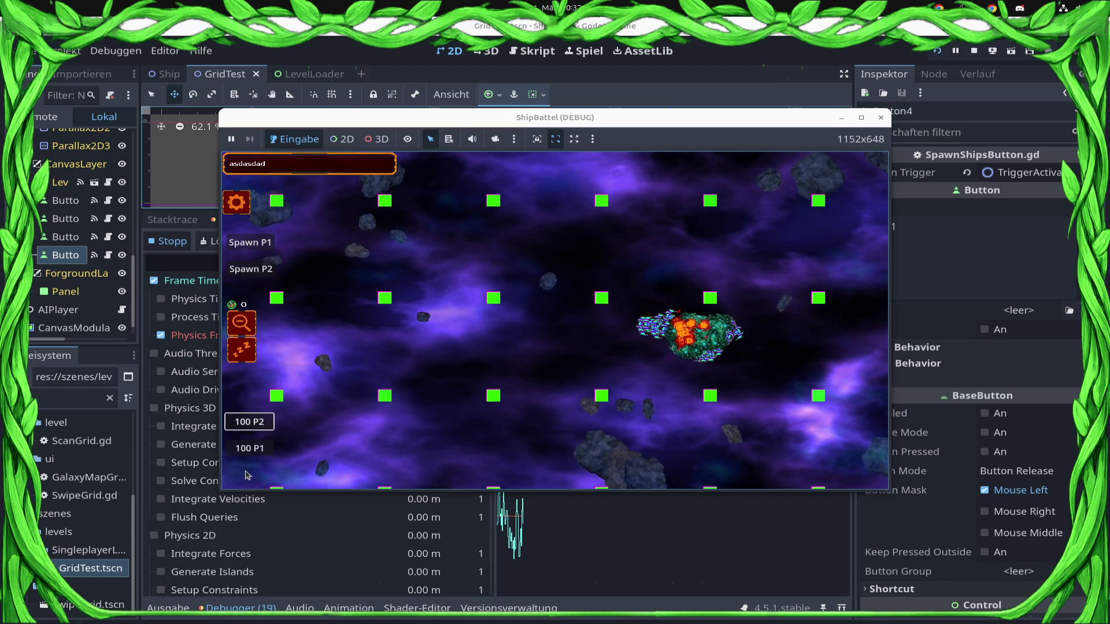
{"action": "left_click", "coordinate": [263, 425]}
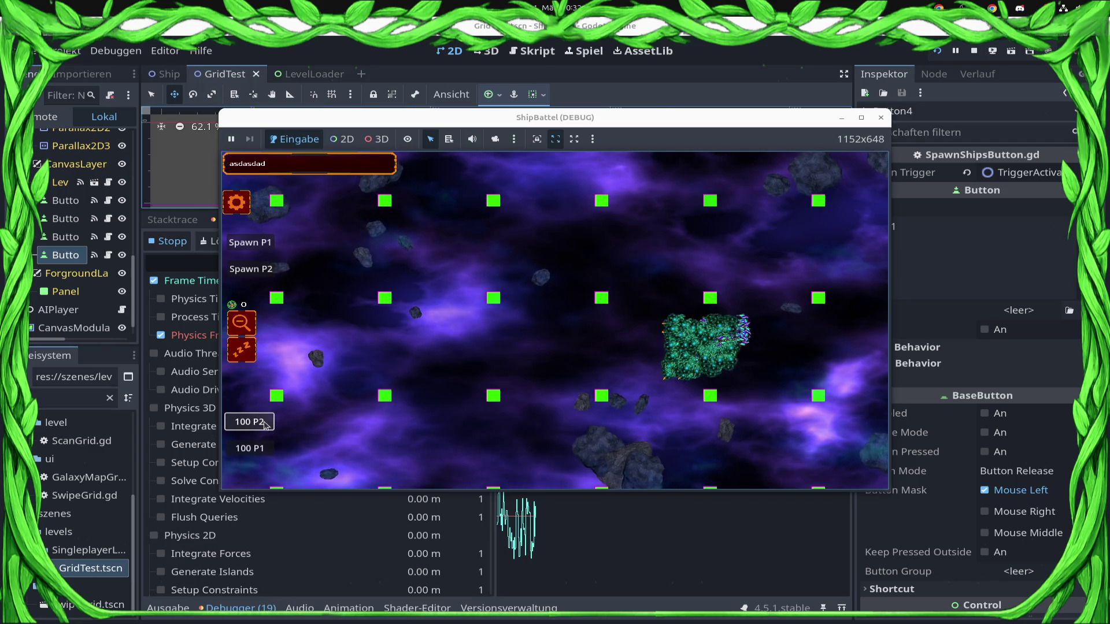
{"action": "left_click", "coordinate": [264, 425]}
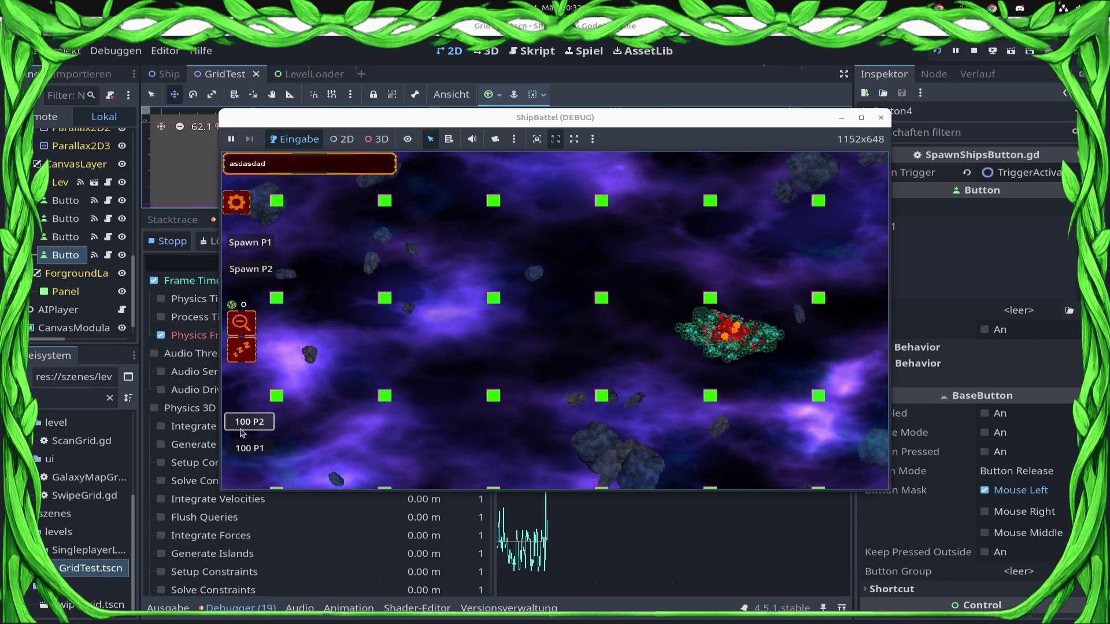
{"action": "left_click", "coordinate": [269, 427]}
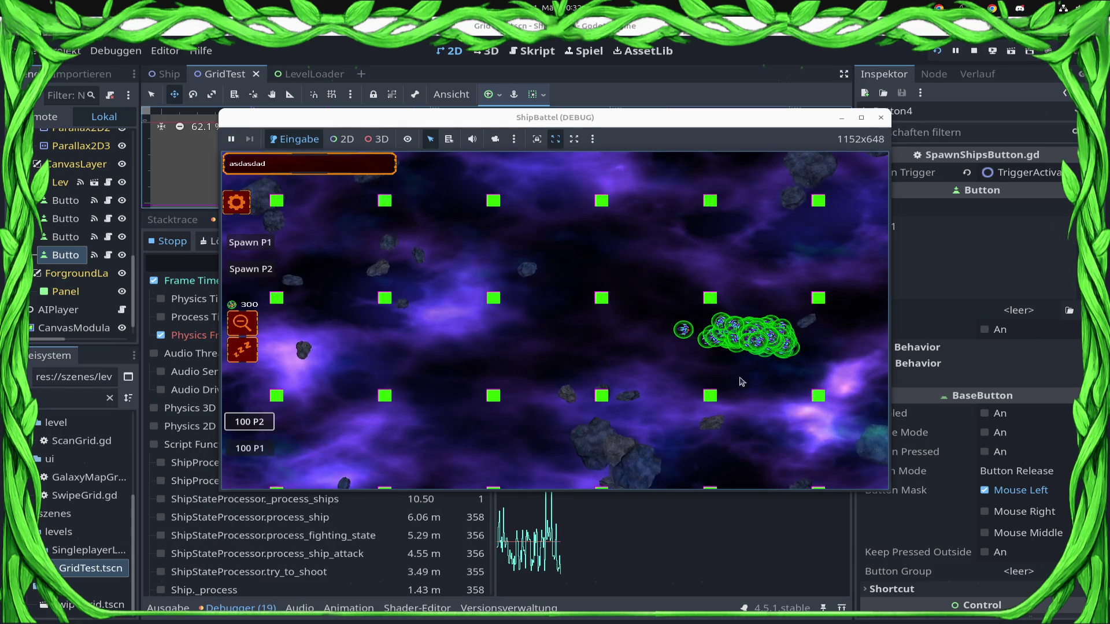
{"action": "left_click", "coordinate": [258, 421]}
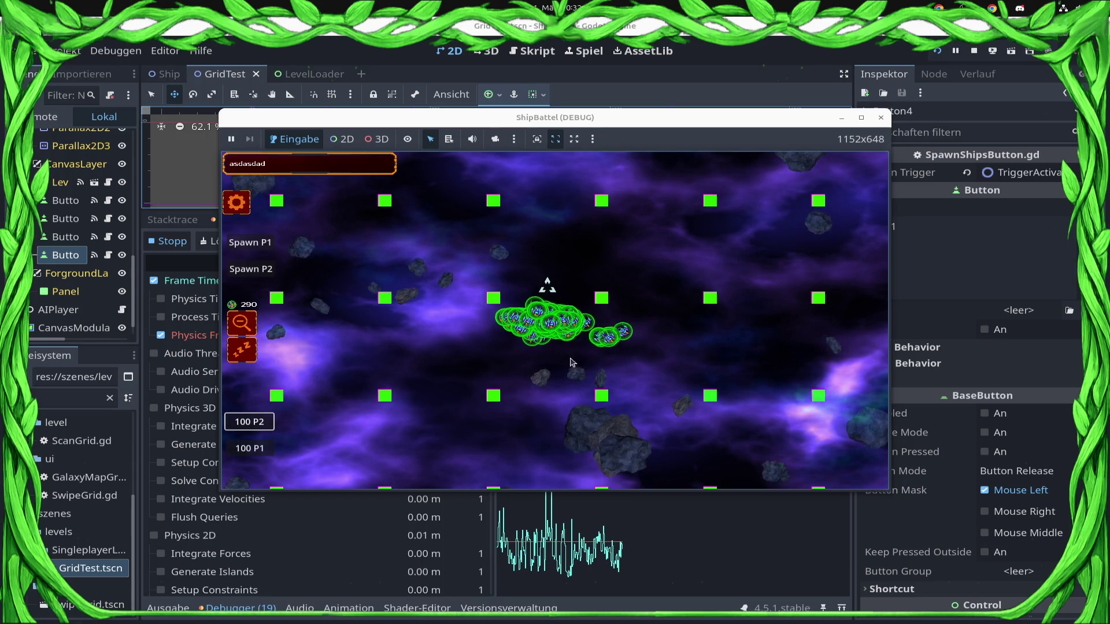
{"action": "left_click", "coordinate": [260, 416]}
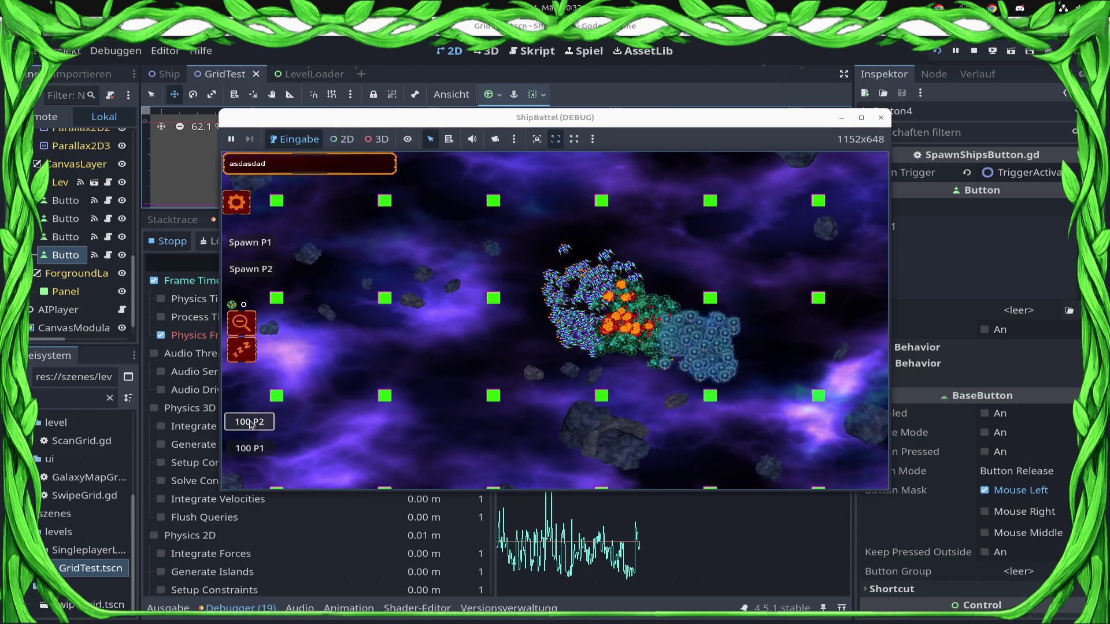
{"action": "key", "text": "alt+Tab"}
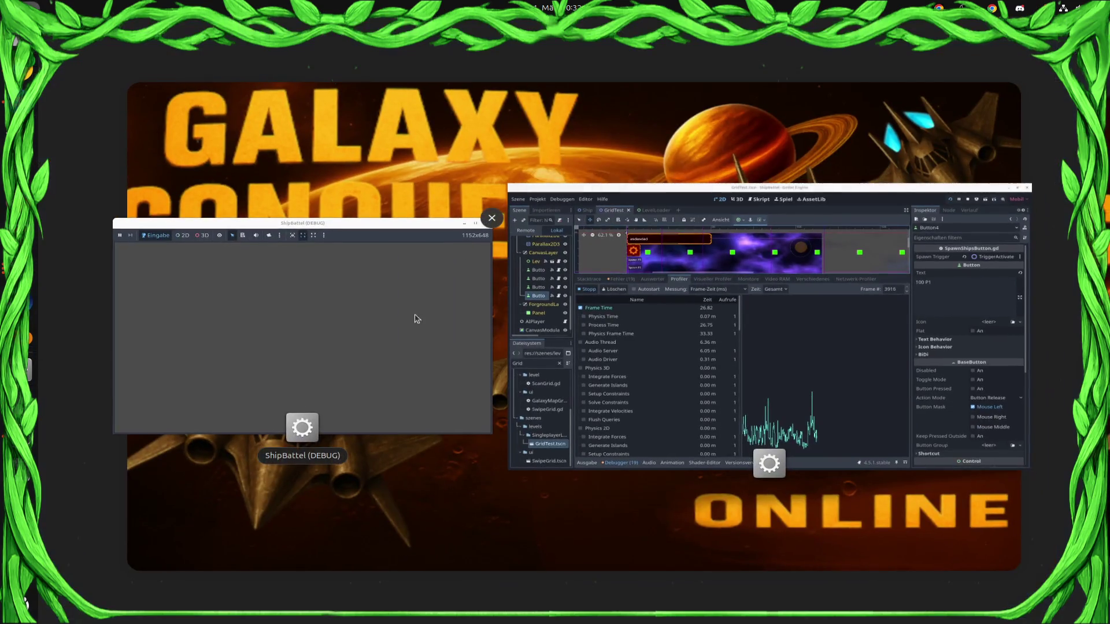
Step: Stop the game and scroll the profiler down to the Script Functions timings
{"action": "left_click", "coordinate": [416, 318]}
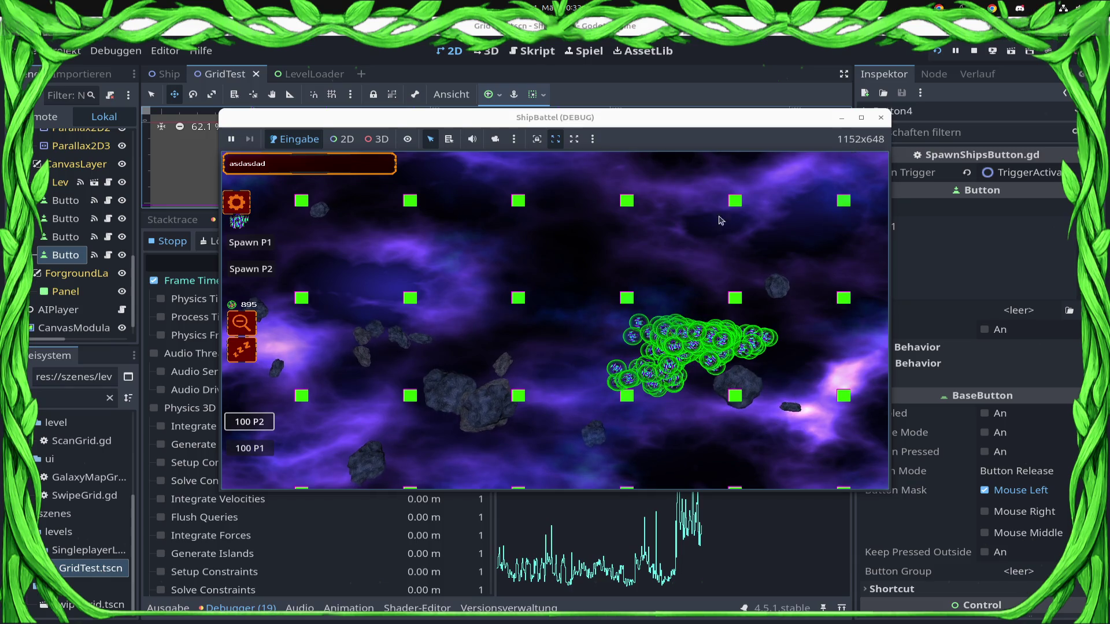
{"action": "left_click", "coordinate": [979, 56]}
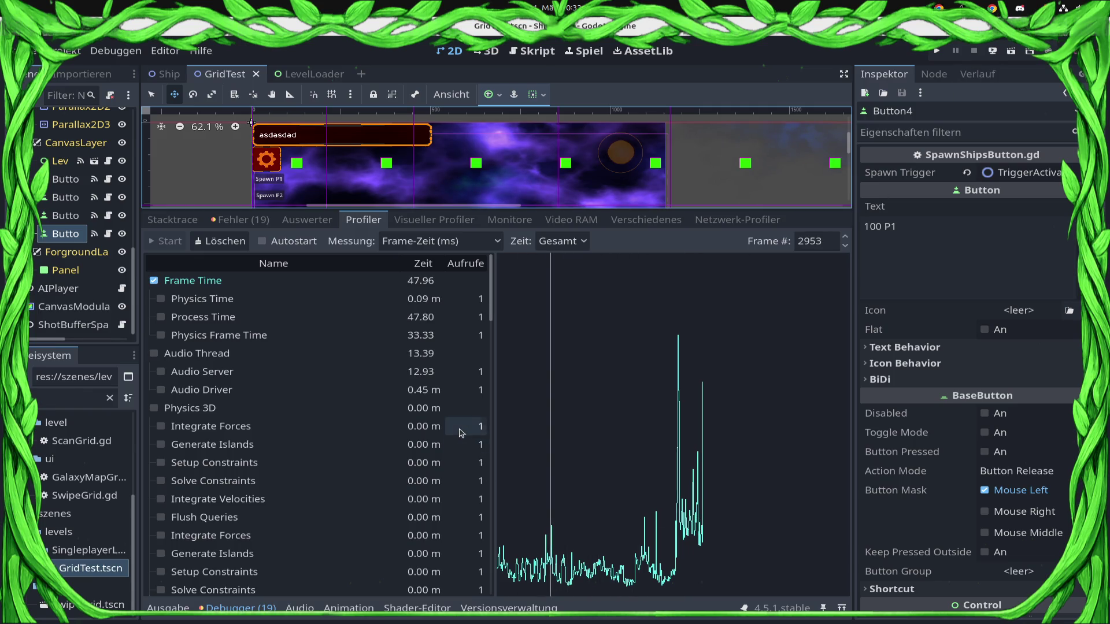
{"action": "scroll", "coordinate": [445, 412], "scroll_direction": "down", "scroll_amount": 10}
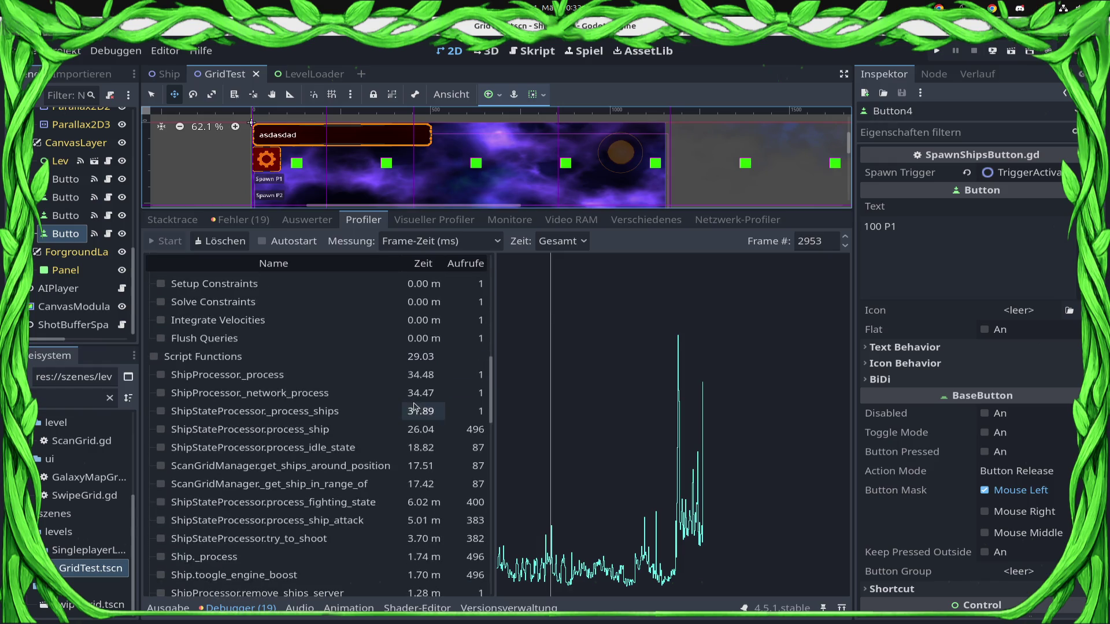
Step: Switch the profiler's time measurement from Gesamt to Eigen to show self time
{"action": "scroll", "coordinate": [409, 404], "scroll_direction": "down", "scroll_amount": 5}
{"action": "scroll", "coordinate": [282, 305], "scroll_direction": "up", "scroll_amount": 5}
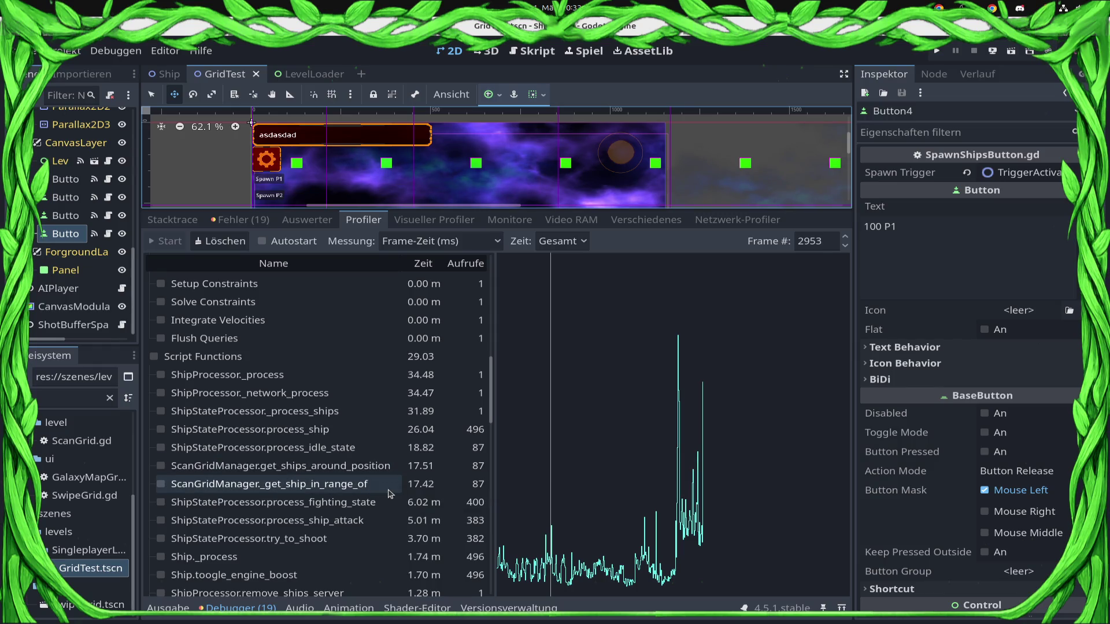
{"action": "left_click", "coordinate": [585, 241]}
{"action": "left_click", "coordinate": [564, 278]}
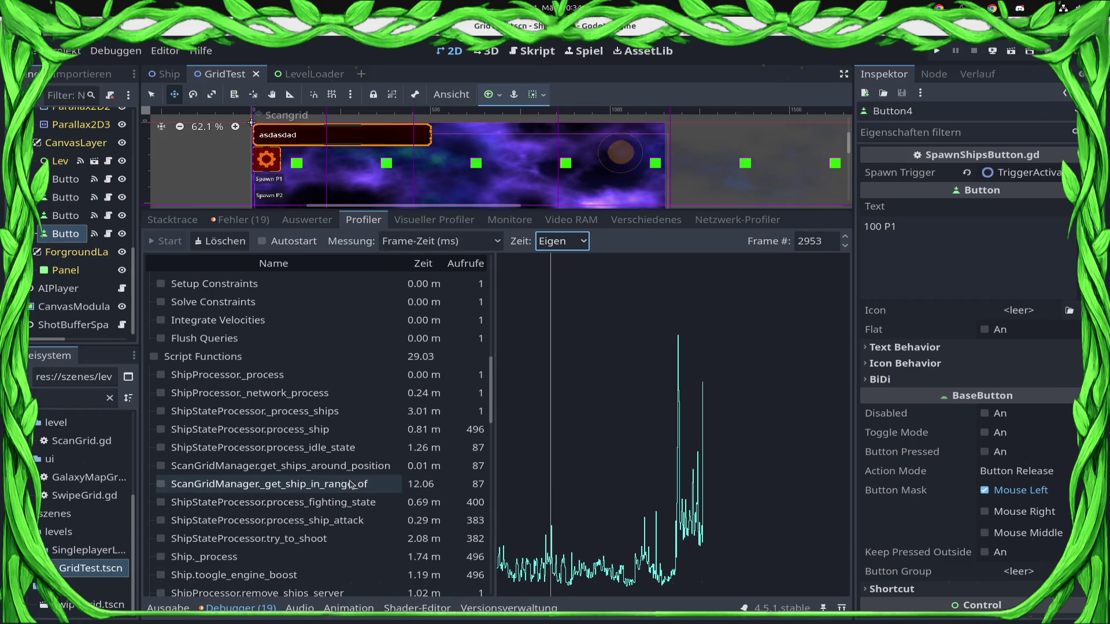
Step: Plot ScanGridManager._get_ship_in_range_of on the profiler graph, enlarge the scene view, and save the scene
{"action": "left_click", "coordinate": [352, 484]}
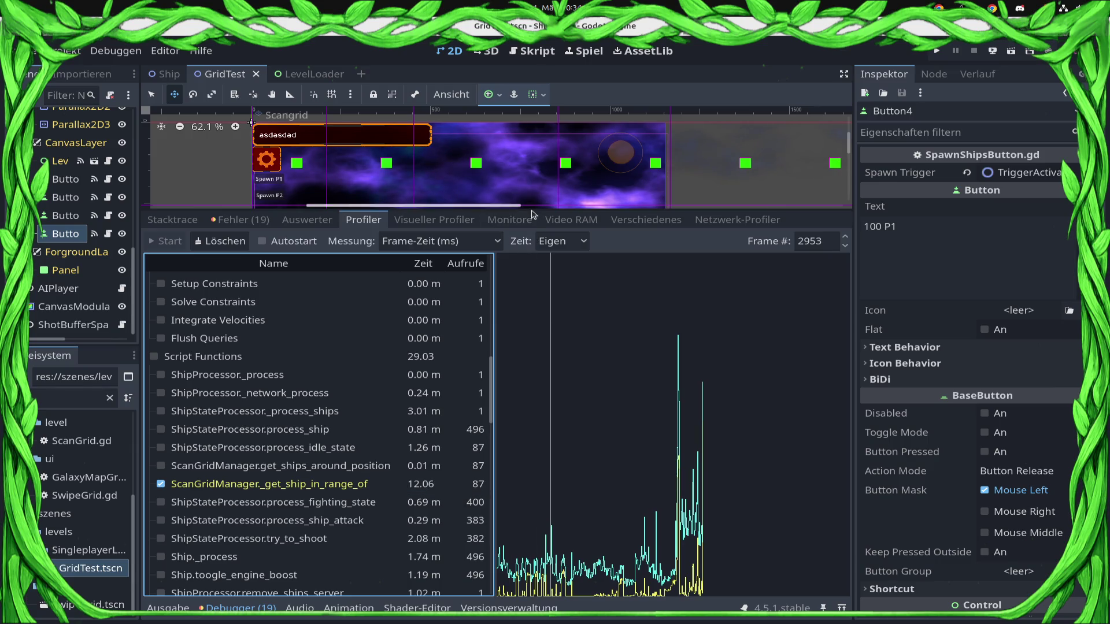
{"action": "left_click_drag", "start_coordinate": [531, 214], "coordinate": [532, 452]}
{"action": "key", "text": "ctrl+s"}
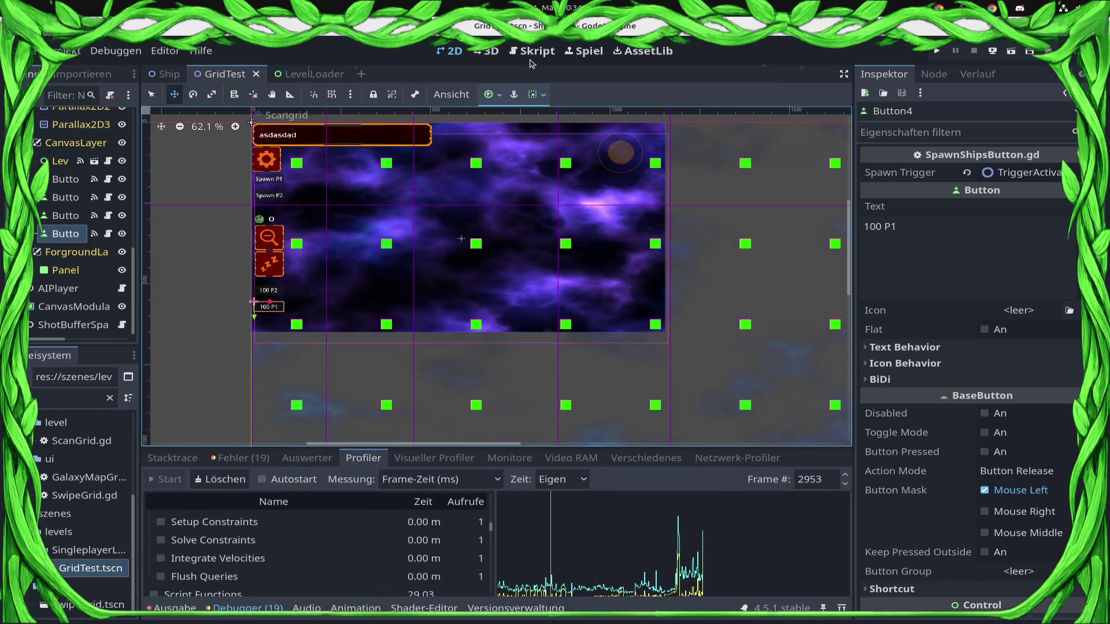
Step: In the script editor, jump from ShipStateProcessor.gd to get_ships_around_position's definition in ScanGrid.gd
{"action": "left_click", "coordinate": [529, 57]}
{"action": "scroll", "coordinate": [75, 220], "scroll_direction": "up", "scroll_amount": 10}
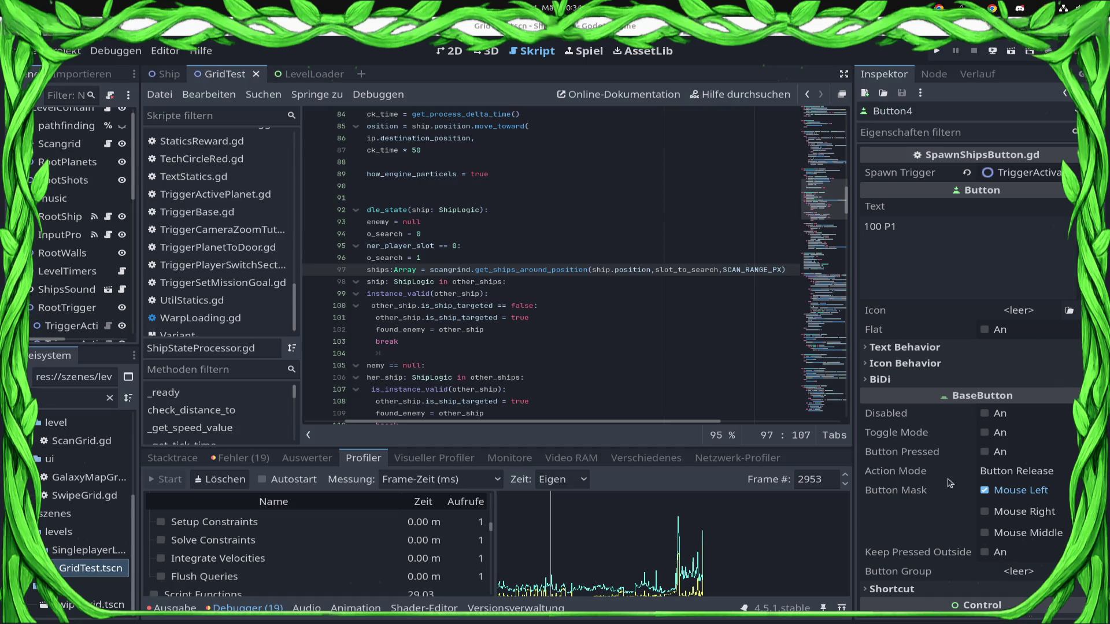
{"action": "left_click", "coordinate": [521, 233]}
{"action": "left_click", "coordinate": [535, 281]}
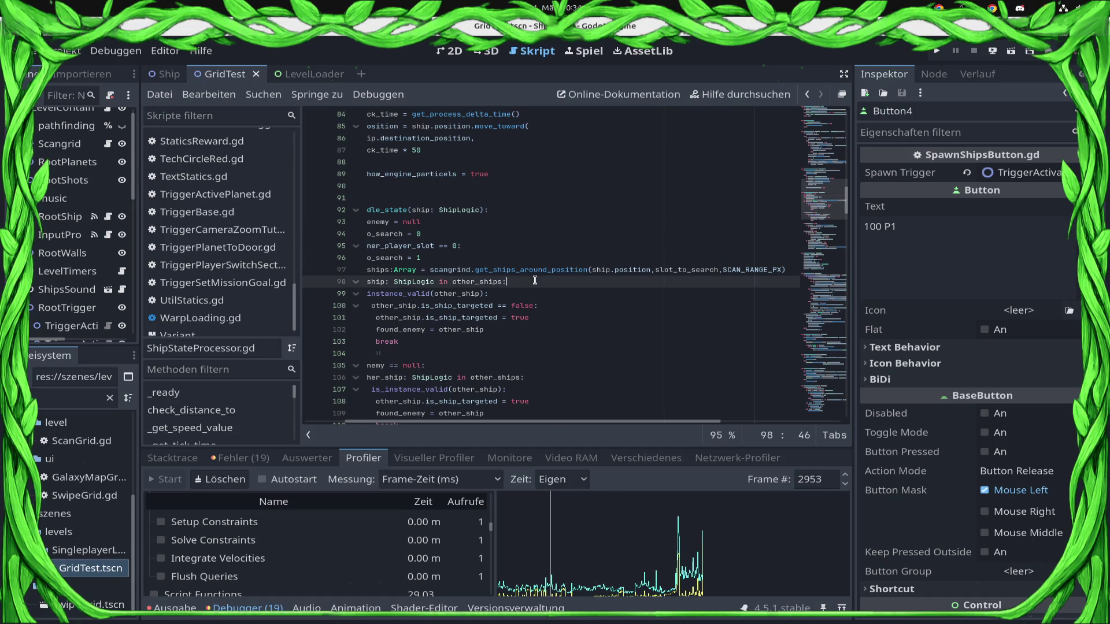
{"action": "left_click", "coordinate": [534, 271], "text": "ctrl"}
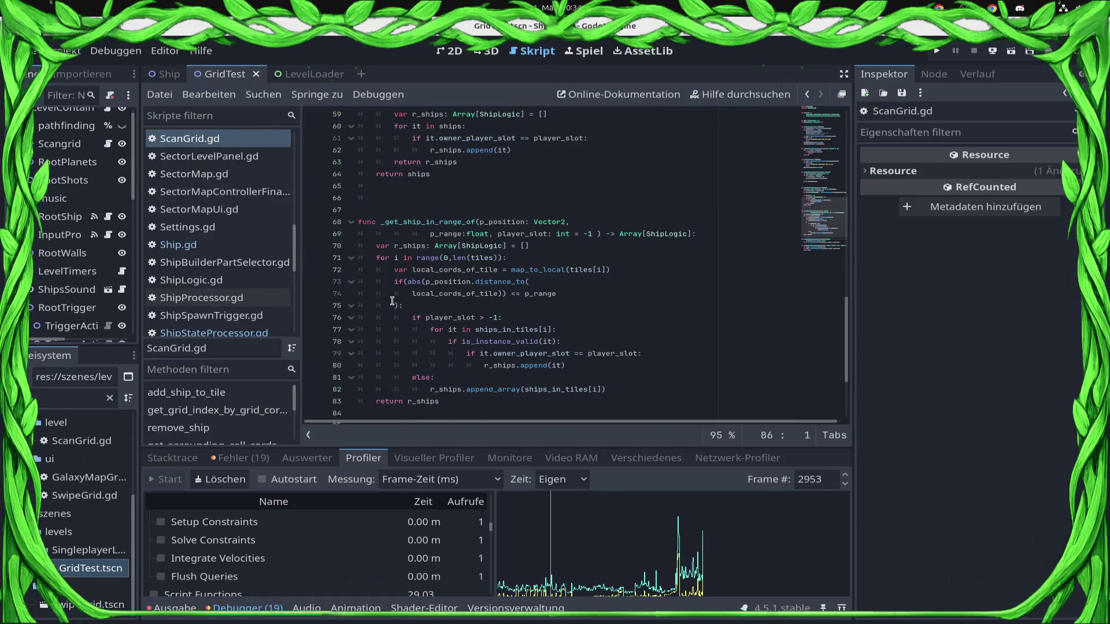
{"action": "left_click", "coordinate": [388, 270]}
{"action": "left_click", "coordinate": [368, 248]}
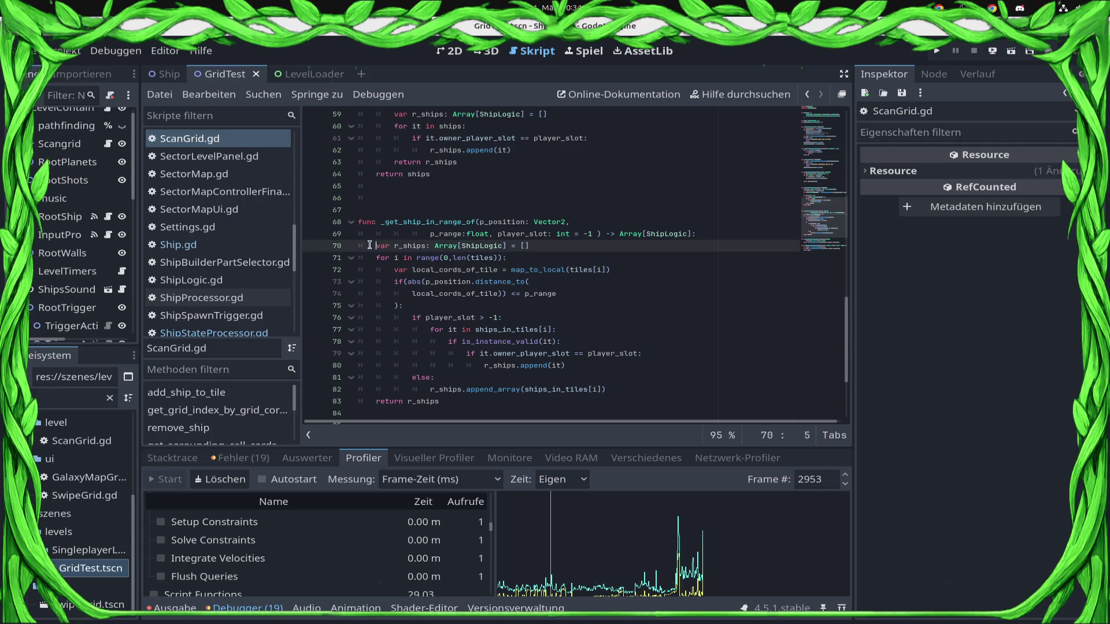
{"action": "scroll", "coordinate": [377, 256], "scroll_direction": "down", "scroll_amount": 4}
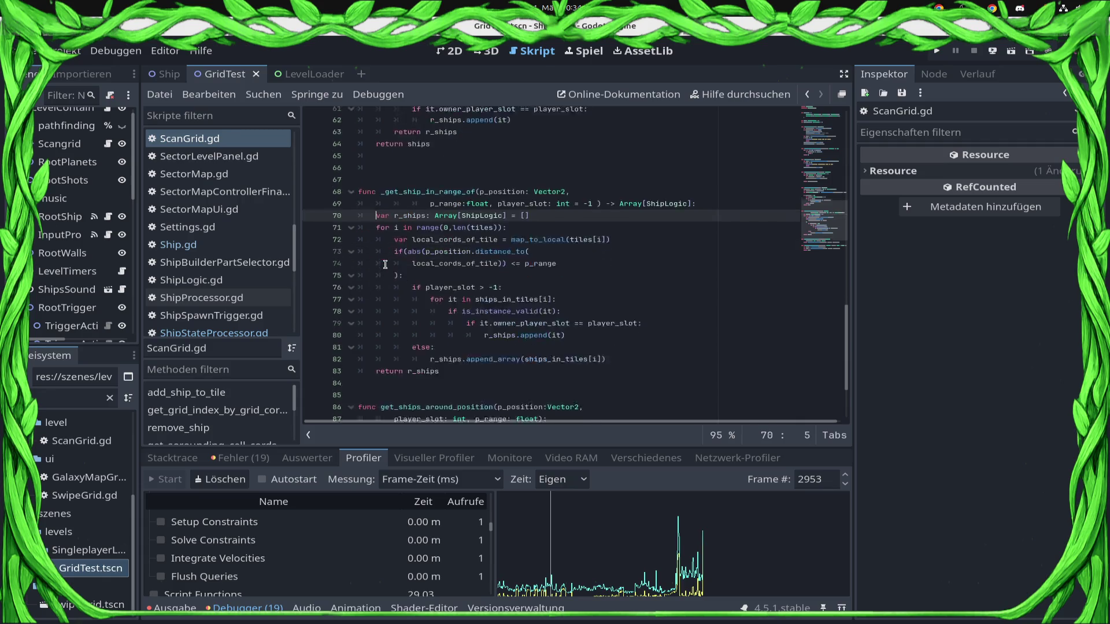
{"action": "left_click", "coordinate": [373, 377]}
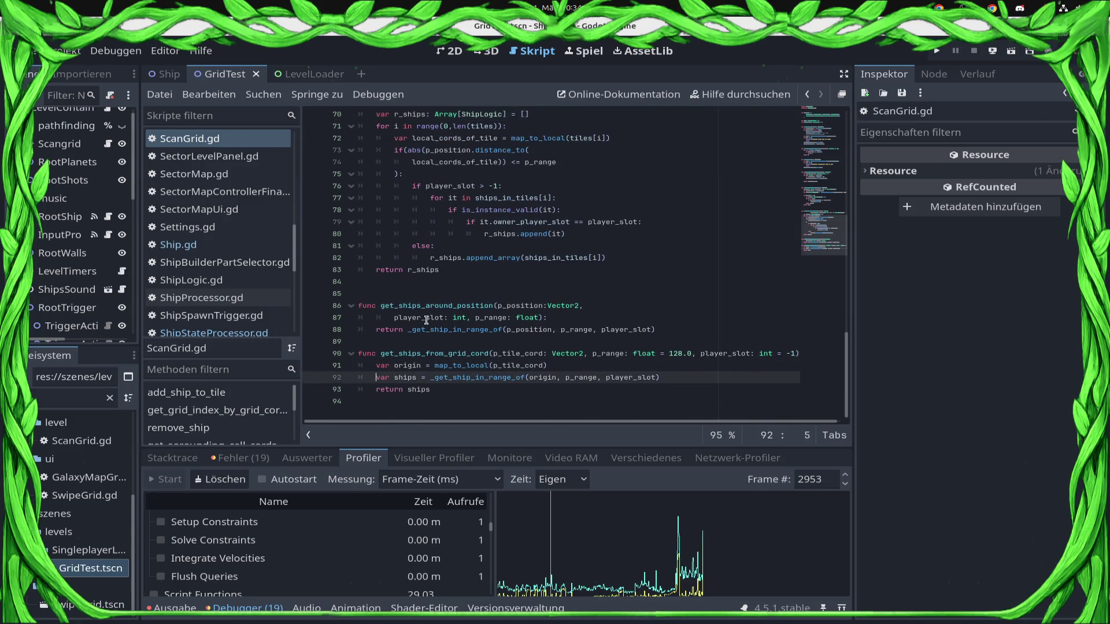
{"action": "left_click", "coordinate": [684, 333]}
{"action": "key", "text": "shift+Home"}
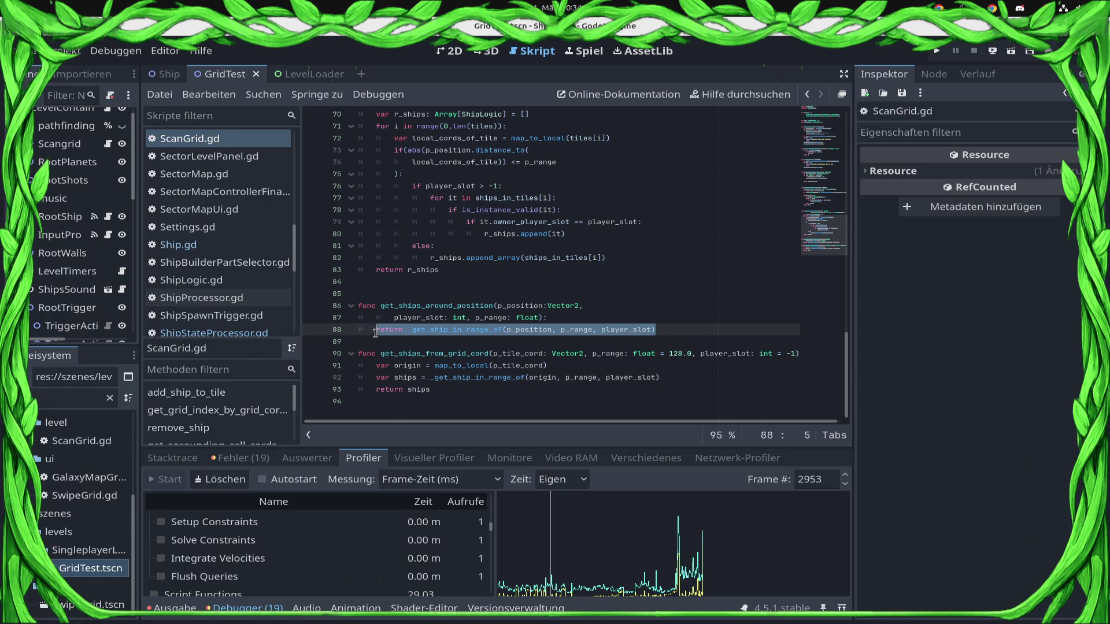
{"action": "scroll", "coordinate": [523, 319], "scroll_direction": "up", "scroll_amount": 2}
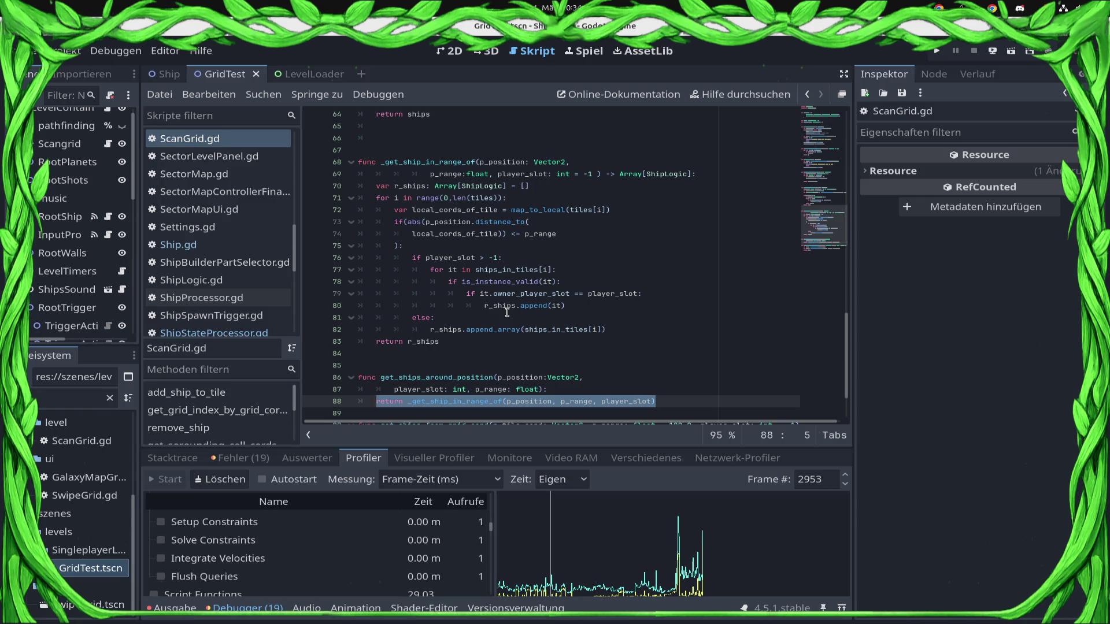
{"action": "double_click", "coordinate": [557, 215]}
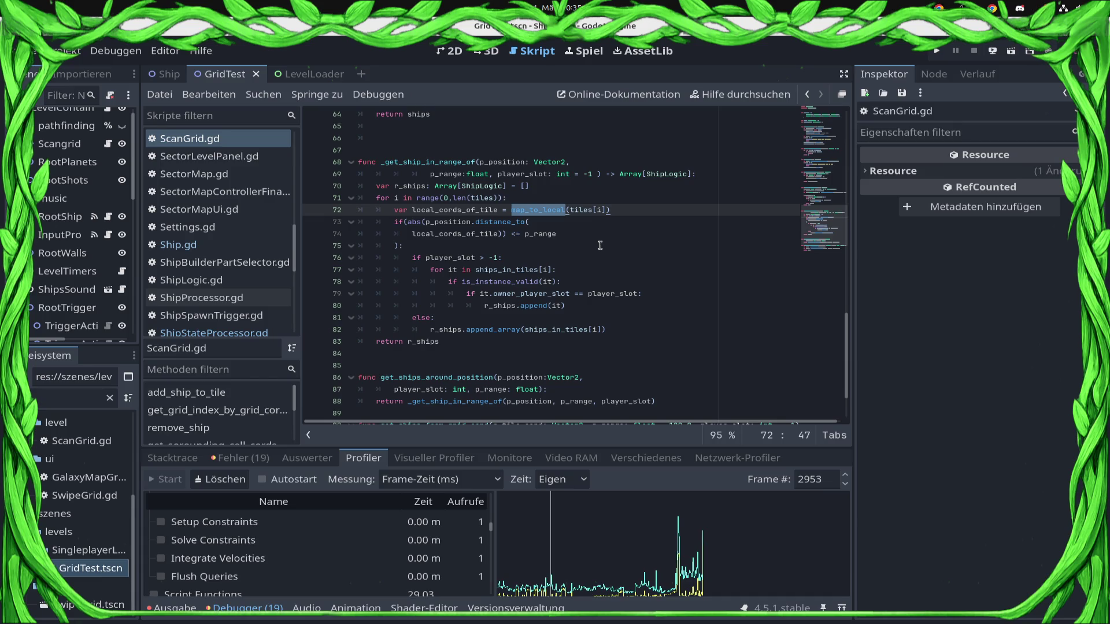
{"action": "left_click", "coordinate": [490, 245]}
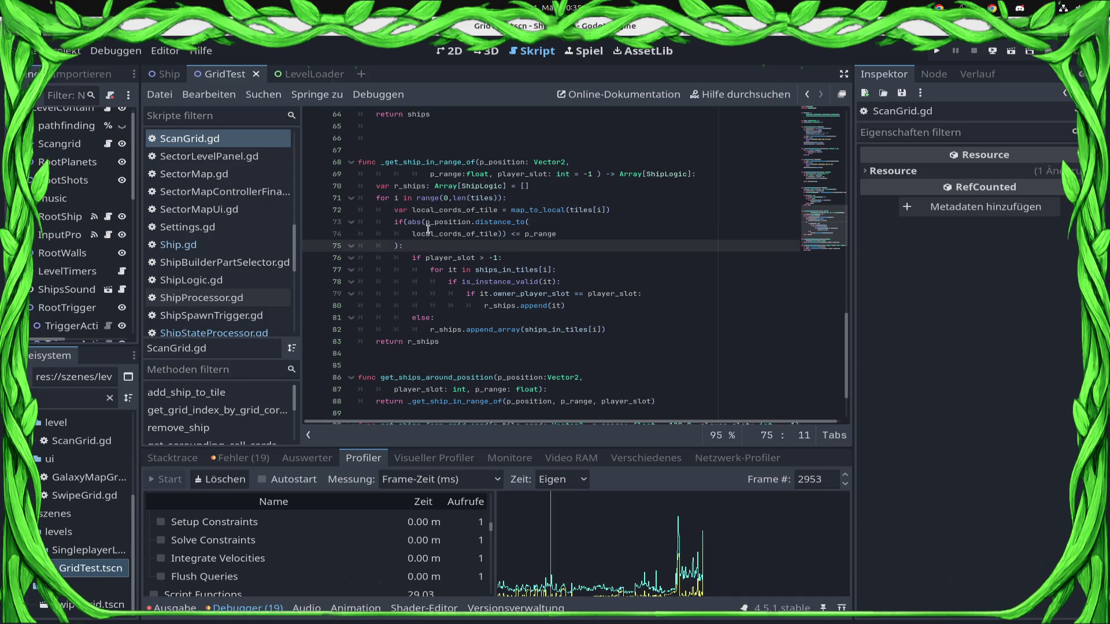
{"action": "double_click", "coordinate": [462, 234]}
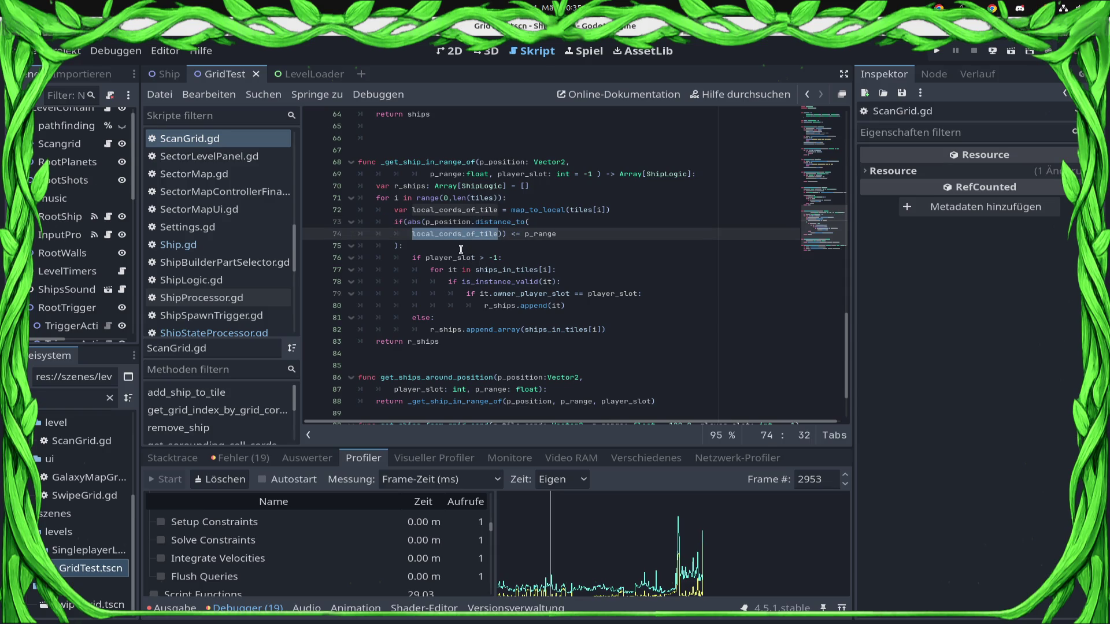
{"action": "double_click", "coordinate": [540, 234]}
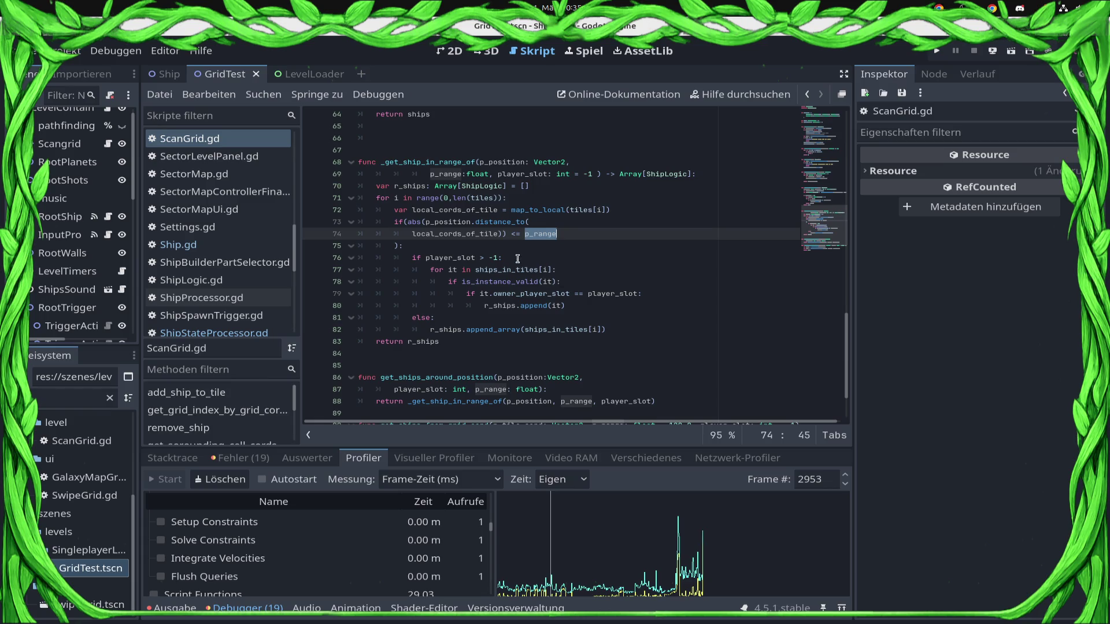
{"action": "left_click", "coordinate": [489, 245]}
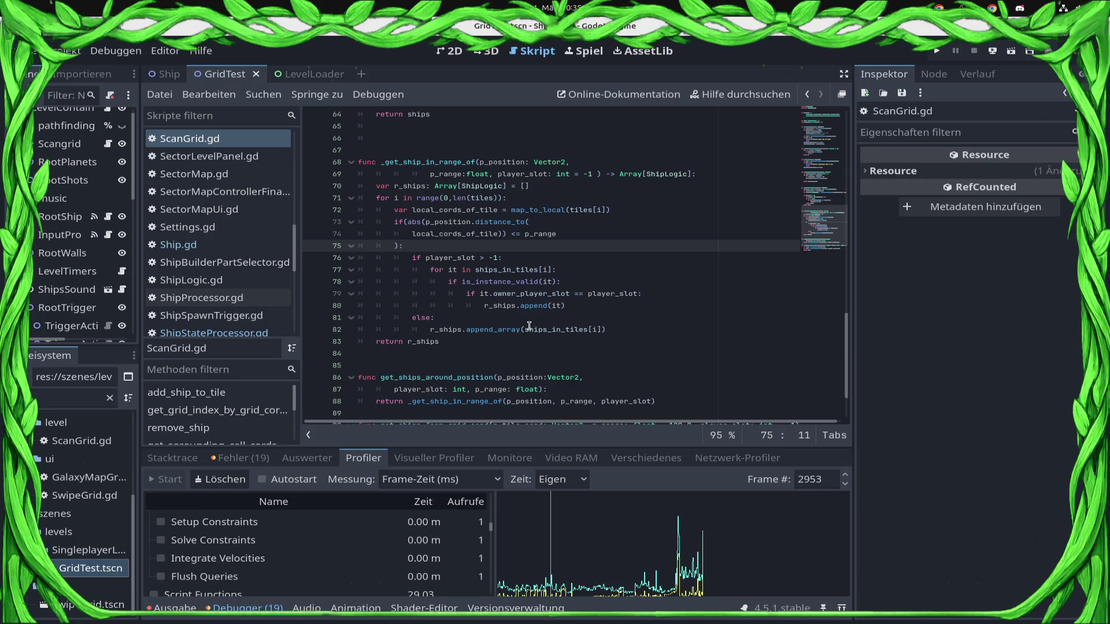
{"action": "scroll", "coordinate": [524, 317], "scroll_direction": "down", "scroll_amount": 2}
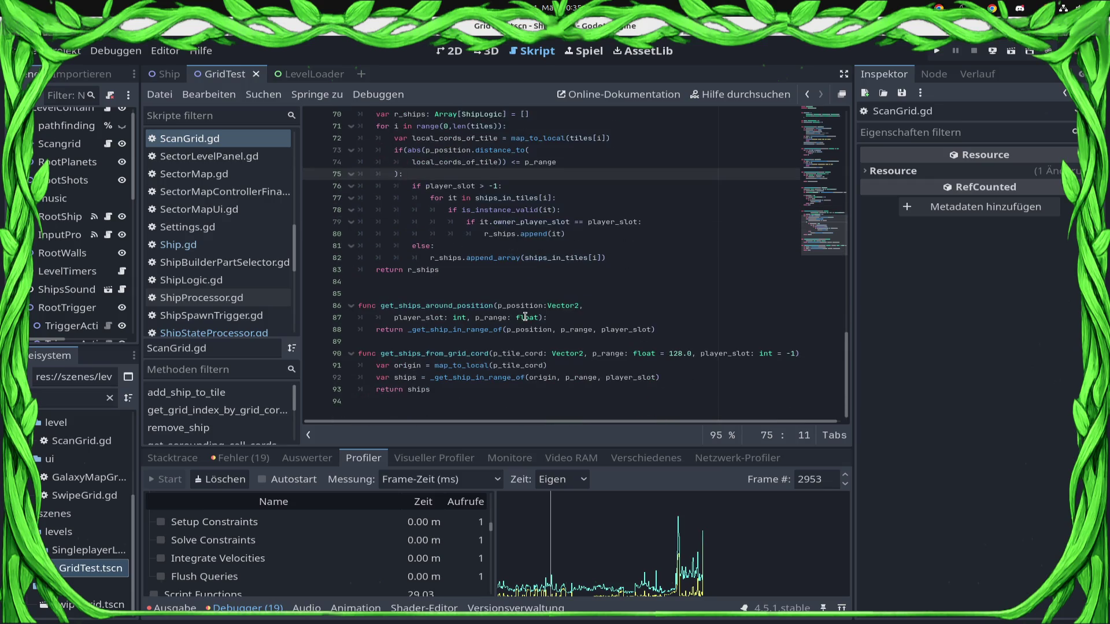
{"action": "left_click", "coordinate": [794, 354]}
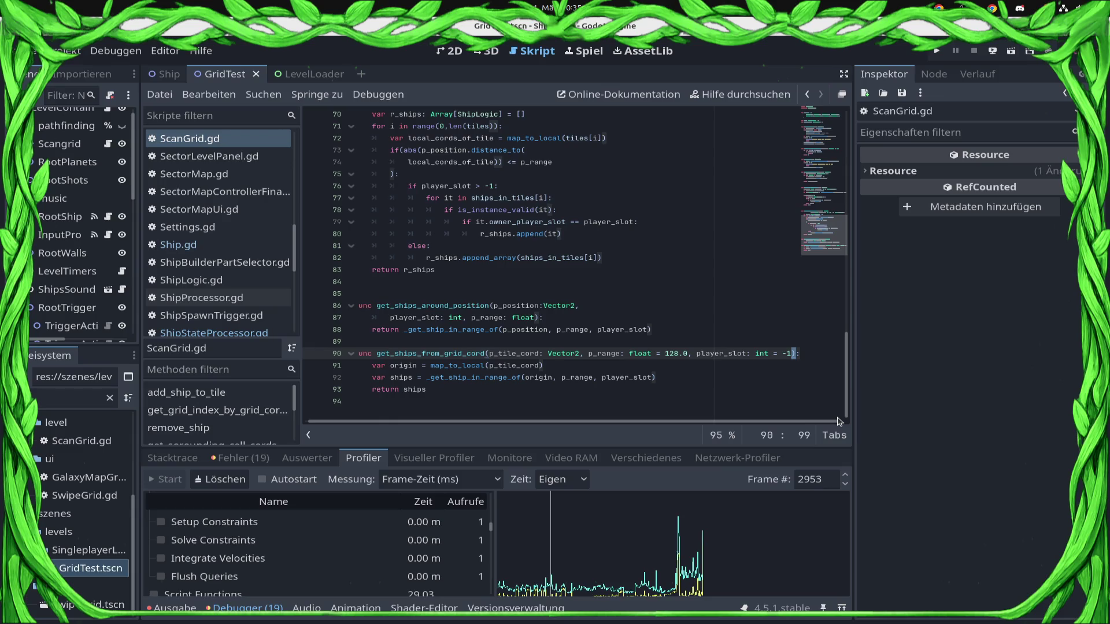
Step: Append a ', limit=' parameter to get_ships_from_grid_cord's signature and save
{"action": "type", "text": ", "}
{"action": "type", "text": "limit= 10"}
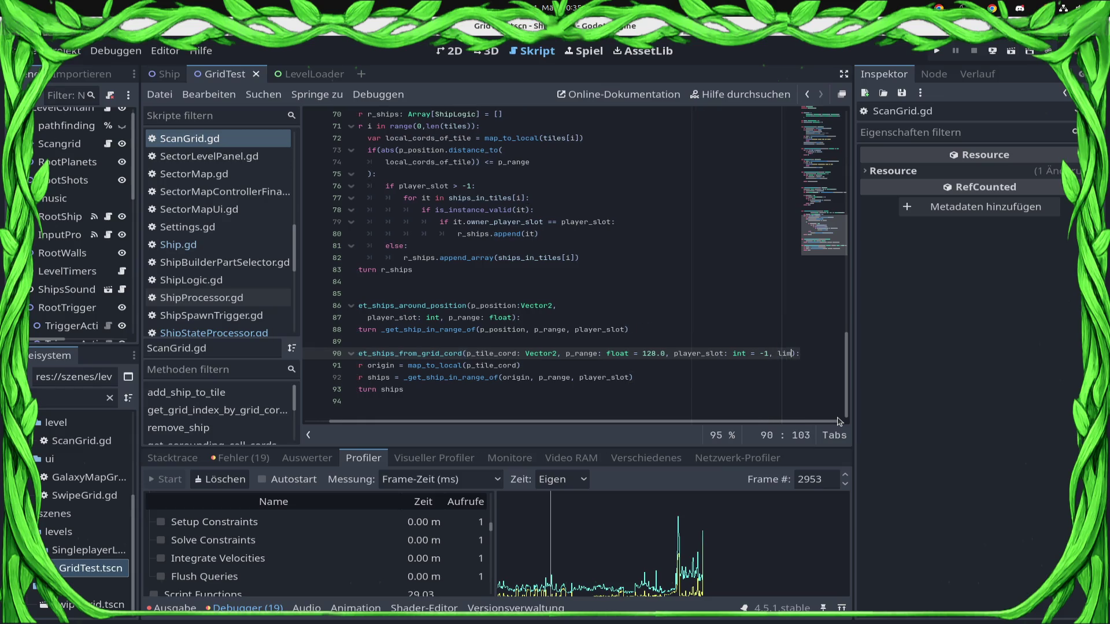
{"action": "key", "text": "ctrl+s"}
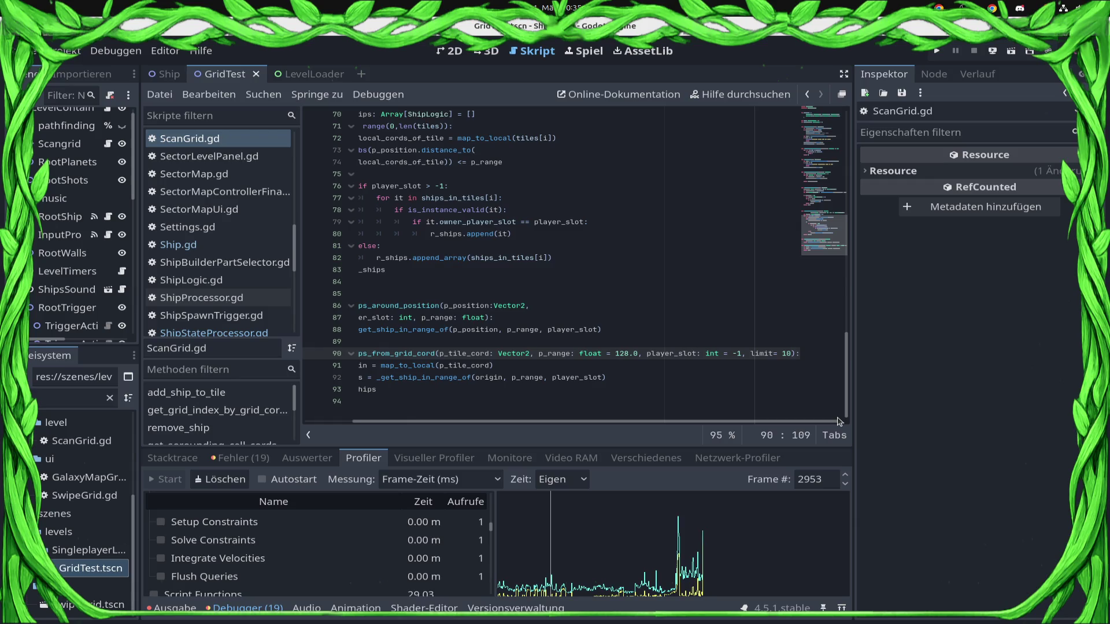
{"action": "key", "text": "BackSpace"}
{"action": "key", "text": "BackSpace"}
{"action": "key", "text": "BackSpace"}
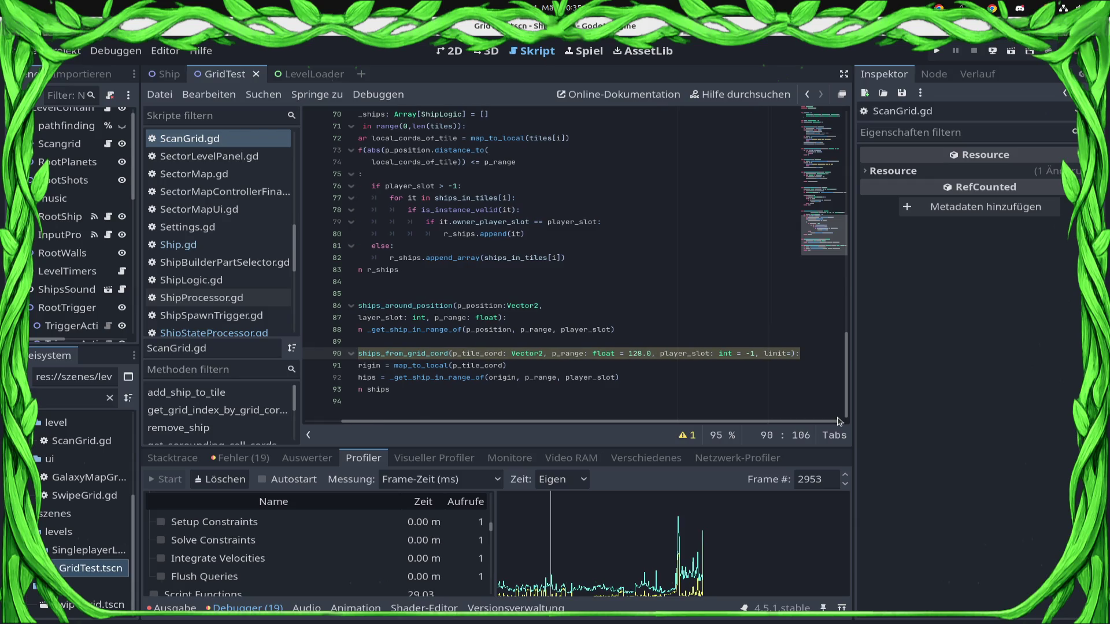
{"action": "key", "text": "ctrl+s"}
Step: Add 'limit=-1' after player_slot in _get_ship_in_range_of's signature and save
{"action": "key", "text": "Up"}
{"action": "key", "text": "Up"}
{"action": "key", "text": "Up"}
{"action": "key", "text": "Up"}
{"action": "key", "text": "End"}
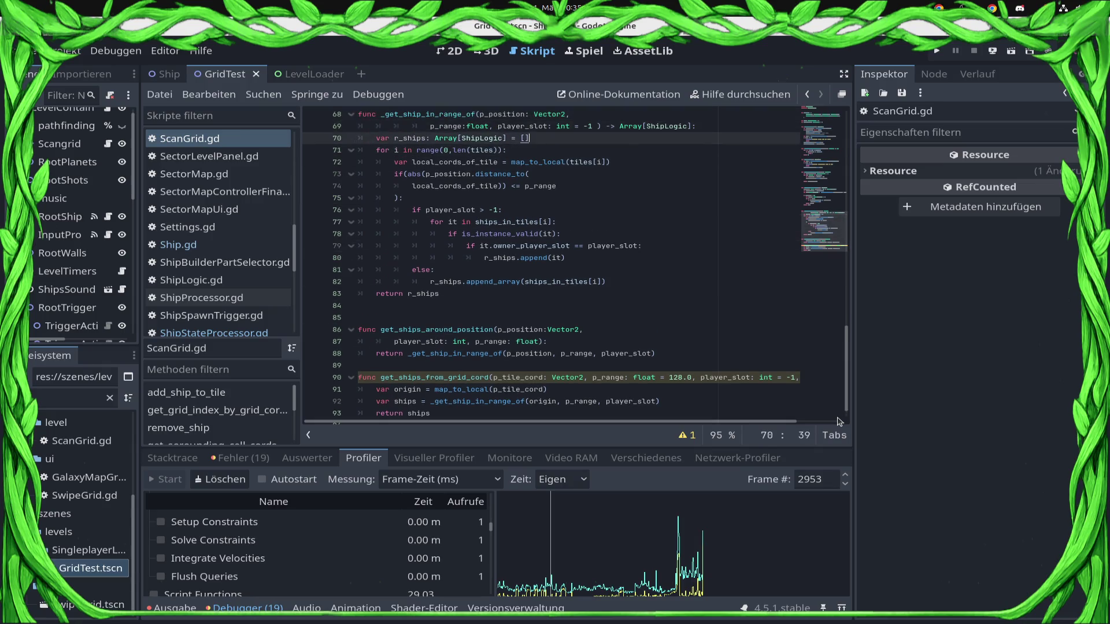
{"action": "key", "text": "Up"}
{"action": "key", "text": "Up"}
{"action": "key", "text": "Up"}
{"action": "key", "text": "Down"}
{"action": "key", "text": "Down"}
{"action": "key", "text": "Down"}
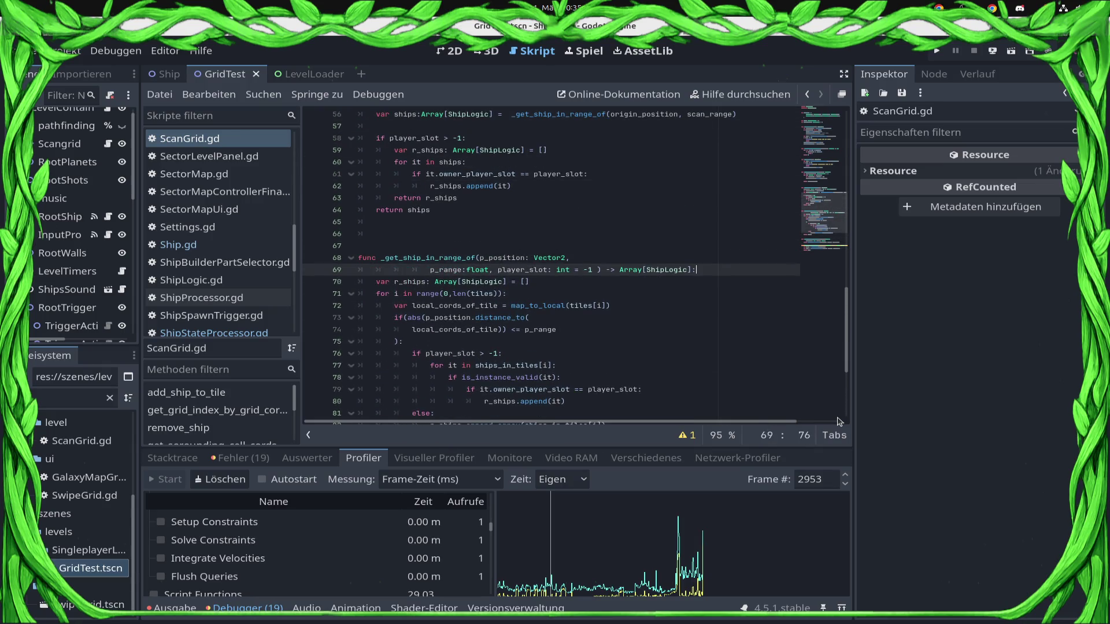
{"action": "key", "text": "Left"}
{"action": "key", "text": "Left"}
{"action": "key", "text": "Left"}
{"action": "type", "text": ", "}
{"action": "type", "text": "limit=1"}
{"action": "key", "text": "BackSpace"}
{"action": "type", "text": "-1"}
{"action": "key", "text": "ctrl+s"}
Step: Start an 'if len(r_ships) >= limit' line below the owner_player_slot check
{"action": "key", "text": "Down"}
{"action": "key", "text": "Down"}
{"action": "key", "text": "Down"}
{"action": "key", "text": "Down"}
{"action": "key", "text": "Down"}
{"action": "key", "text": "Down"}
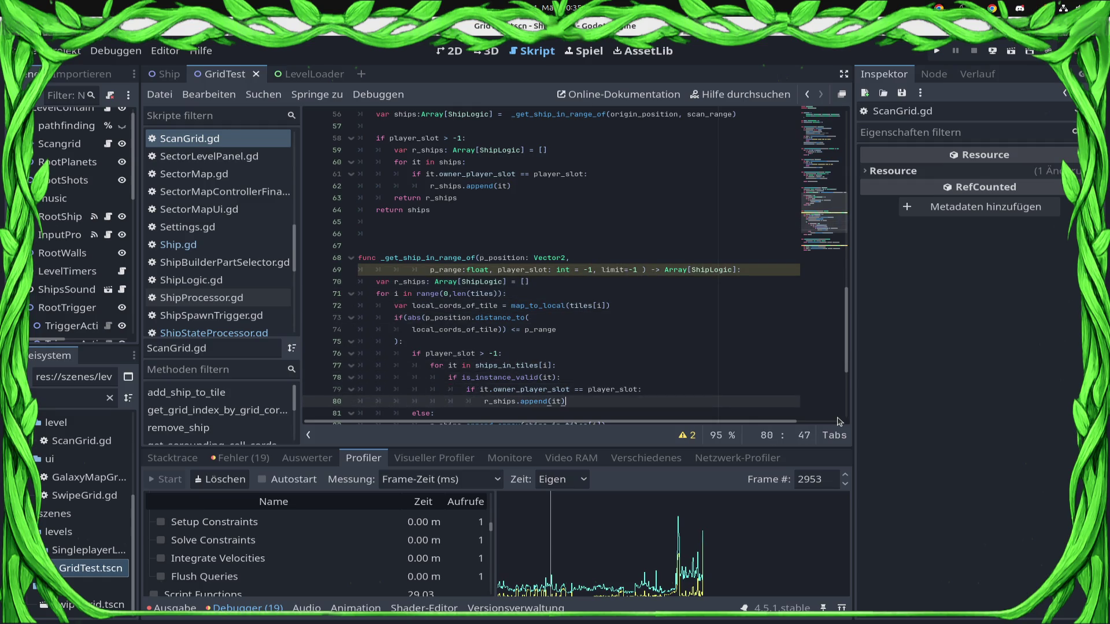
{"action": "key", "text": "Return"}
{"action": "type", "text": "if len(r_ships) >= "}
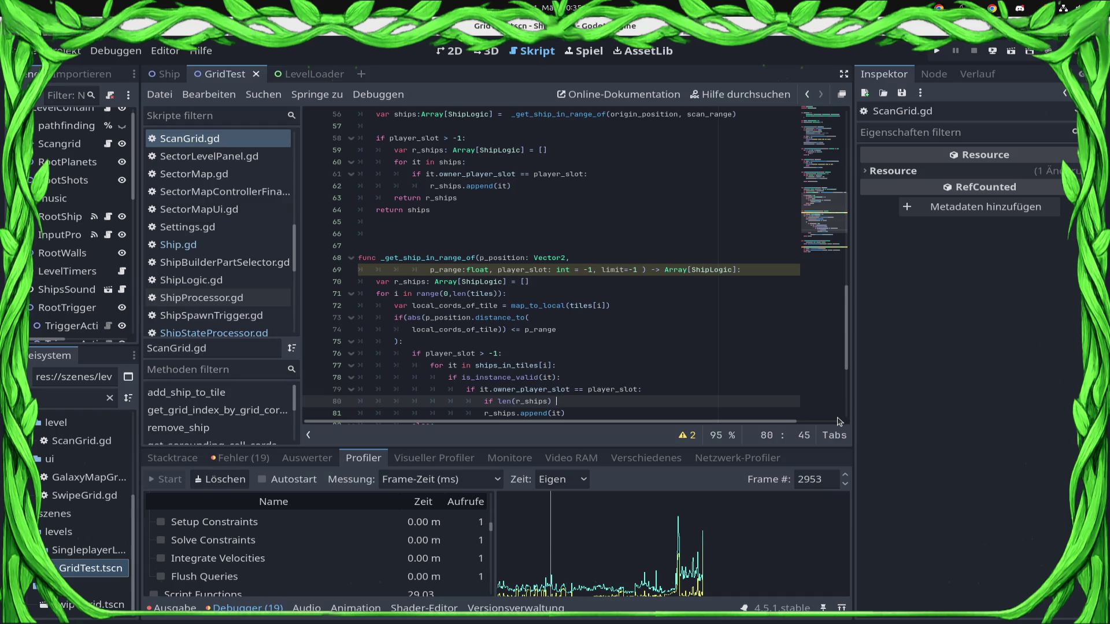
{"action": "type", "text": "limit"}
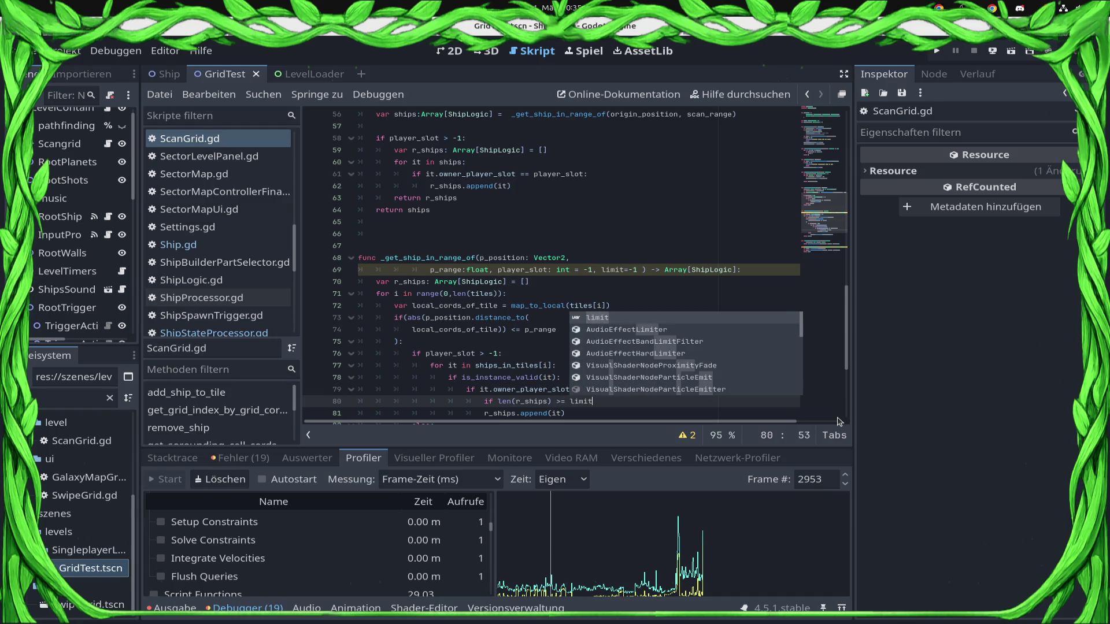
Step: Guard the append with 'if len(r_ships) <= limit or limit == -1:', indent it, and save
{"action": "key", "text": "ctrl+Left"}
{"action": "key", "text": "ctrl+Left"}
{"action": "key", "text": "ctrl+Left"}
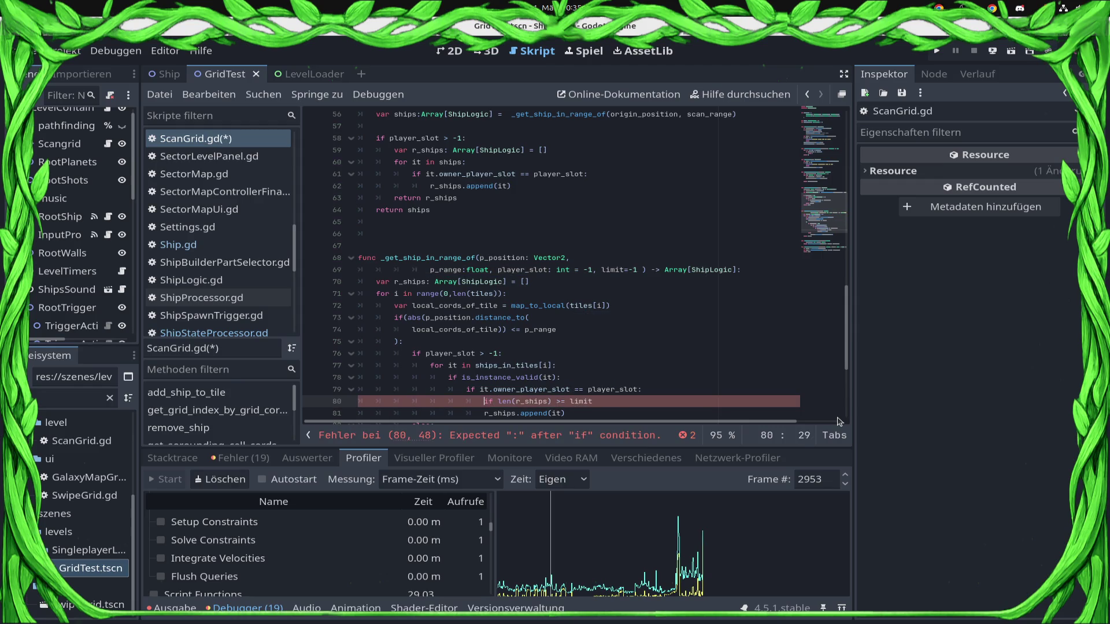
{"action": "key", "text": "shift+End"}
{"action": "key", "text": "End"}
{"action": "type", "text": "limit"}
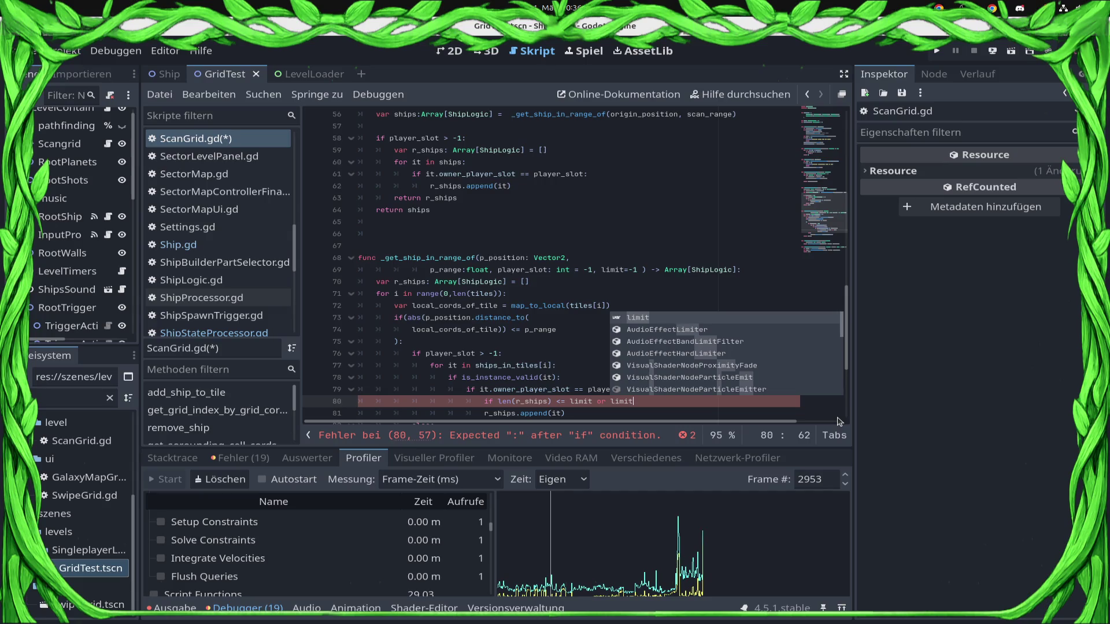
{"action": "type", "text": " == -1:"}
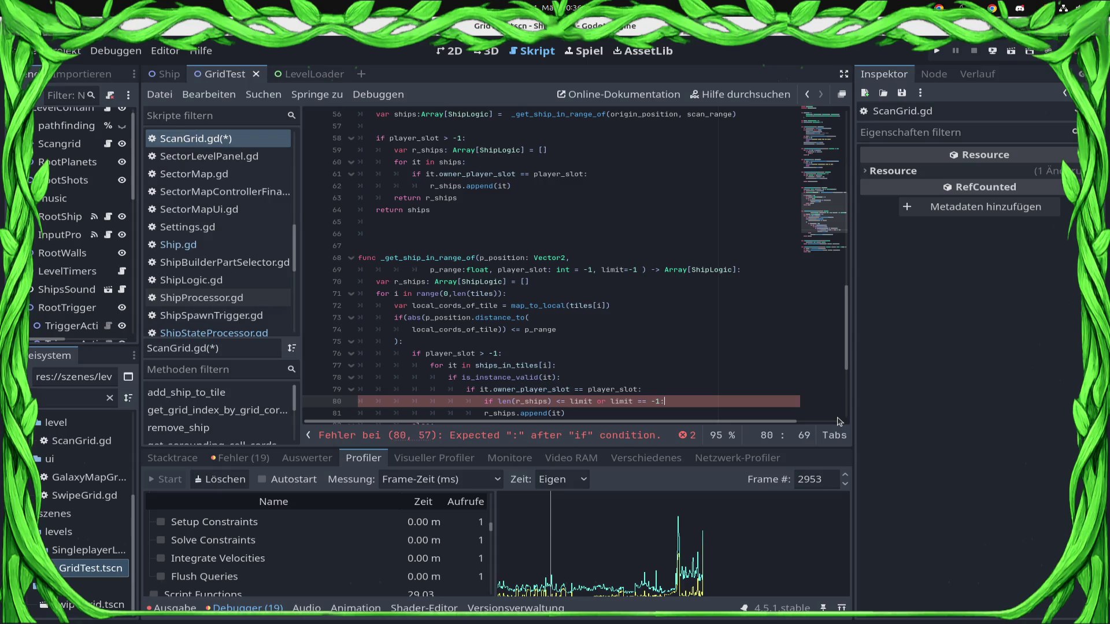
{"action": "key", "text": "Down"}
{"action": "key", "text": "Home"}
{"action": "key", "text": "Tab"}
{"action": "key", "text": "End"}
{"action": "key", "text": "Return"}
{"action": "key", "text": "ctrl+s"}
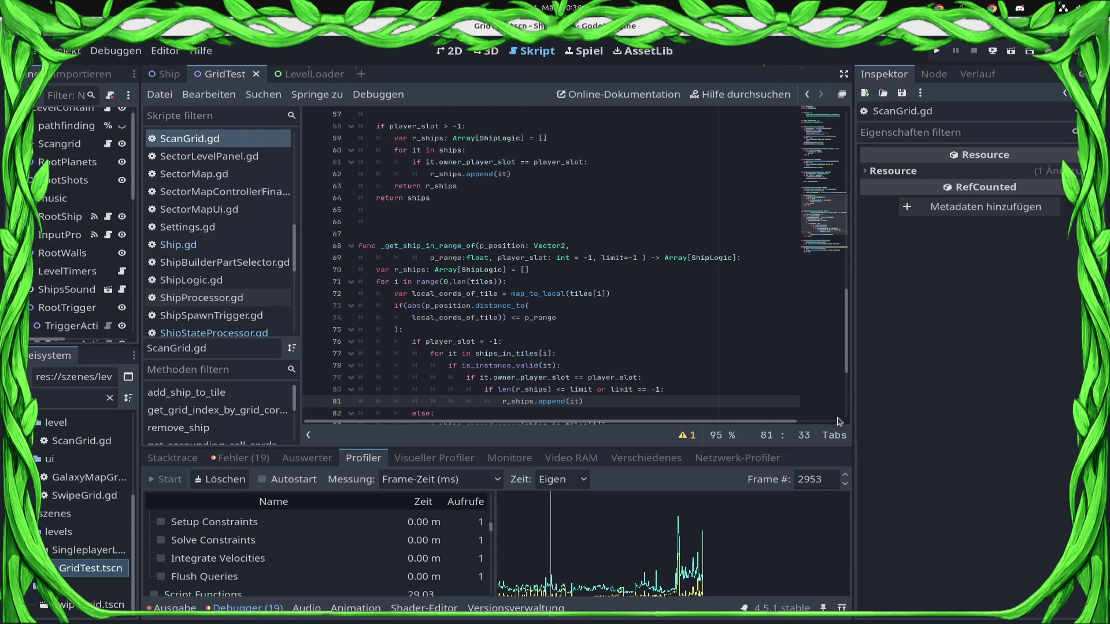
Step: Add 'if len(r_ships) >= limit and limit != -1:' with an early return of r_ship, then save
{"action": "type", "text": "if len(r_shi"}
{"action": "key", "text": "Return"}
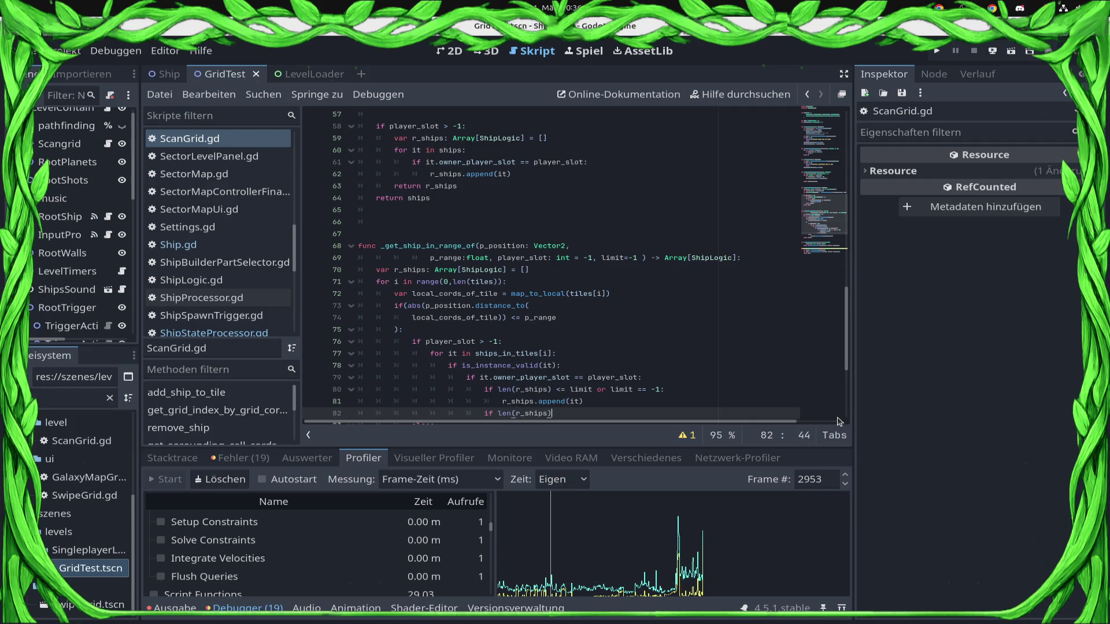
{"action": "type", "text": "= "}
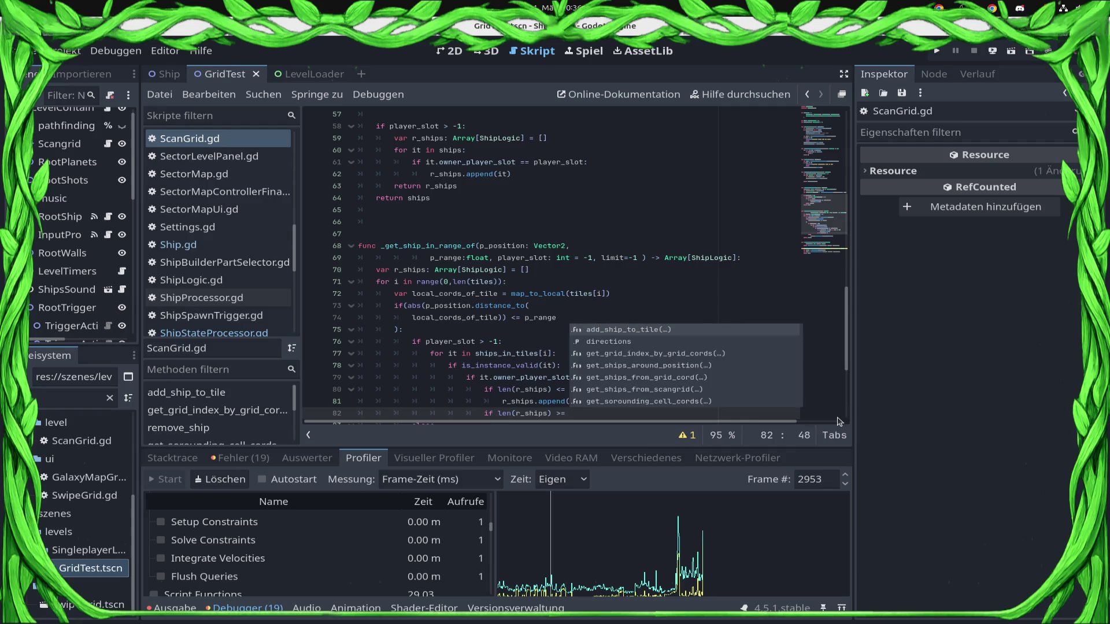
{"action": "type", "text": "limit an"}
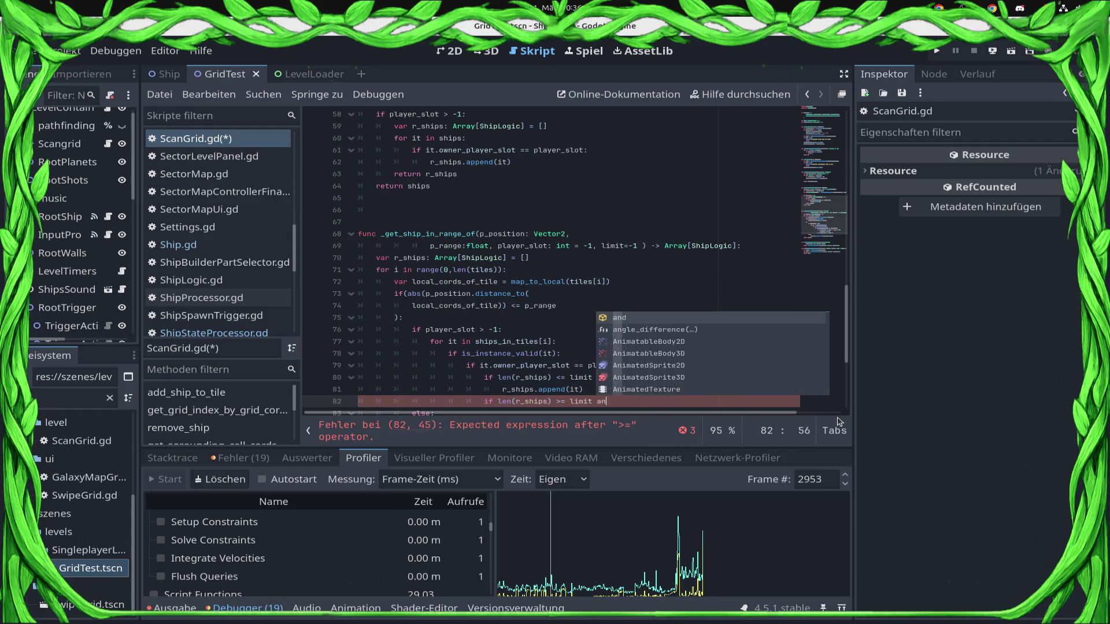
{"action": "type", "text": "d limit != "}
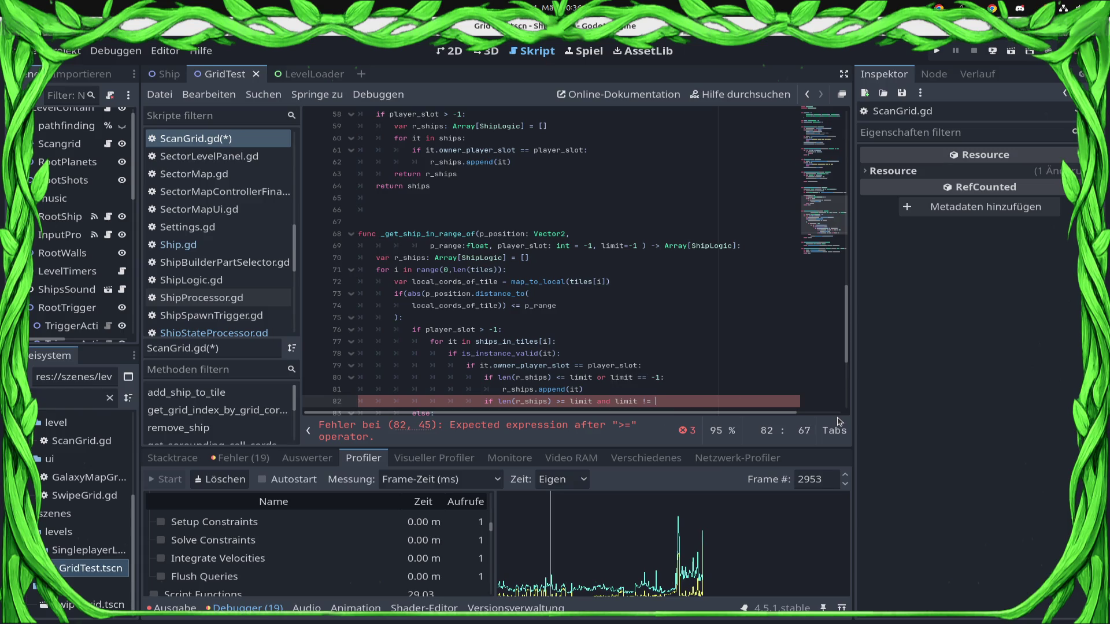
{"action": "type", "text": "-1:"}
{"action": "key", "text": "Return"}
{"action": "type", "text": "return r_"}
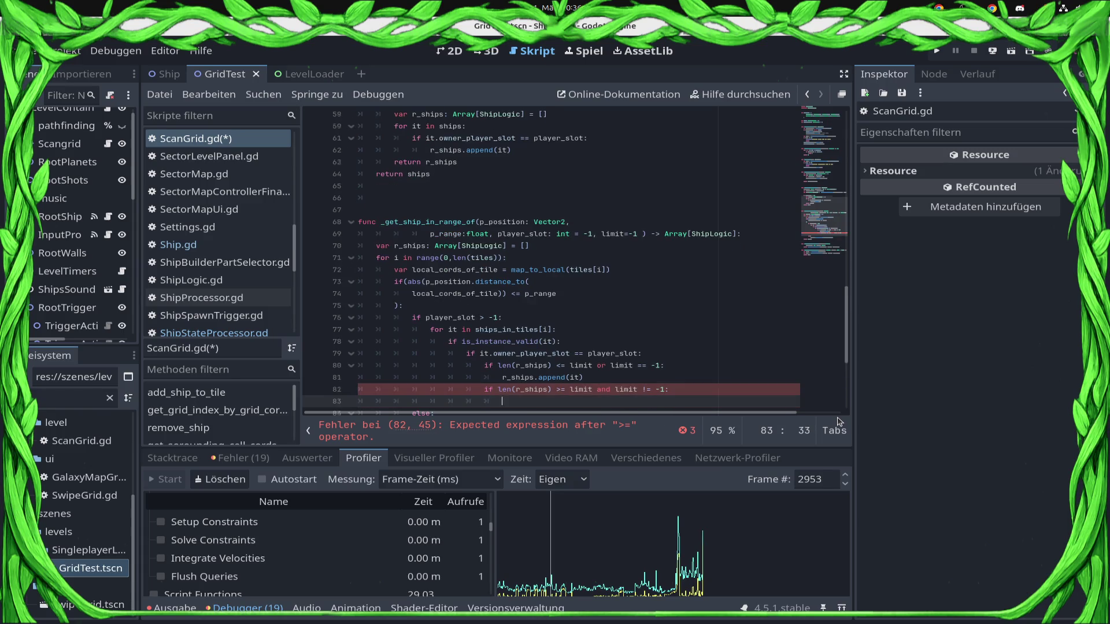
{"action": "type", "text": "ship"}
{"action": "key", "text": "ctrl+s"}
{"action": "scroll", "coordinate": [567, 316], "scroll_direction": "down", "scroll_amount": 4}
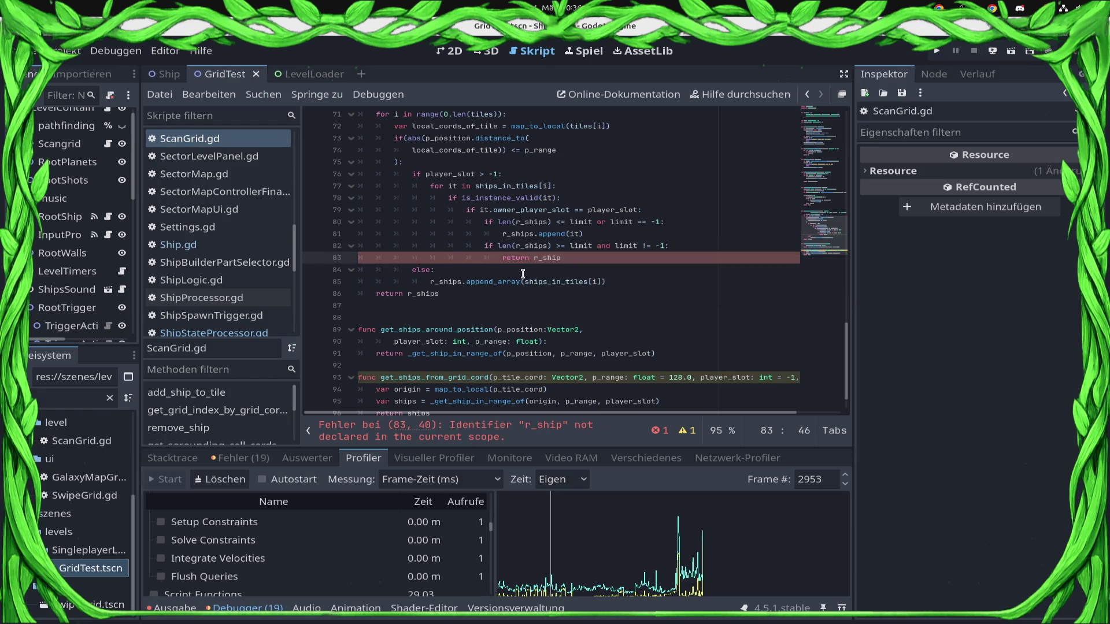
{"action": "double_click", "coordinate": [537, 247]}
{"action": "left_click", "coordinate": [559, 258]}
Step: Fix the early return to 'return r_ships', save, and review the limit checks on lines 81–83
{"action": "type", "text": "s"}
{"action": "key", "text": "ctrl+s"}
{"action": "scroll", "coordinate": [561, 291], "scroll_direction": "up", "scroll_amount": 2}
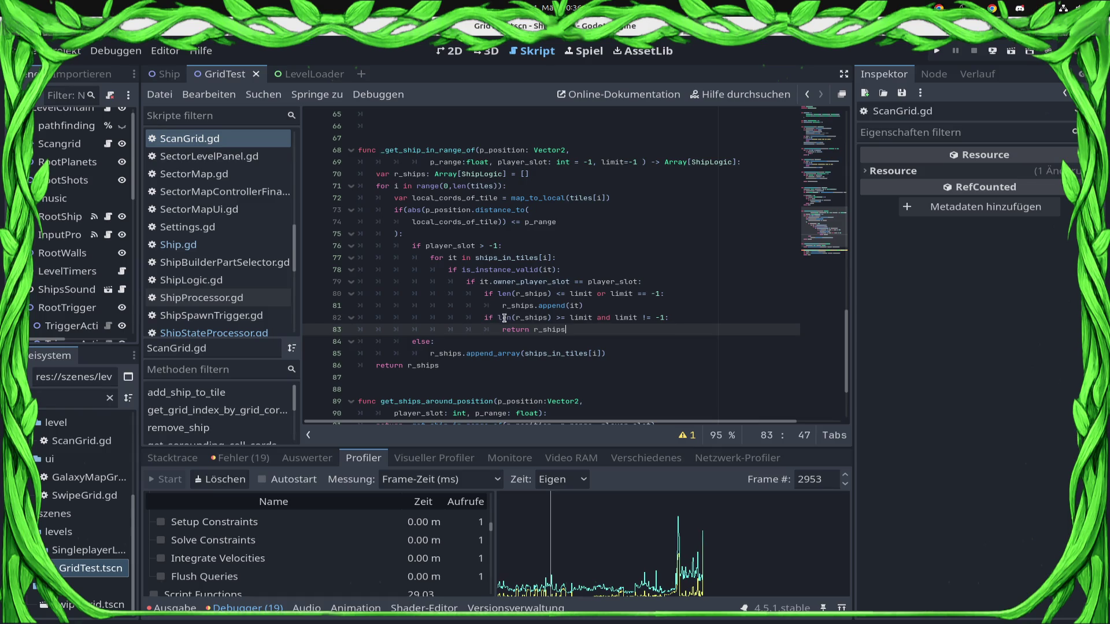
{"action": "mouse_move", "coordinate": [501, 315]}
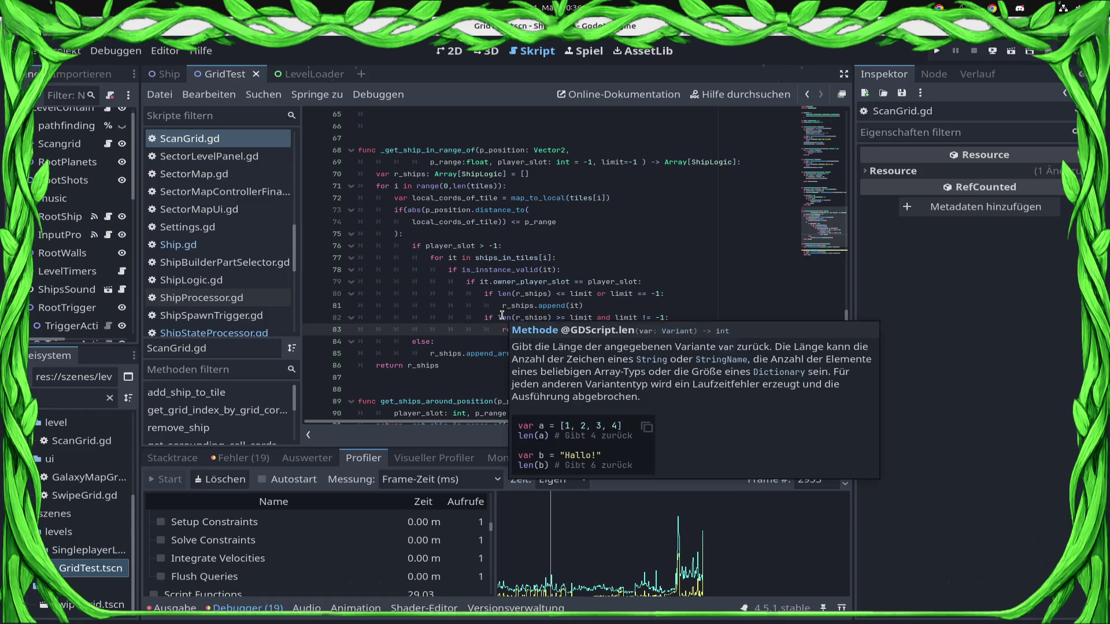
{"action": "left_click", "coordinate": [452, 341]}
{"action": "left_click", "coordinate": [563, 334]}
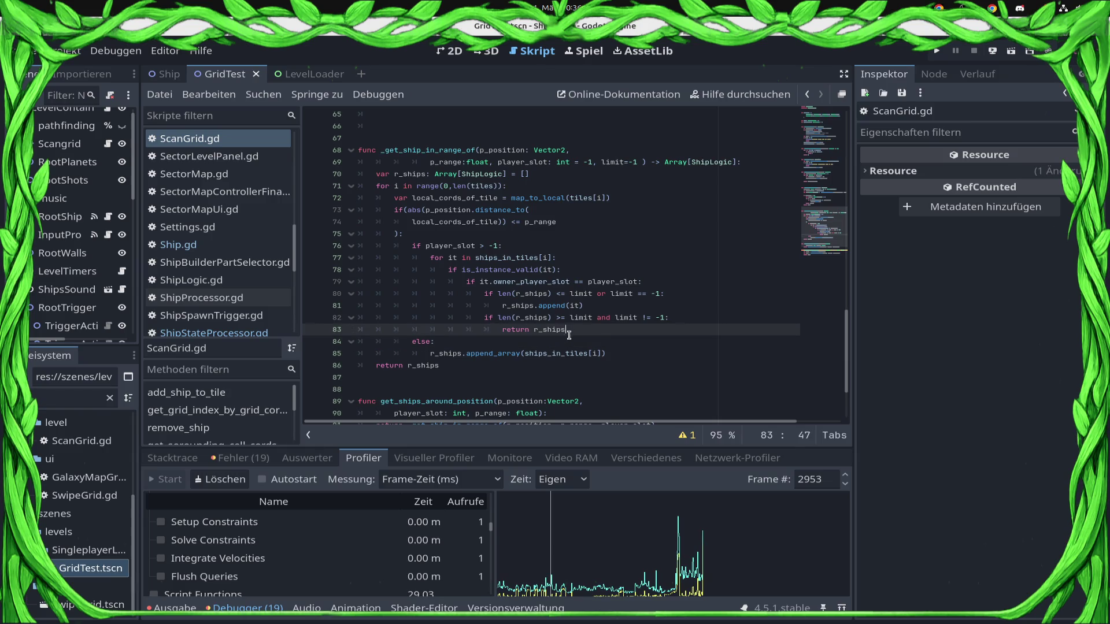
{"action": "left_click", "coordinate": [562, 349]}
{"action": "left_click_drag", "start_coordinate": [588, 330], "coordinate": [358, 305]}
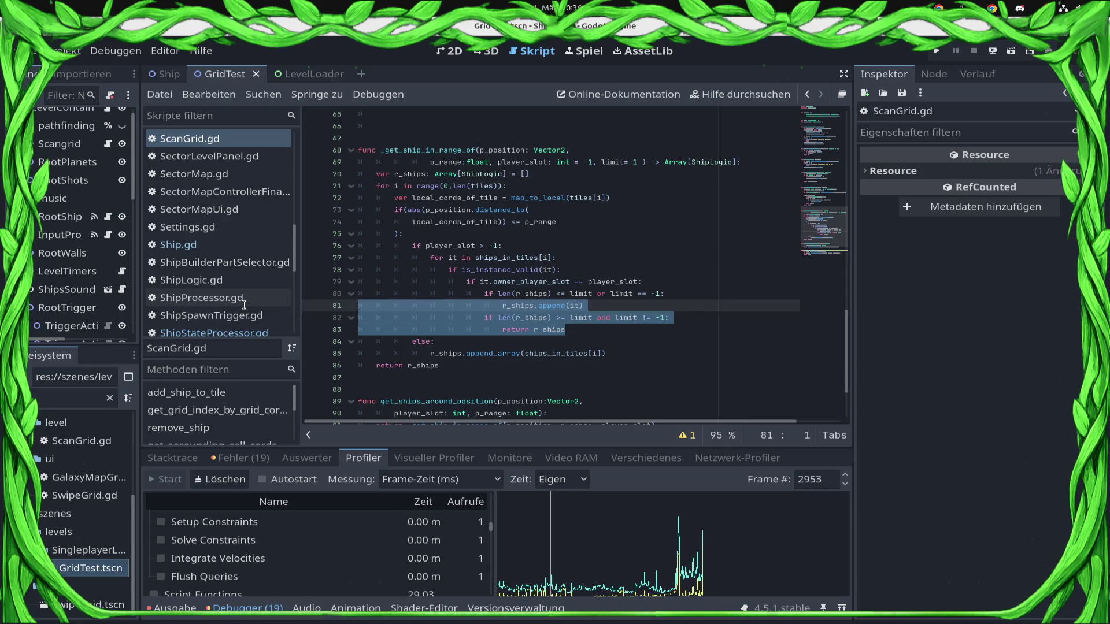
{"action": "left_click", "coordinate": [584, 341]}
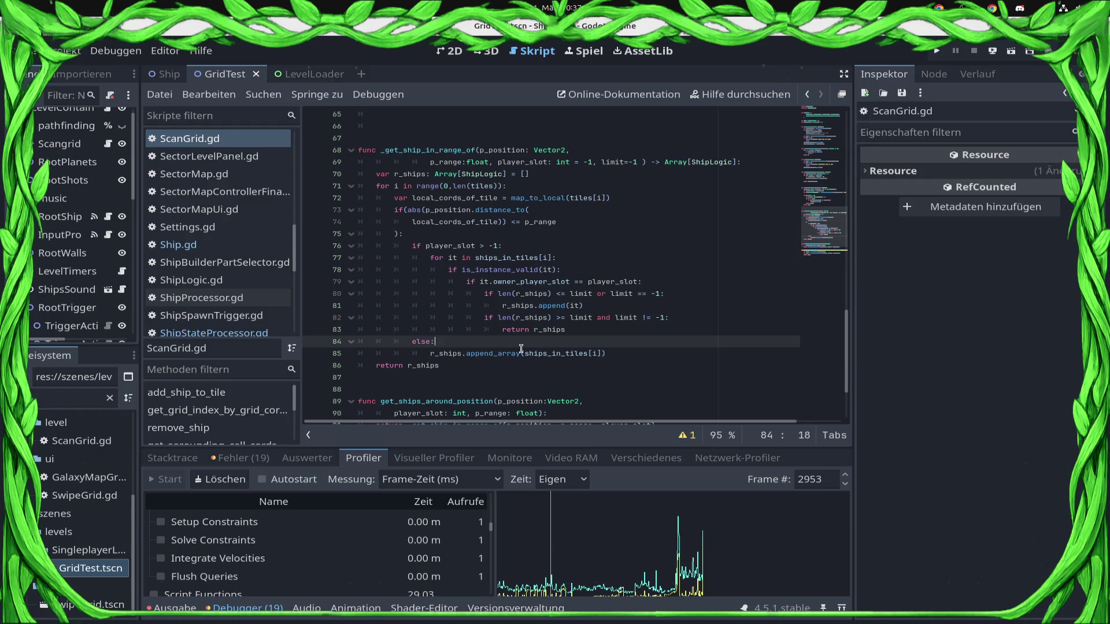
Step: After the append_array line in the else branch, start writing 'if limit != -1 and len(r_ships'
{"action": "key", "text": "Return"}
{"action": "type", "text": "if len"}
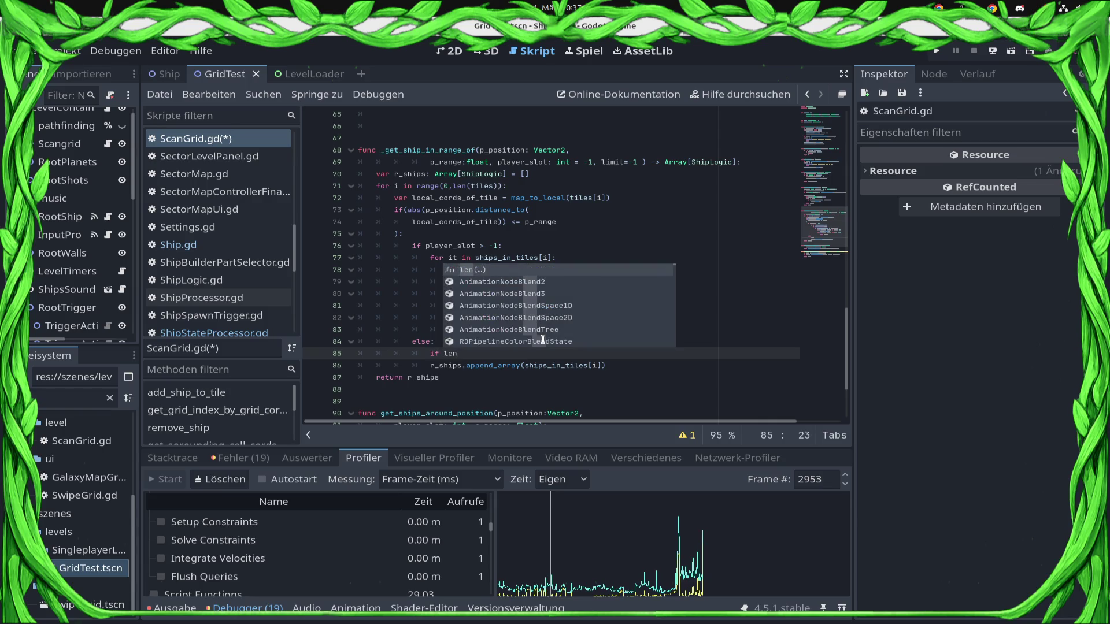
{"action": "key", "text": "BackSpace"}
{"action": "key", "text": "BackSpace"}
{"action": "key", "text": "BackSpace"}
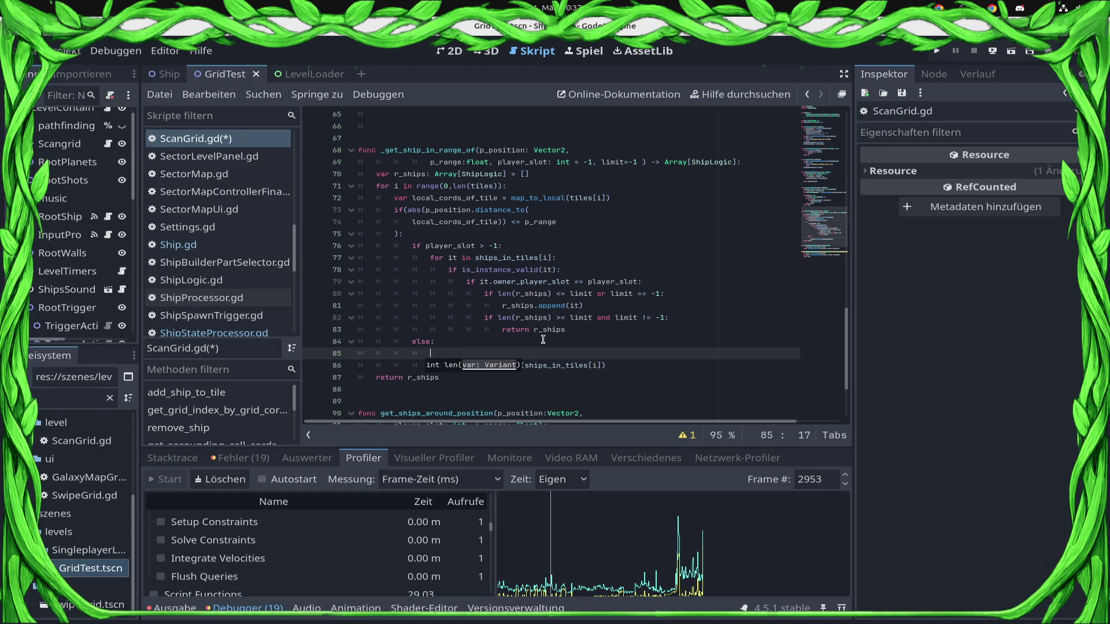
{"action": "key", "text": "ctrl+shift+k"}
{"action": "key", "text": "End"}
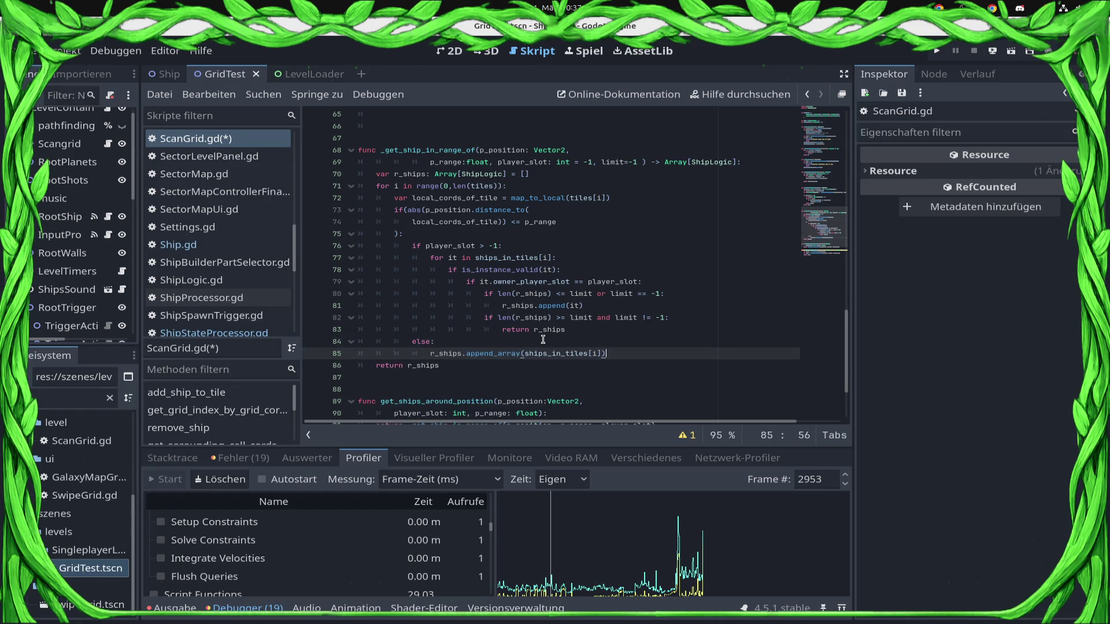
{"action": "key", "text": "Return"}
{"action": "type", "text": "i"}
{"action": "key", "text": "BackSpace"}
{"action": "type", "text": "l"}
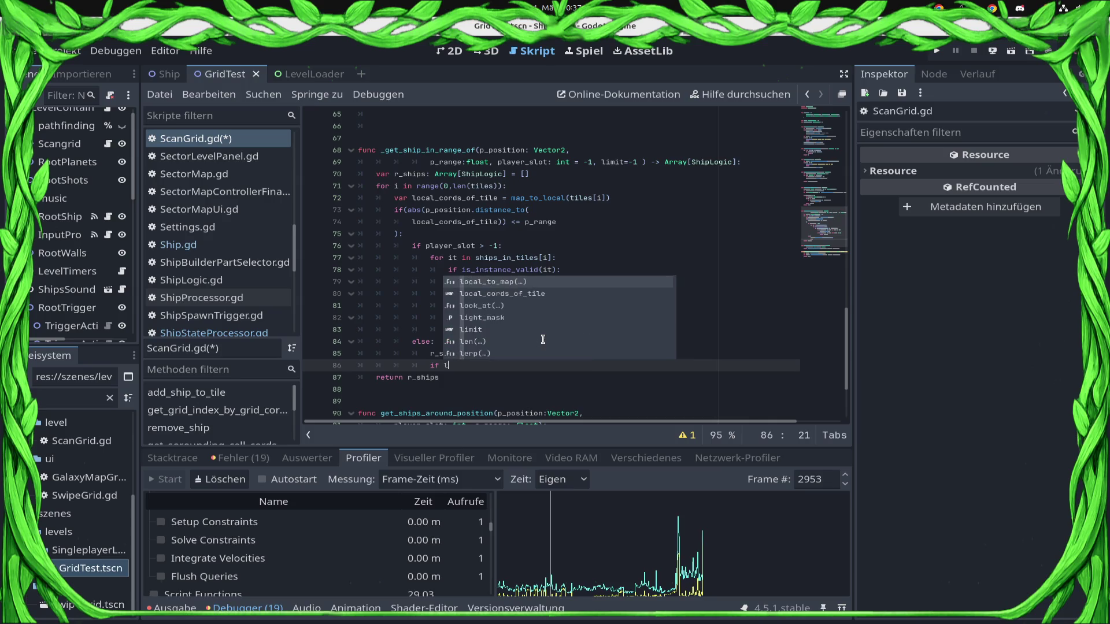
{"action": "type", "text": "imit != -1"}
{"action": "key", "text": "BackSpace"}
{"action": "key", "text": "BackSpace"}
{"action": "type", "text": "and le"}
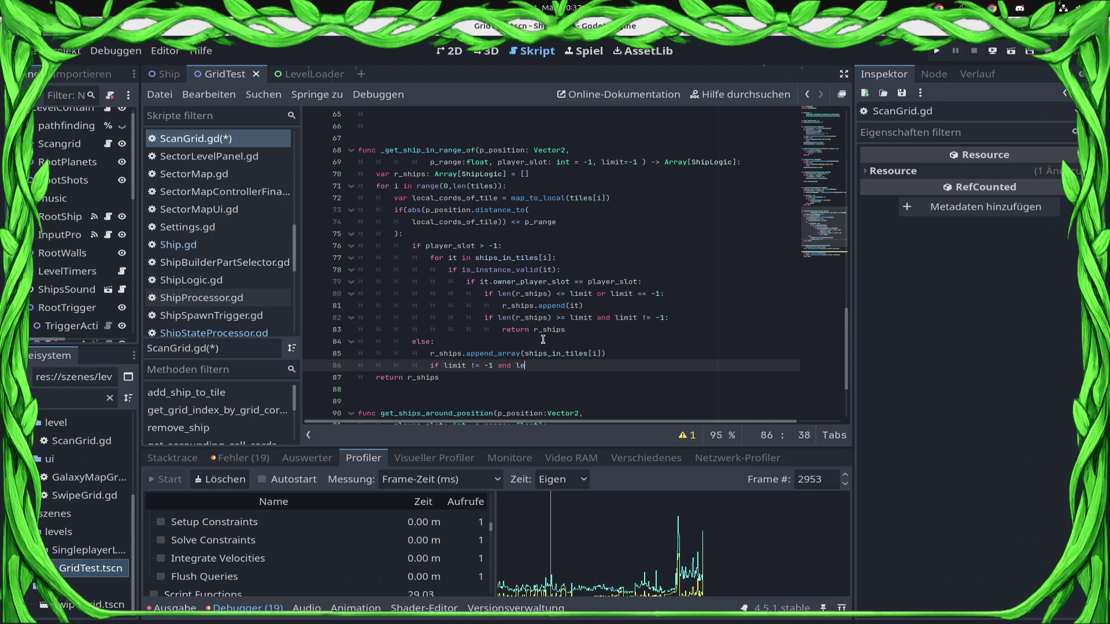
{"action": "type", "text": "n(r_"}
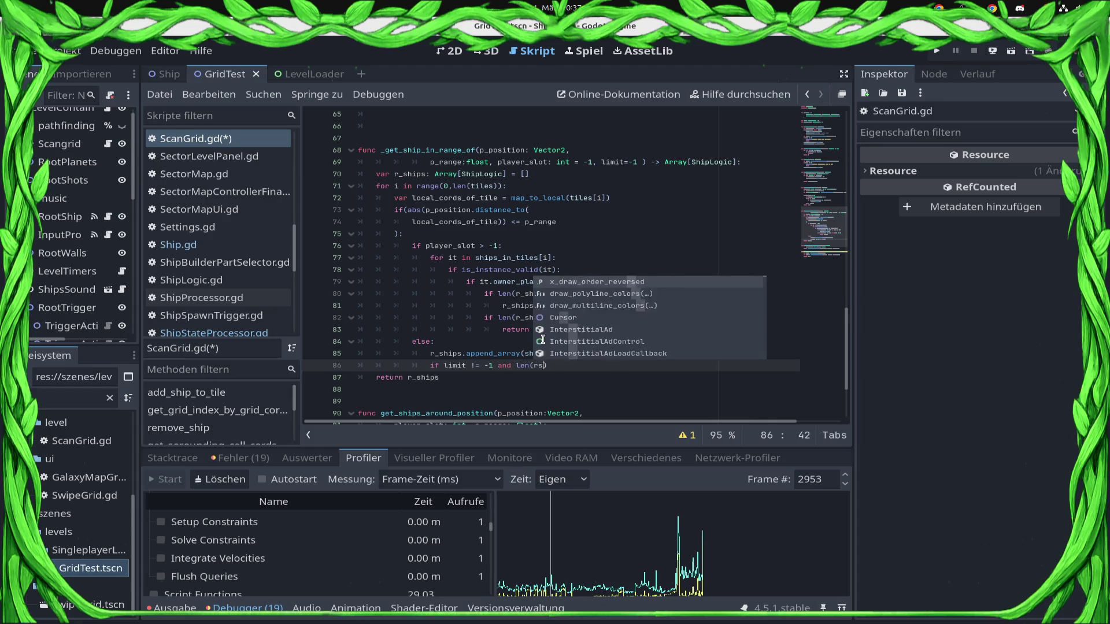
{"action": "type", "text": "sh"}
Step: Finish the condition with '>= limit:', add the body 'return r_ships', and save ScanGrid.gd
{"action": "key", "text": "Return"}
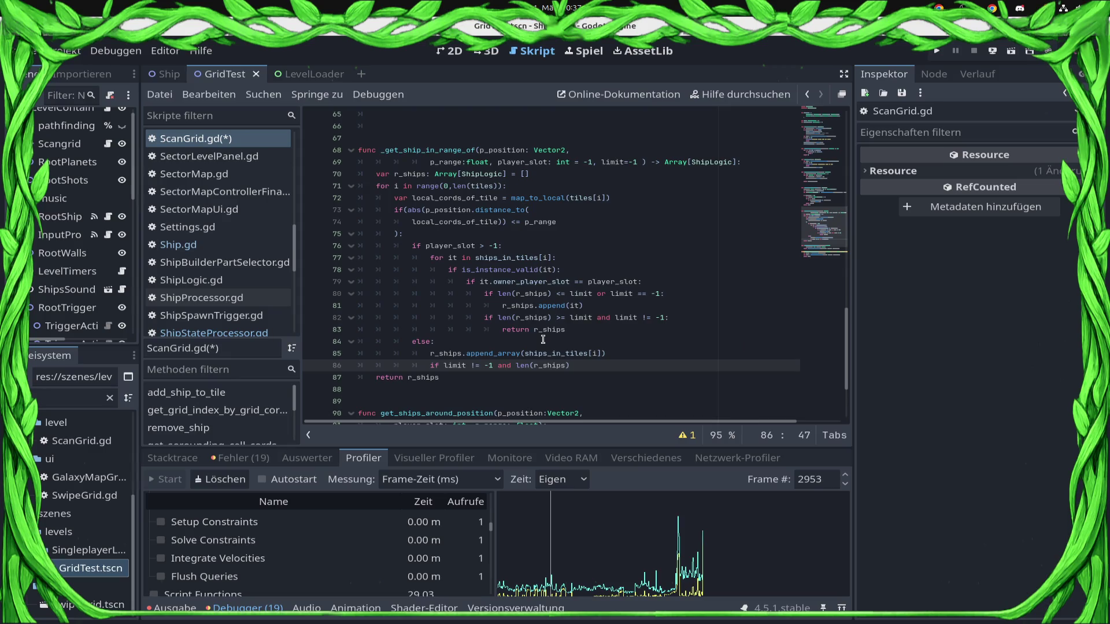
{"action": "type", "text": "limit:"}
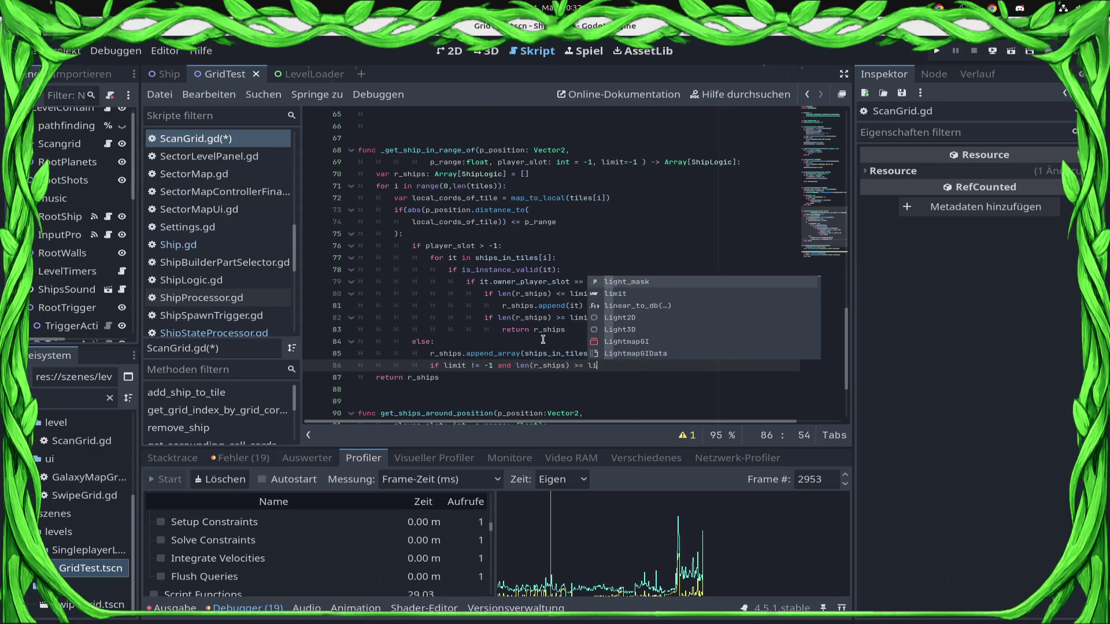
{"action": "key", "text": "Return"}
{"action": "type", "text": "r"}
{"action": "key", "text": "BackSpace"}
{"action": "key", "text": "BackSpace"}
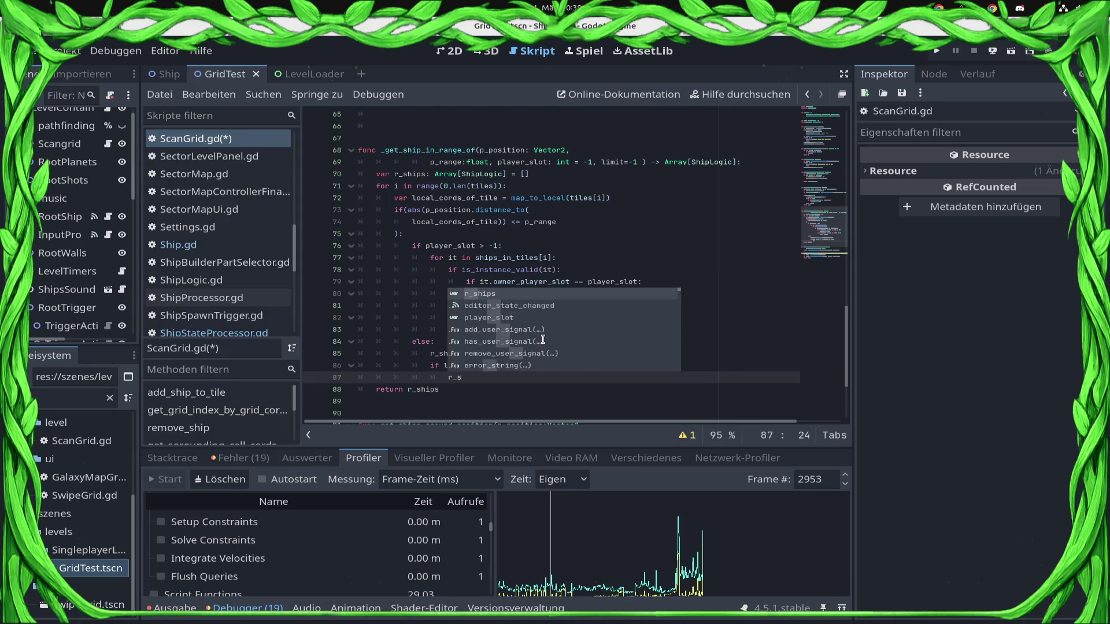
{"action": "type", "text": "eturn "}
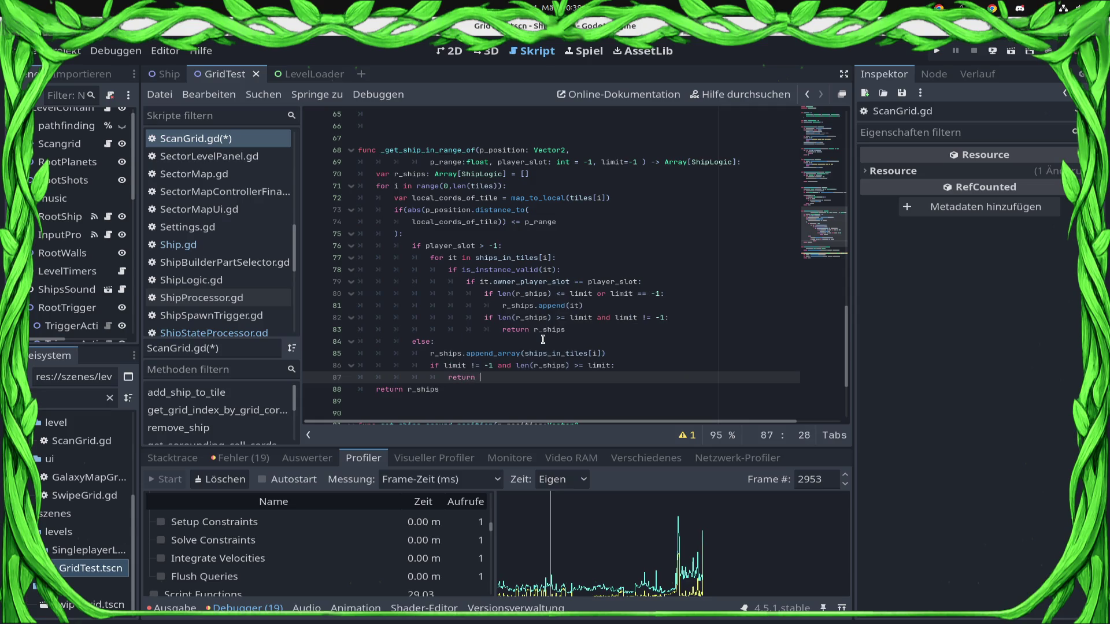
{"action": "type", "text": "r_ships"}
{"action": "key", "text": "ctrl+s"}
{"action": "scroll", "coordinate": [543, 339], "scroll_direction": "down", "scroll_amount": 3}
{"action": "key", "text": "ctrl+s"}
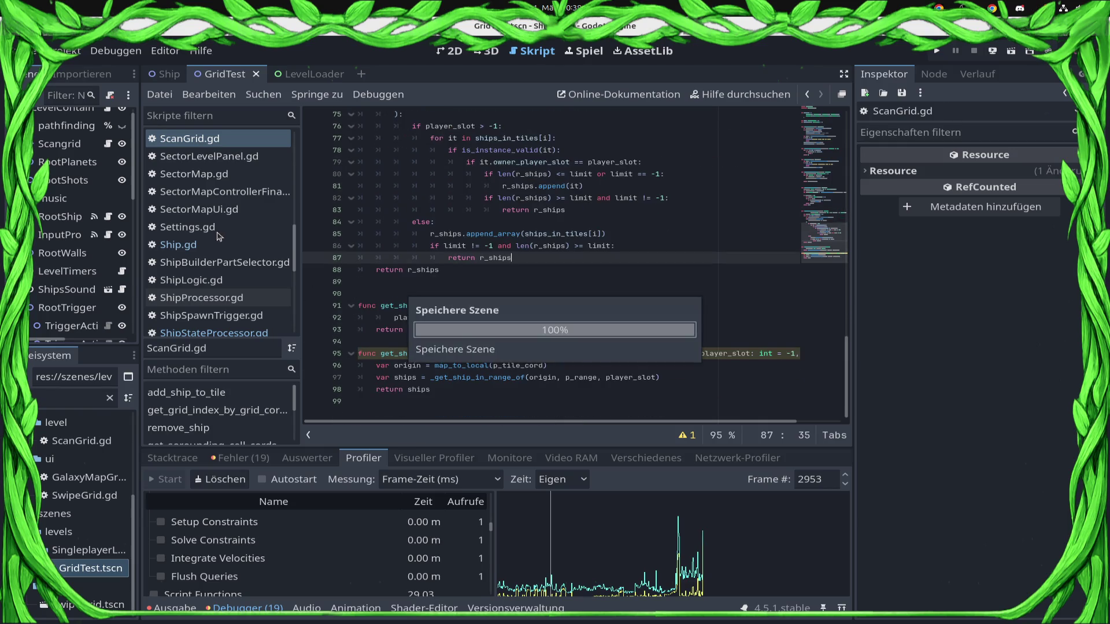
Step: In ShipStateProcessor.gd, append ', 10' to line 97's get_ships_around_position call, save, and check the error
{"action": "left_click", "coordinate": [243, 333]}
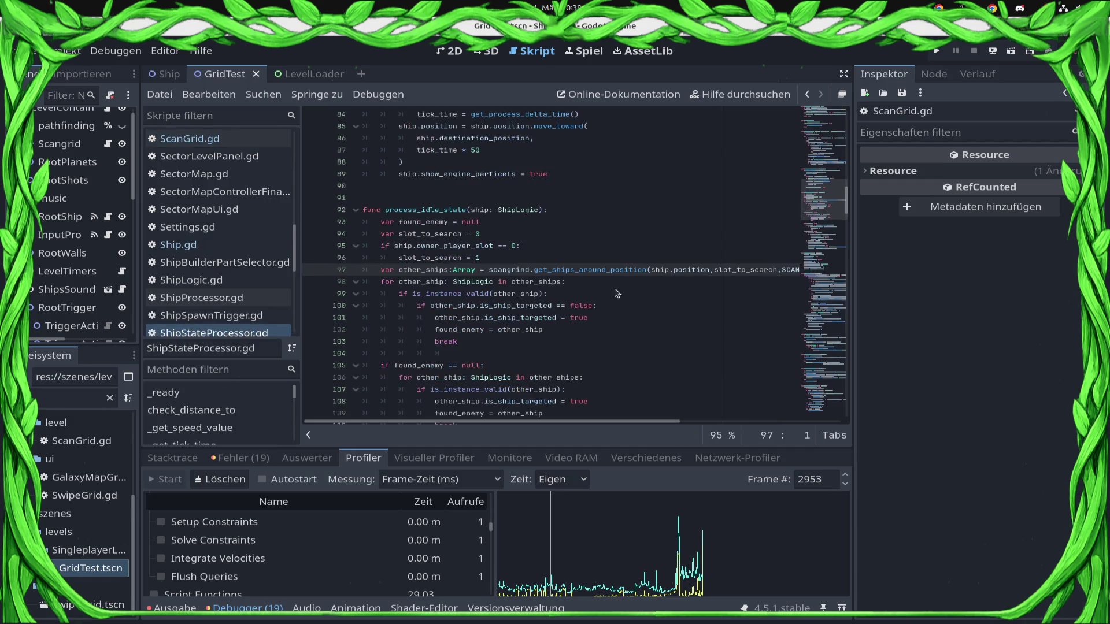
{"action": "left_click", "coordinate": [618, 271]}
{"action": "key", "text": "End"}
{"action": "type", "text": ", 1"}
{"action": "key", "text": "ctrl+s"}
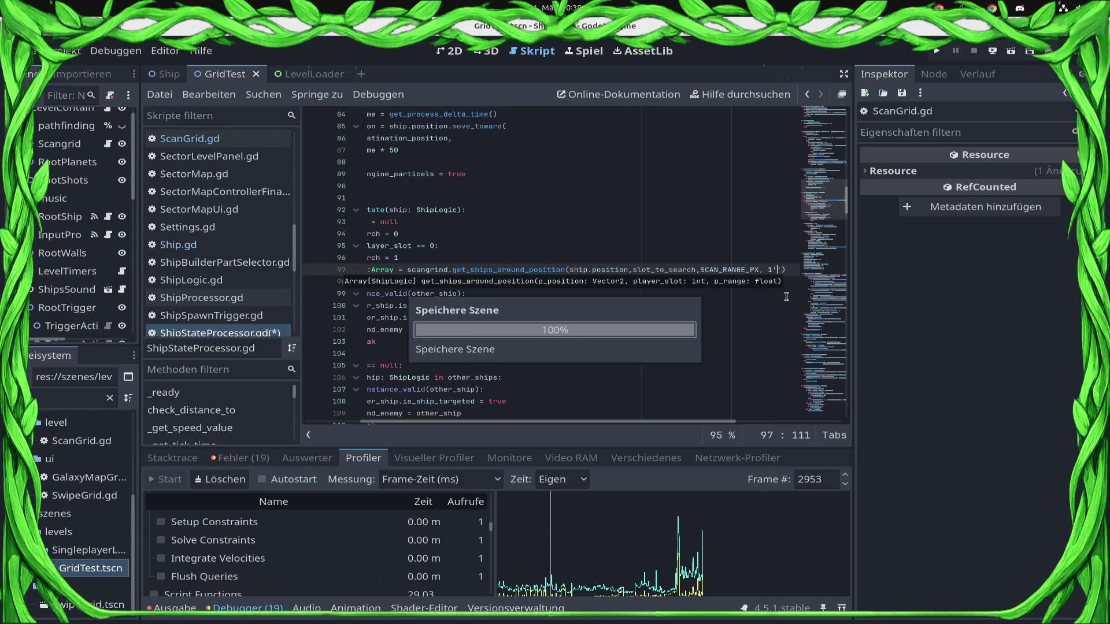
{"action": "type", "text": "0"}
{"action": "key", "text": "ctrl+s"}
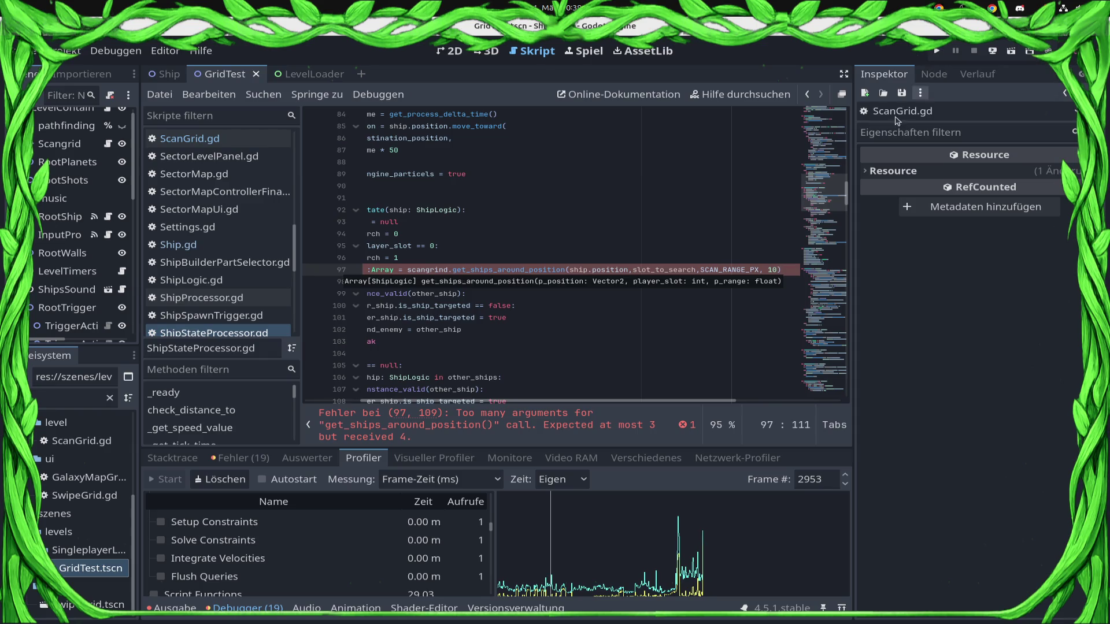
{"action": "left_click", "coordinate": [768, 271]}
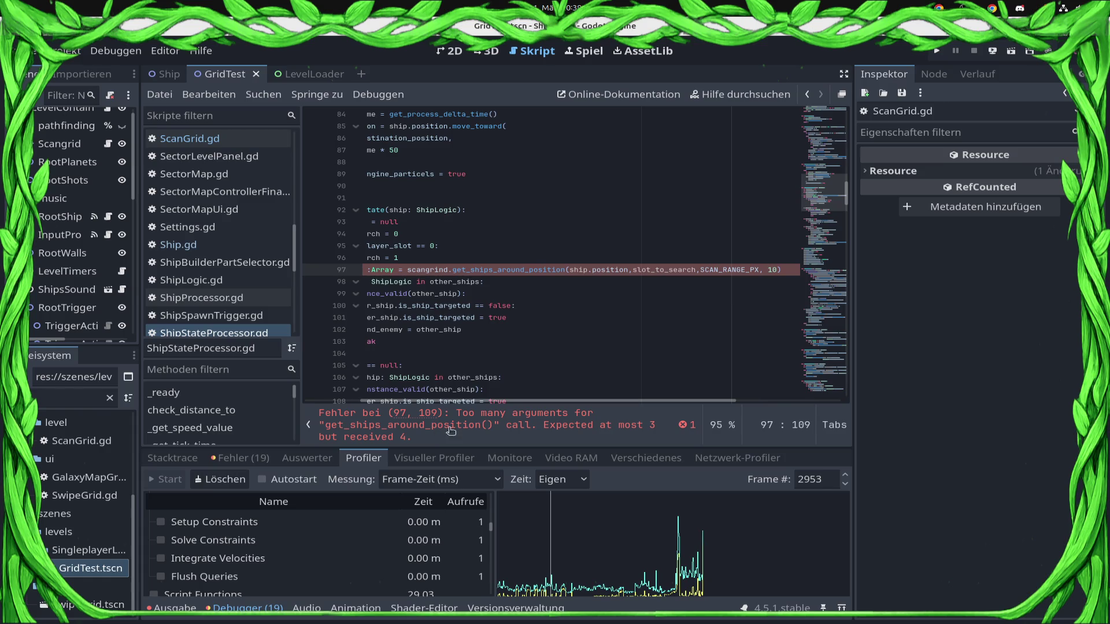
{"action": "left_click", "coordinate": [520, 423]}
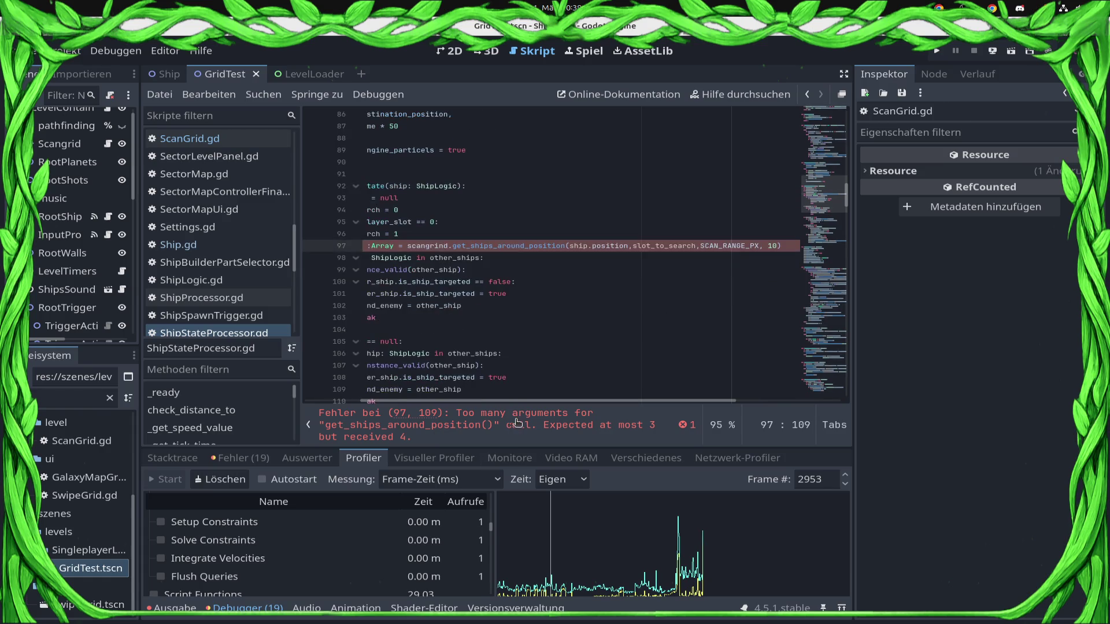
Step: Follow the erroring call to get_ships_around_position in ScanGrid.gd and review its player_slot check
{"action": "triple_click", "coordinate": [517, 246]}
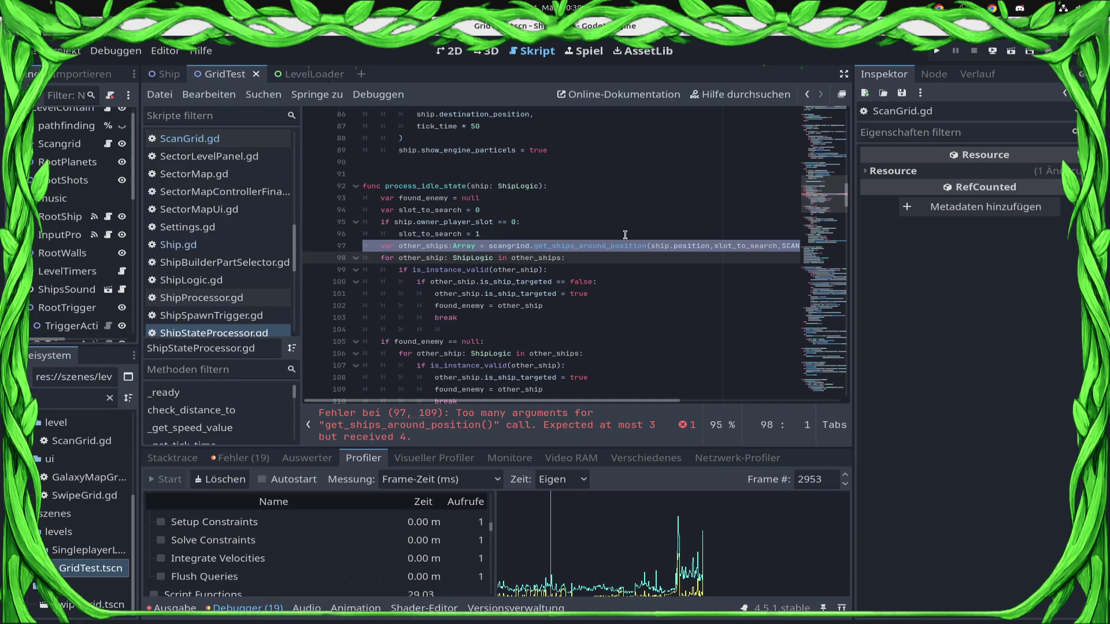
{"action": "left_click", "coordinate": [614, 246], "text": "ctrl"}
{"action": "double_click", "coordinate": [710, 354]}
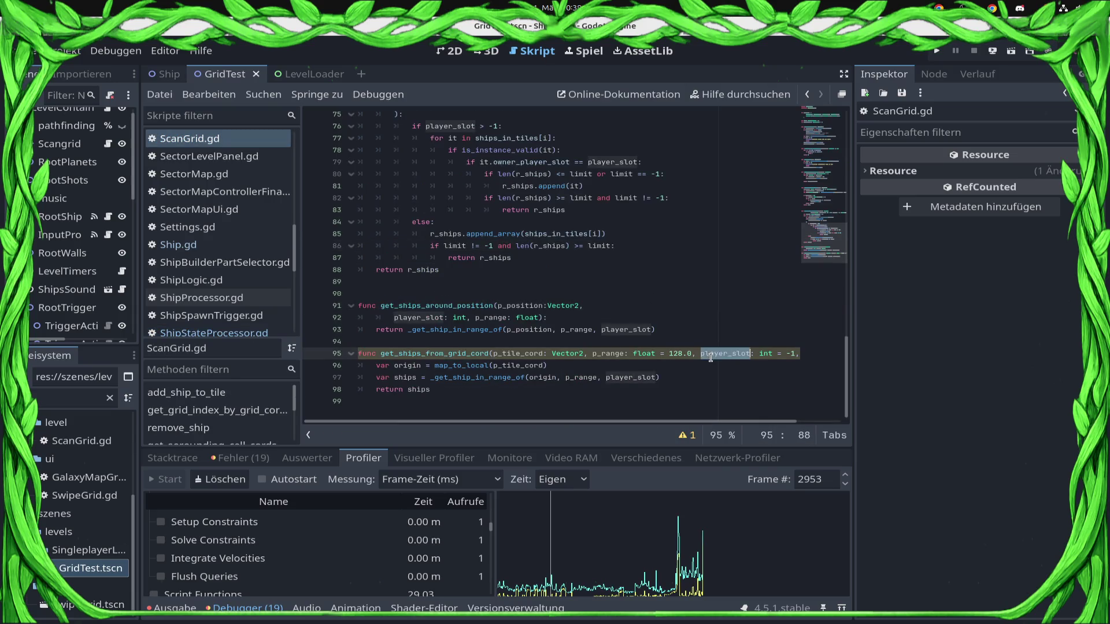
{"action": "left_click", "coordinate": [731, 365]}
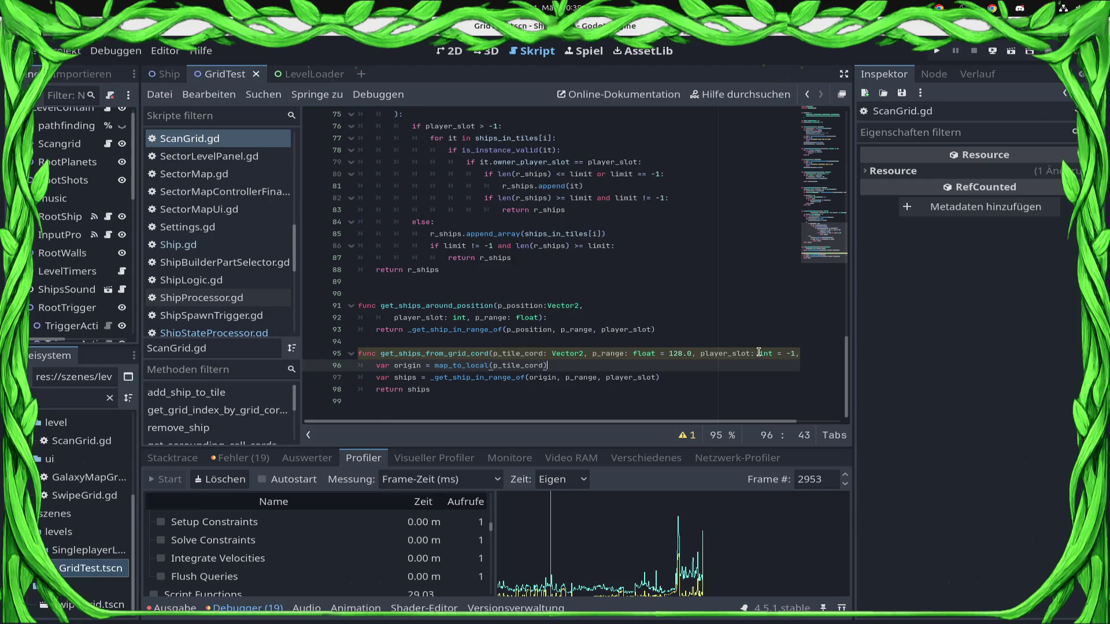
{"action": "left_click_drag", "start_coordinate": [758, 353], "coordinate": [811, 357]}
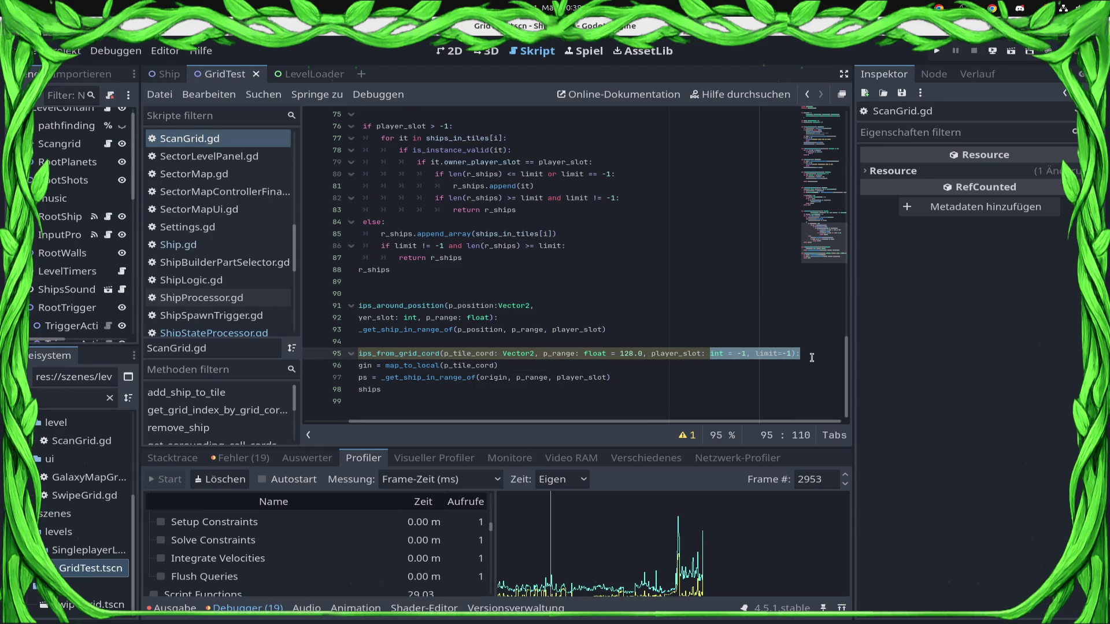
{"action": "scroll", "coordinate": [812, 231], "scroll_direction": "up", "scroll_amount": 2}
{"action": "left_click", "coordinate": [510, 198]}
{"action": "key", "text": "shift+Home"}
{"action": "key", "text": "shift+Home"}
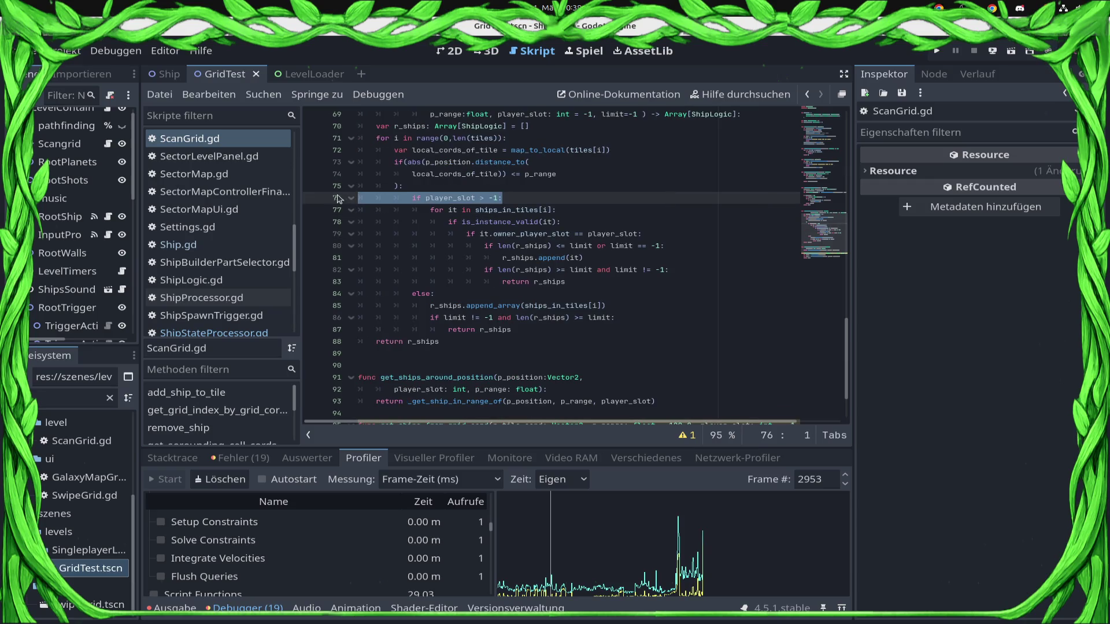
{"action": "left_click", "coordinate": [573, 205]}
{"action": "scroll", "coordinate": [675, 321], "scroll_direction": "down", "scroll_amount": 2}
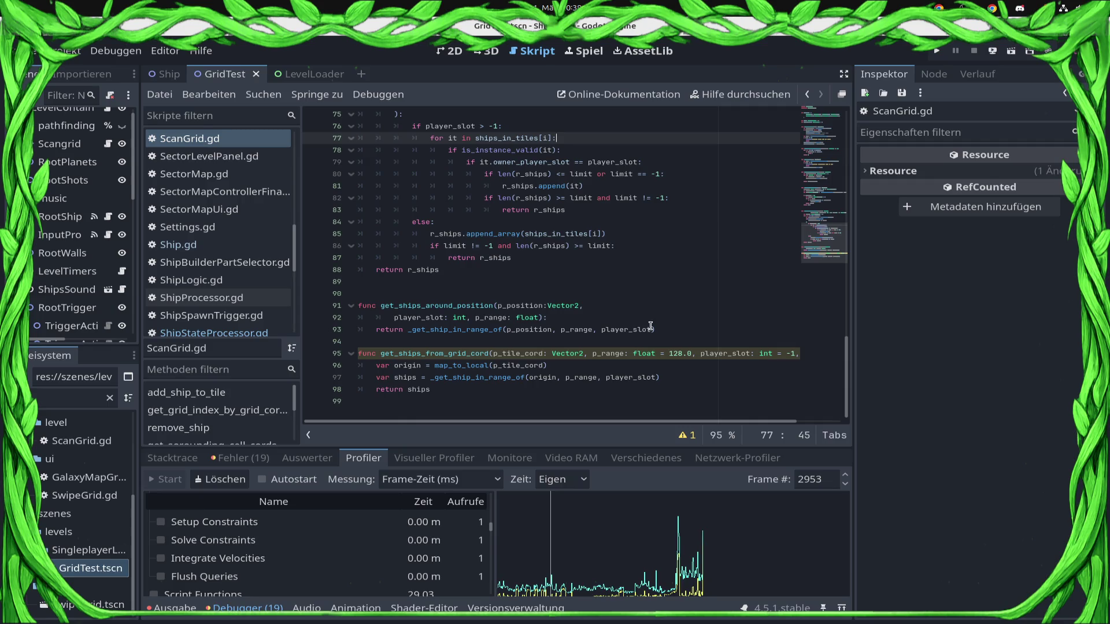
{"action": "scroll", "coordinate": [651, 325], "scroll_direction": "up", "scroll_amount": 2}
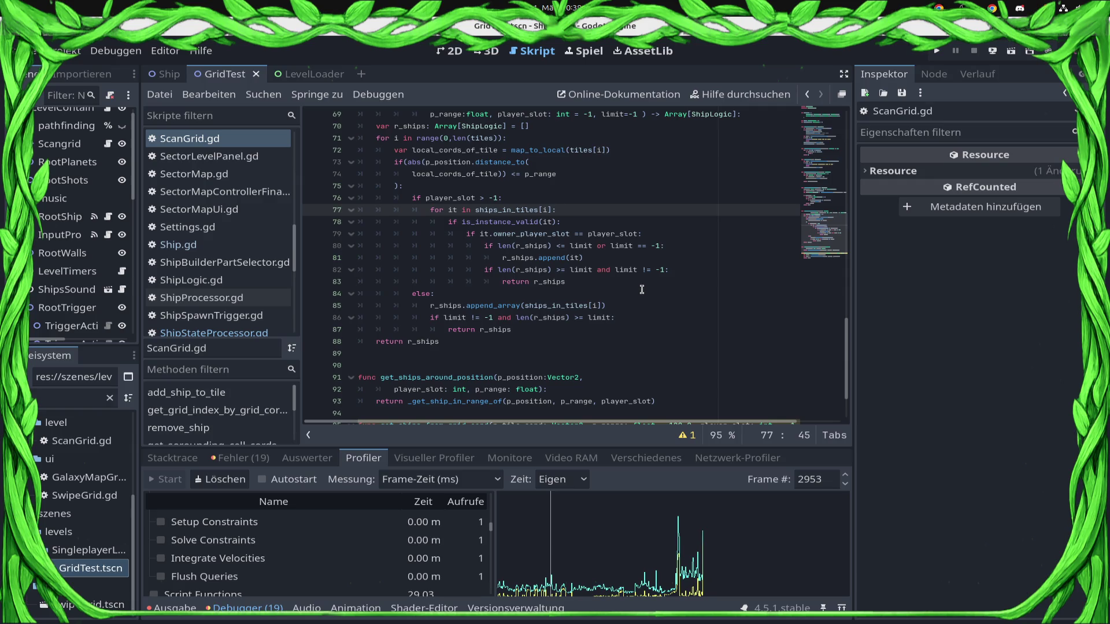
{"action": "scroll", "coordinate": [641, 289], "scroll_direction": "down", "scroll_amount": 2}
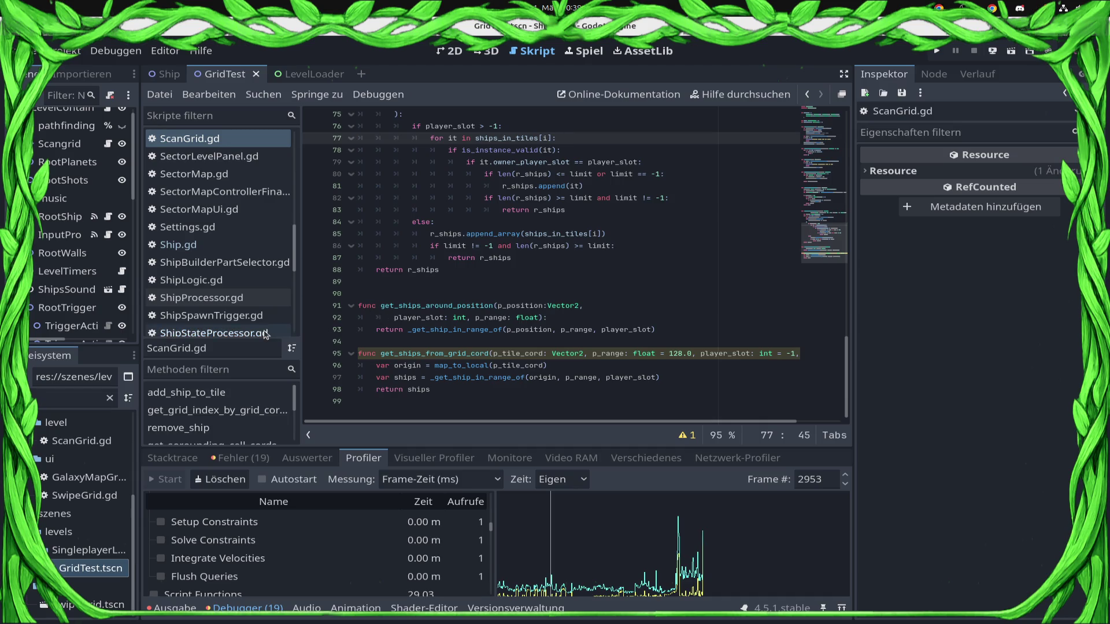
Step: Inspect the slot_to_search argument on line 97 of ShipStateProcessor.gd
{"action": "left_click", "coordinate": [214, 333]}
{"action": "left_click", "coordinate": [710, 238]}
{"action": "double_click", "coordinate": [749, 246]}
{"action": "key", "text": "ctrl+c"}
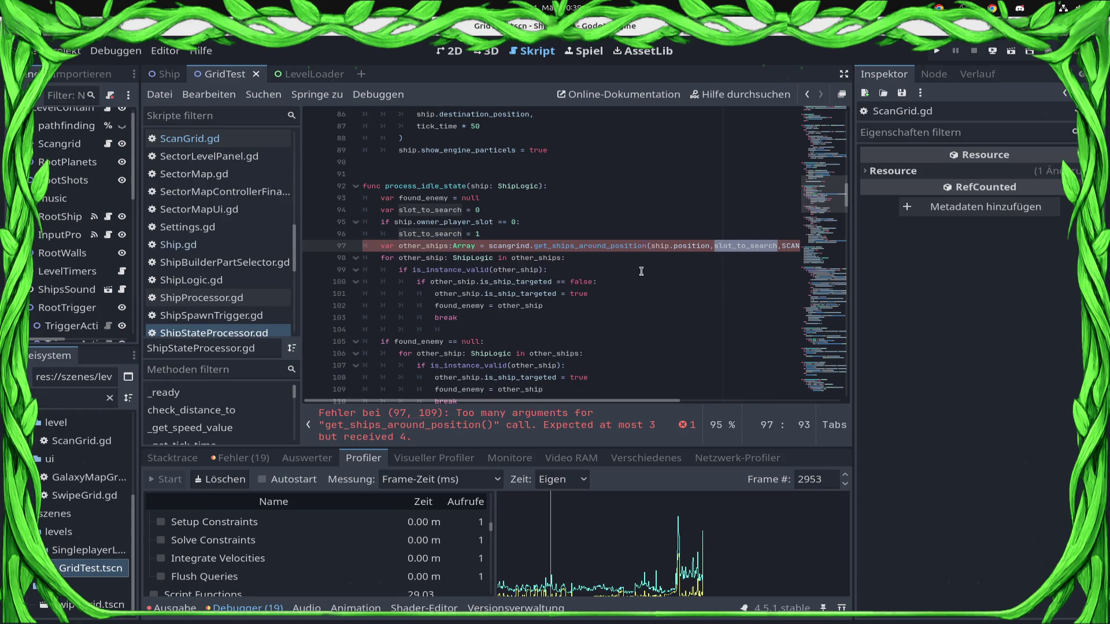
Step: In ScanGrid.gd, place the limit=-1 parameter before player_slot in get_ships_from_grid_cord and save
{"action": "left_click", "coordinate": [189, 138]}
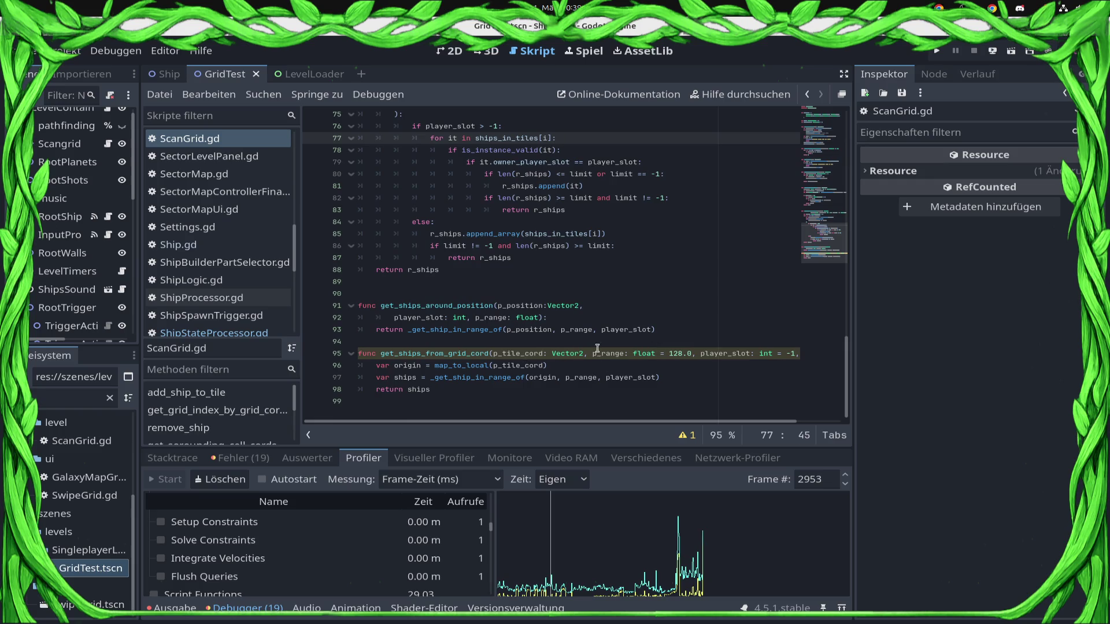
{"action": "left_click", "coordinate": [772, 352]}
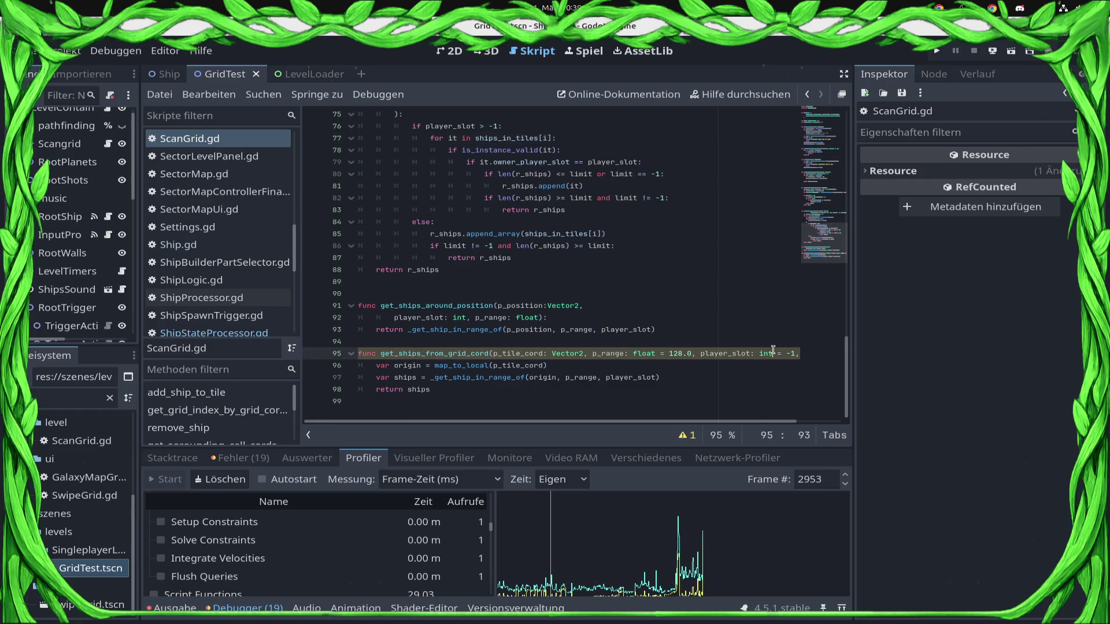
{"action": "key", "text": "End"}
{"action": "key", "text": "shift+Left"}
{"action": "key", "text": "shift+Left"}
{"action": "key", "text": "shift+Left"}
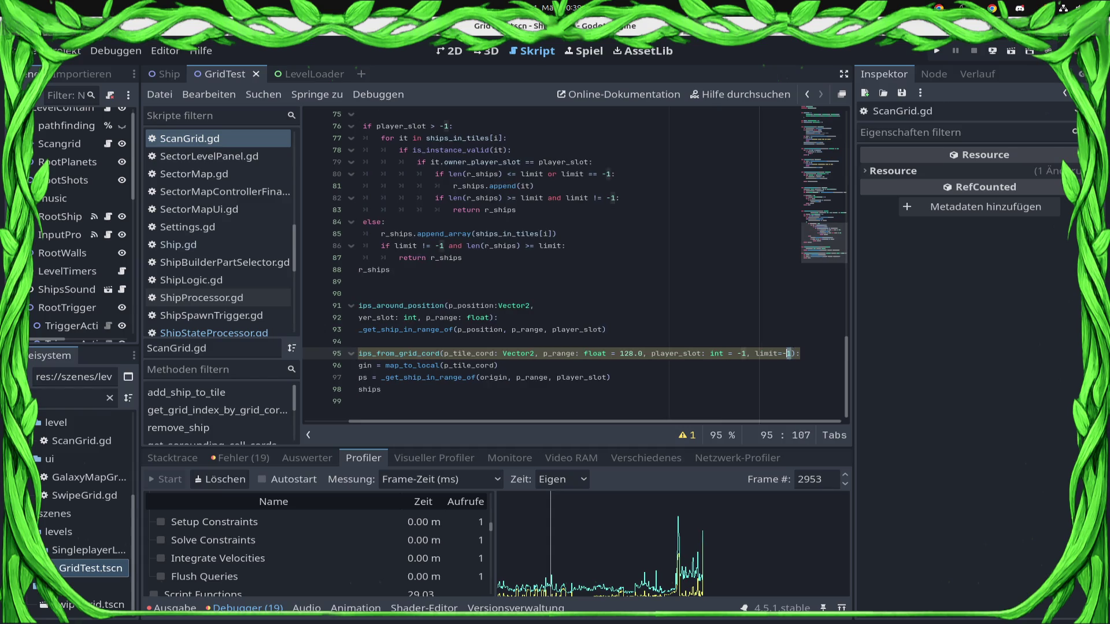
{"action": "key", "text": "BackSpace"}
{"action": "key", "text": "BackSpace"}
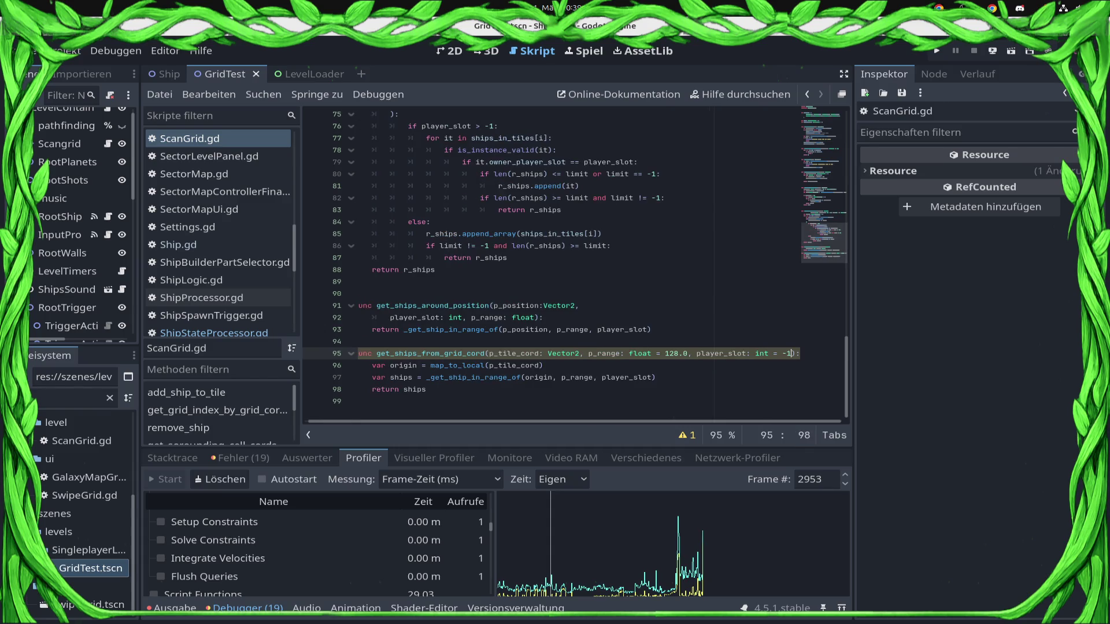
{"action": "left_click", "coordinate": [698, 353]}
{"action": "type", "text": "limit=-1,"}
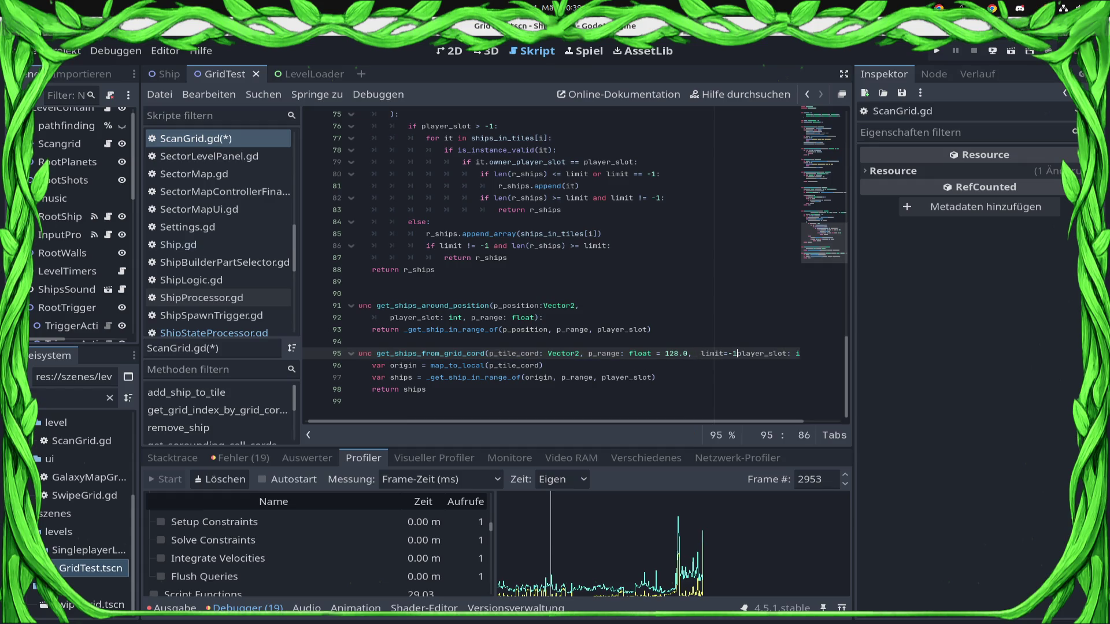
{"action": "key", "text": "ctrl+s"}
{"action": "left_click", "coordinate": [703, 353]}
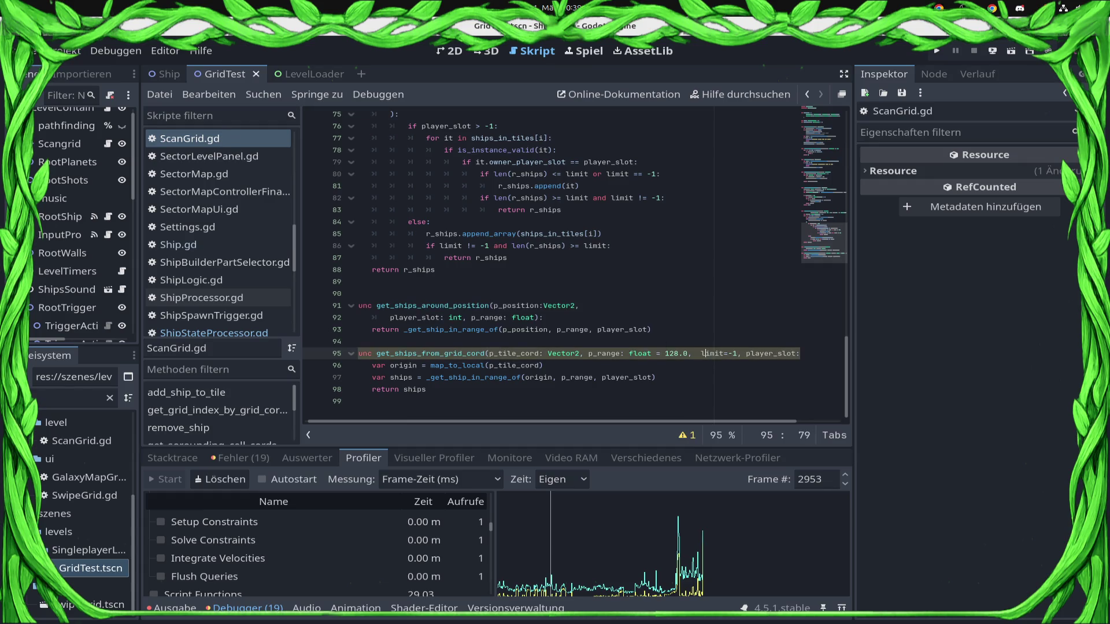
{"action": "key", "text": "BackSpace"}
{"action": "key", "text": "ctrl+s"}
Step: Pass limit into the _get_ship_in_range_of call on line 97, save, and reopen ShipStateProcessor.gd
{"action": "double_click", "coordinate": [698, 353]}
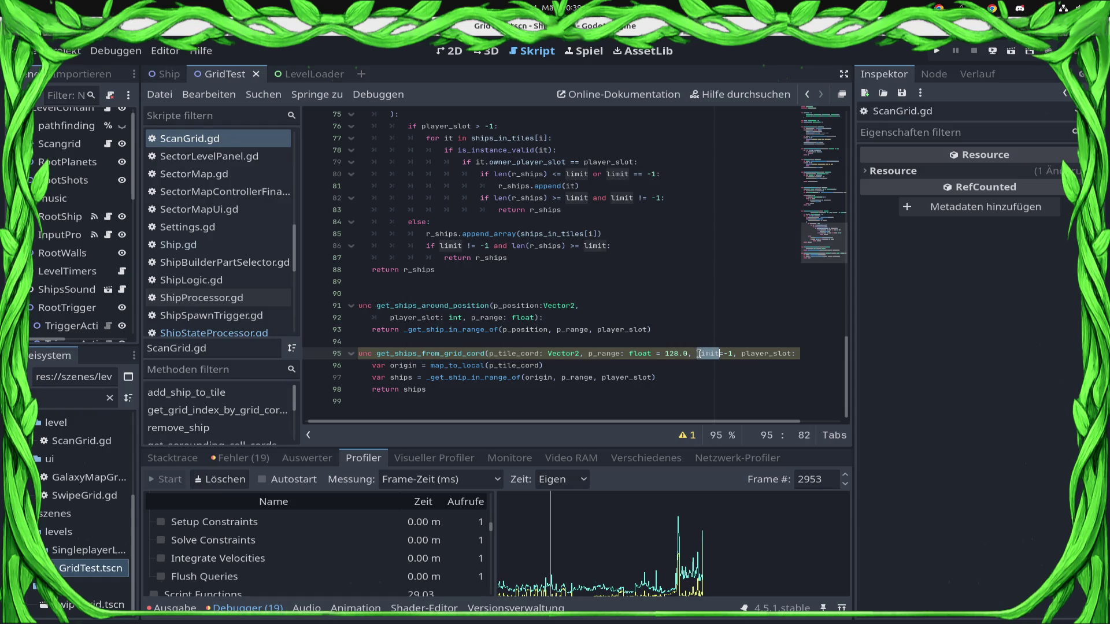
{"action": "left_click", "coordinate": [649, 379]}
{"action": "type", "text": ", limit"}
{"action": "key", "text": "ctrl+s"}
{"action": "left_click", "coordinate": [264, 334]}
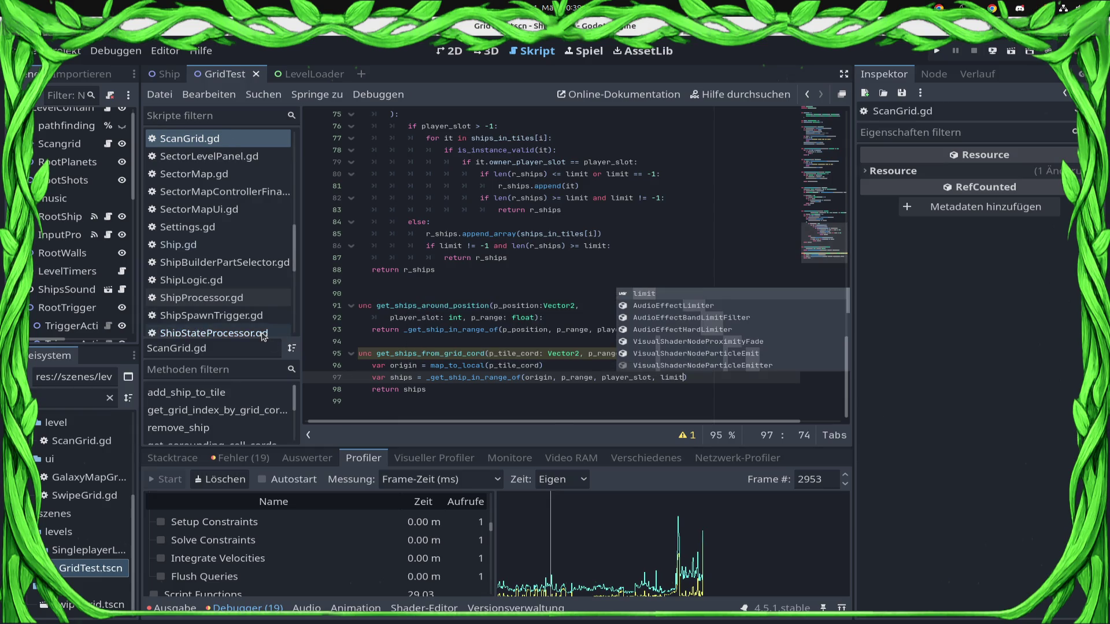
{"action": "left_click", "coordinate": [695, 247]}
{"action": "key", "text": "End"}
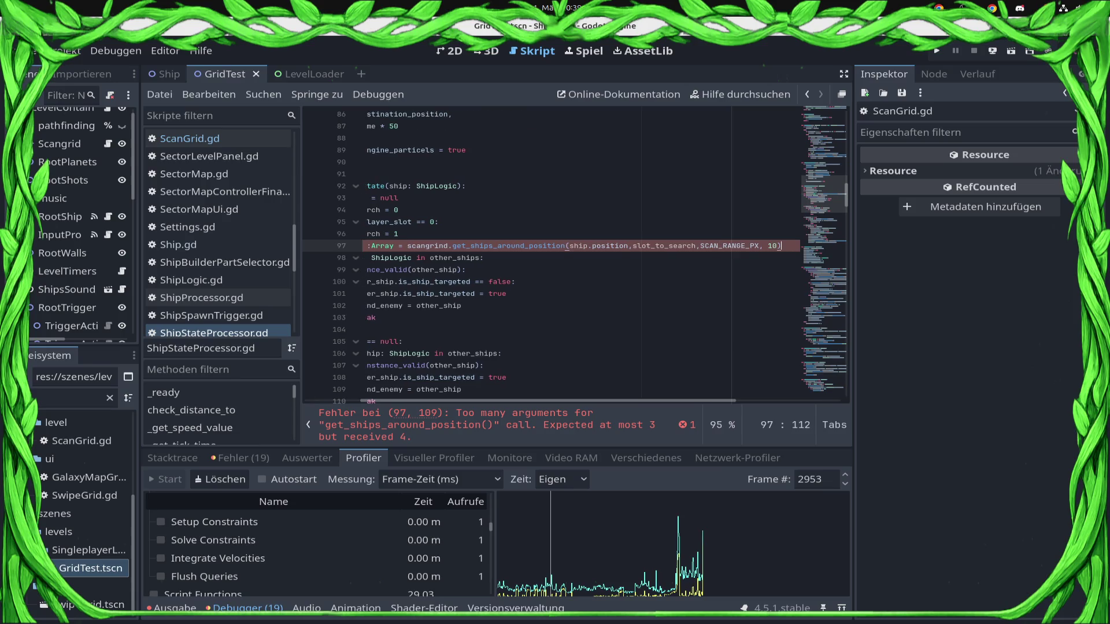
Step: Move slot_to_search after SCAN_RANGE_PX in the line 97 call and save
{"action": "left_click", "coordinate": [700, 245]}
{"action": "key", "text": "Right"}
{"action": "key", "text": "shift+Left"}
{"action": "key", "text": "shift+Left"}
{"action": "key", "text": "shift+Left"}
{"action": "key", "text": "BackSpace"}
{"action": "key", "text": "ctrl+Right"}
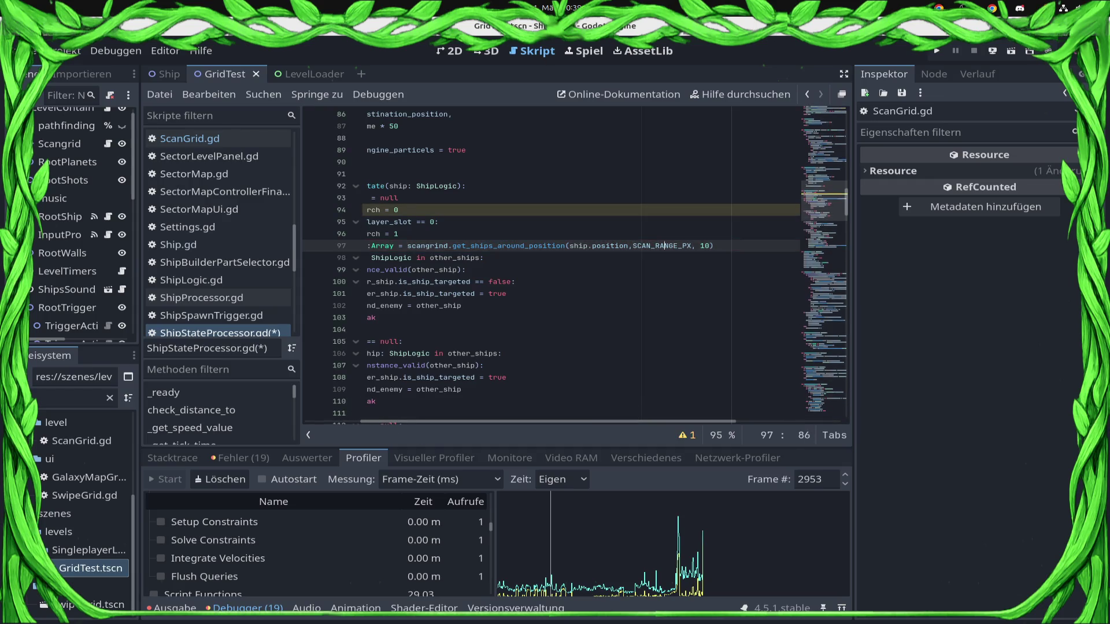
{"action": "key", "text": "ctrl+v"}
{"action": "key", "text": "ctrl+s"}
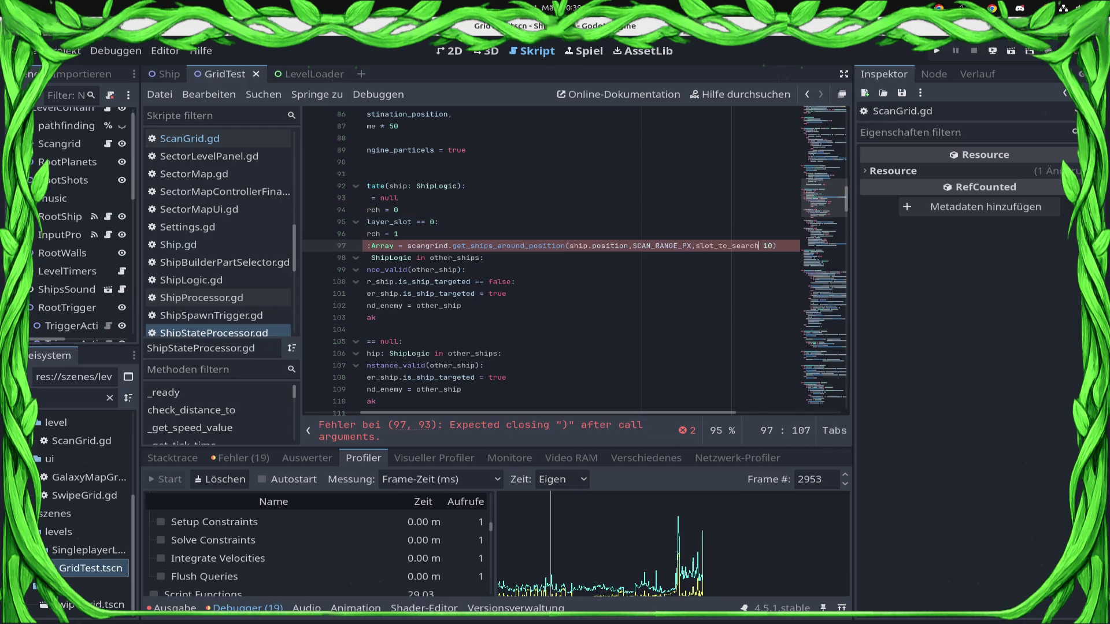
Step: Jump to the get_ships_around_position definition in ScanGrid.gd
{"action": "mouse_move", "coordinate": [526, 242]}
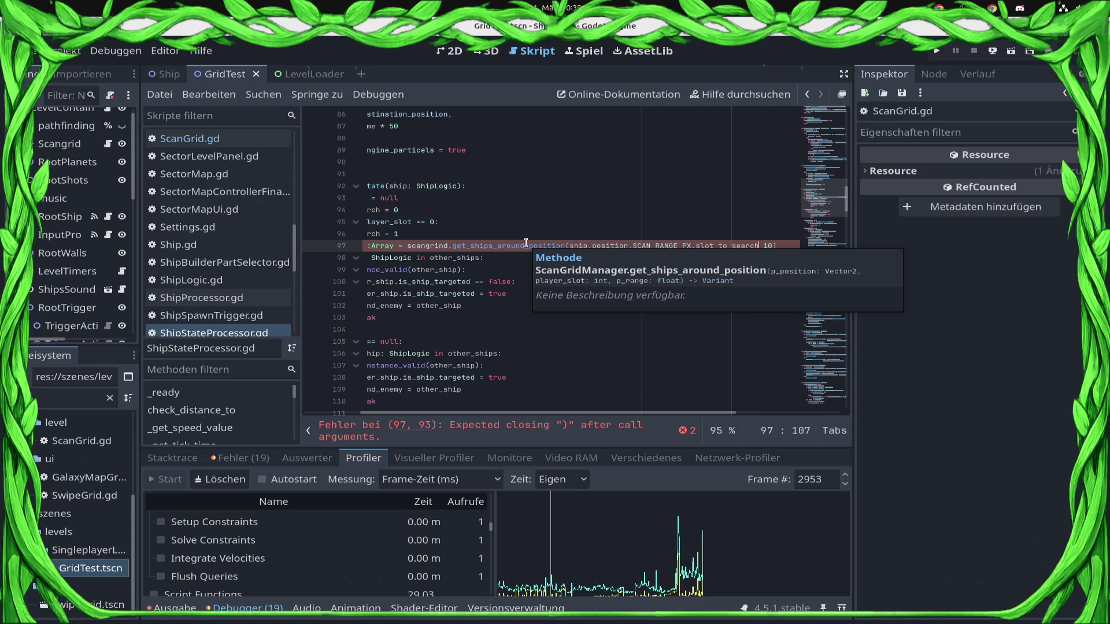
{"action": "left_click", "coordinate": [525, 243], "text": "ctrl"}
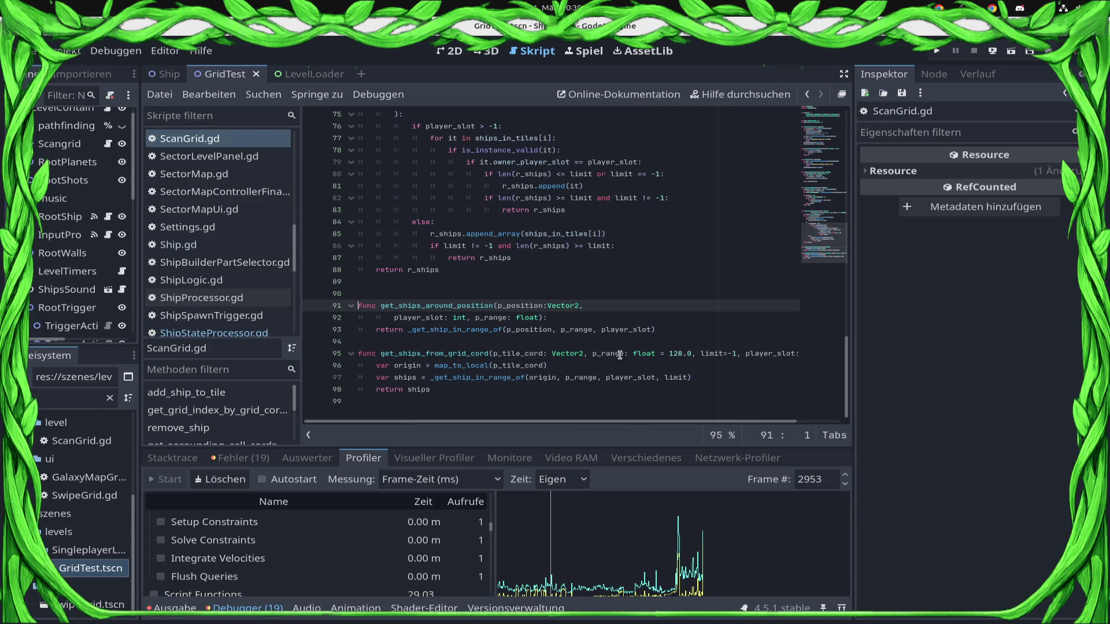
{"action": "scroll", "coordinate": [512, 290], "scroll_direction": "up", "scroll_amount": 3}
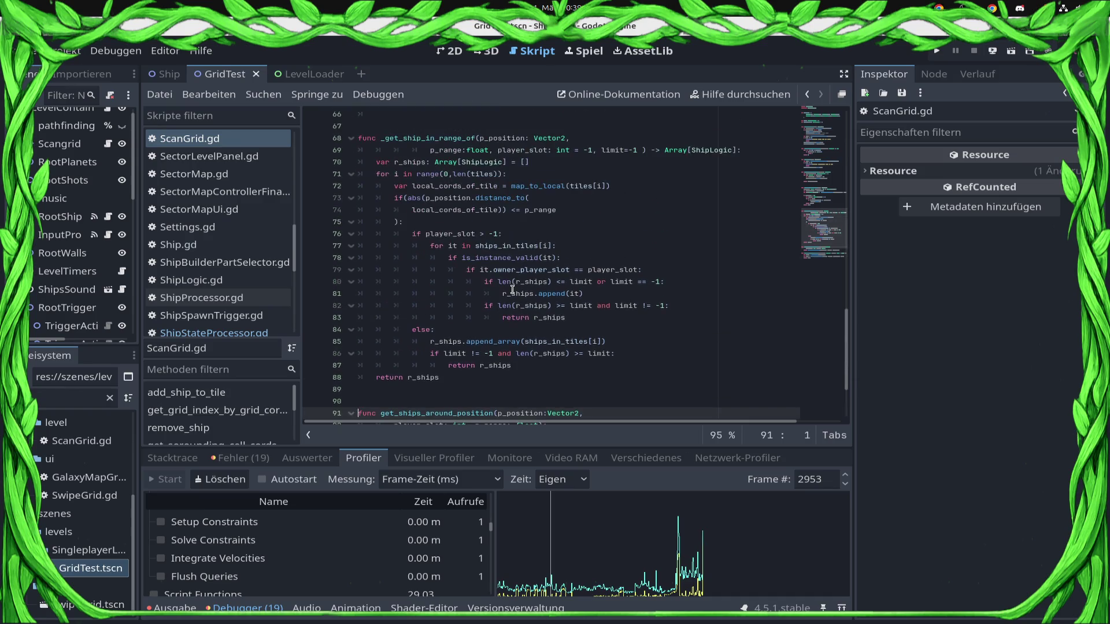
Step: Add ', limit=-1' to get_ships_around_position and pass player_slot and limit to _get_ship_in_range_of
{"action": "scroll", "coordinate": [512, 290], "scroll_direction": "down", "scroll_amount": 3}
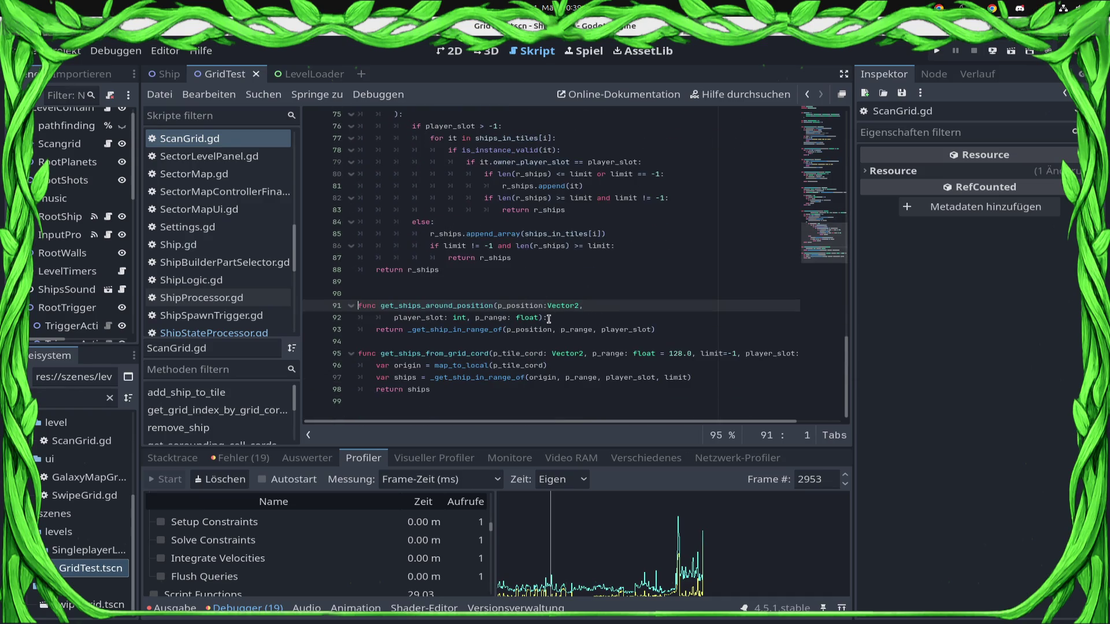
{"action": "left_click", "coordinate": [545, 317]}
{"action": "type", "text": ", limit="}
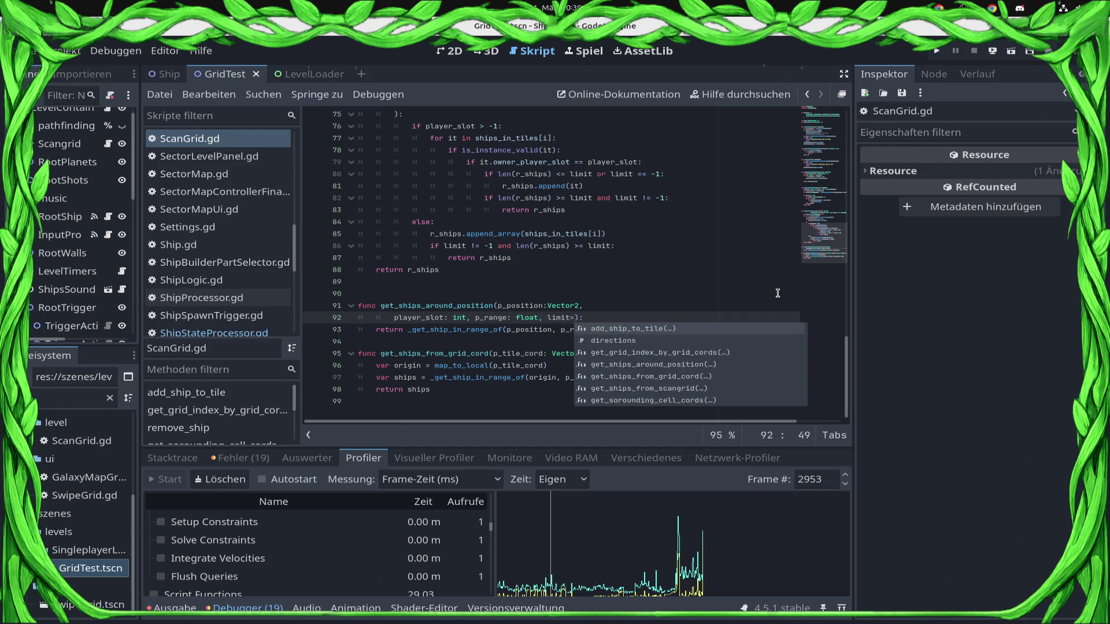
{"action": "type", "text": "-1"}
{"action": "key", "text": "ctrl+s"}
{"action": "key", "text": "Down"}
{"action": "key", "text": "End"}
{"action": "key", "text": "Left"}
{"action": "type", "text": ", player_slot, "}
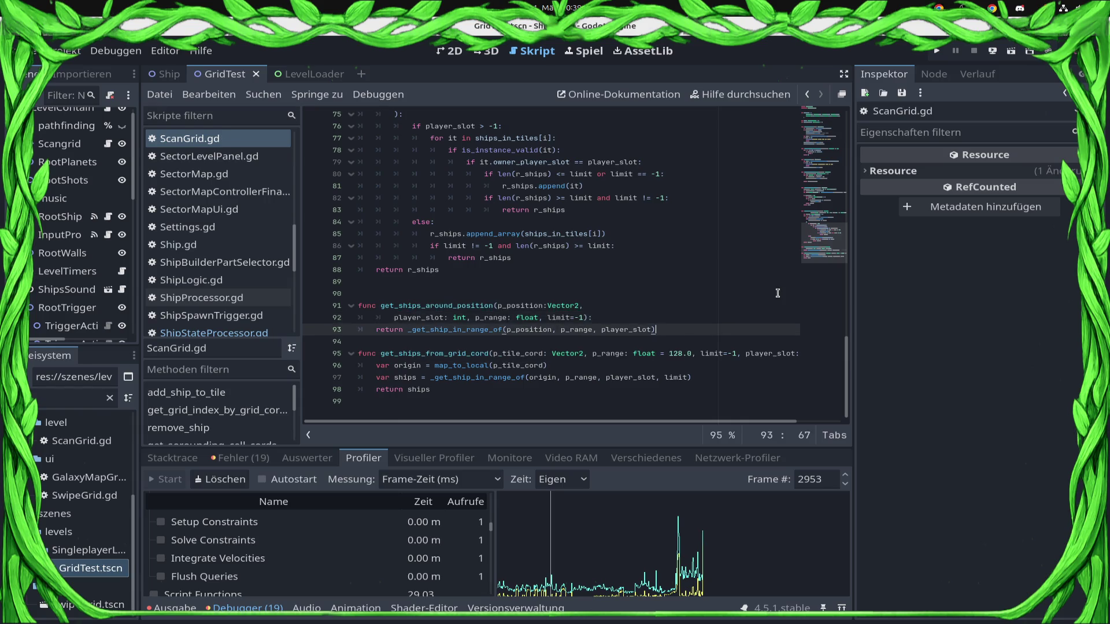
{"action": "type", "text": "limit"}
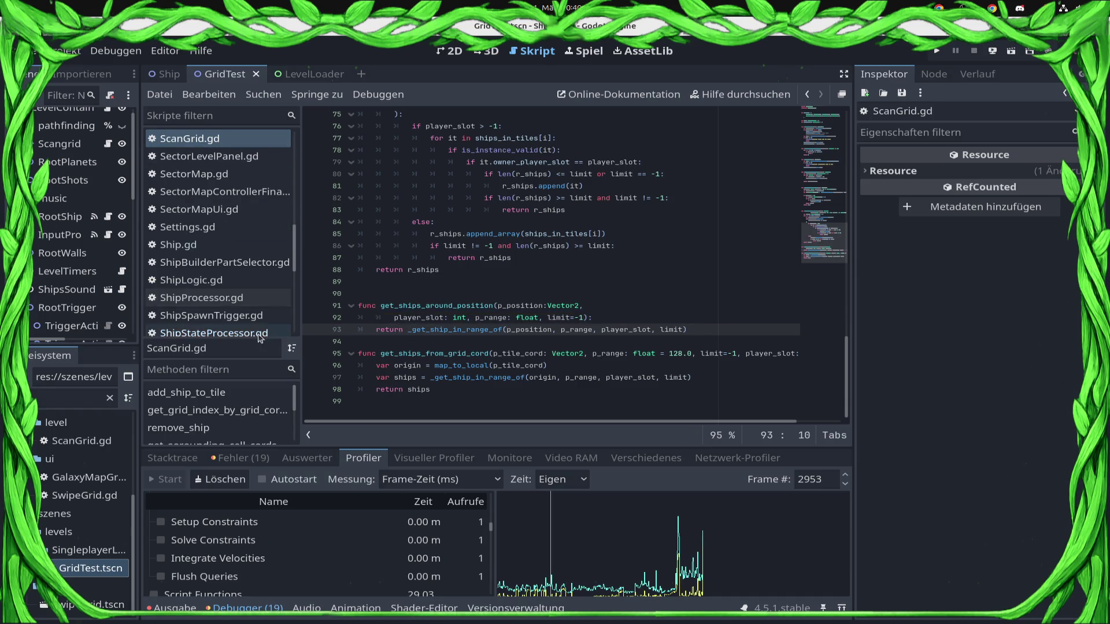
{"action": "left_click", "coordinate": [214, 333]}
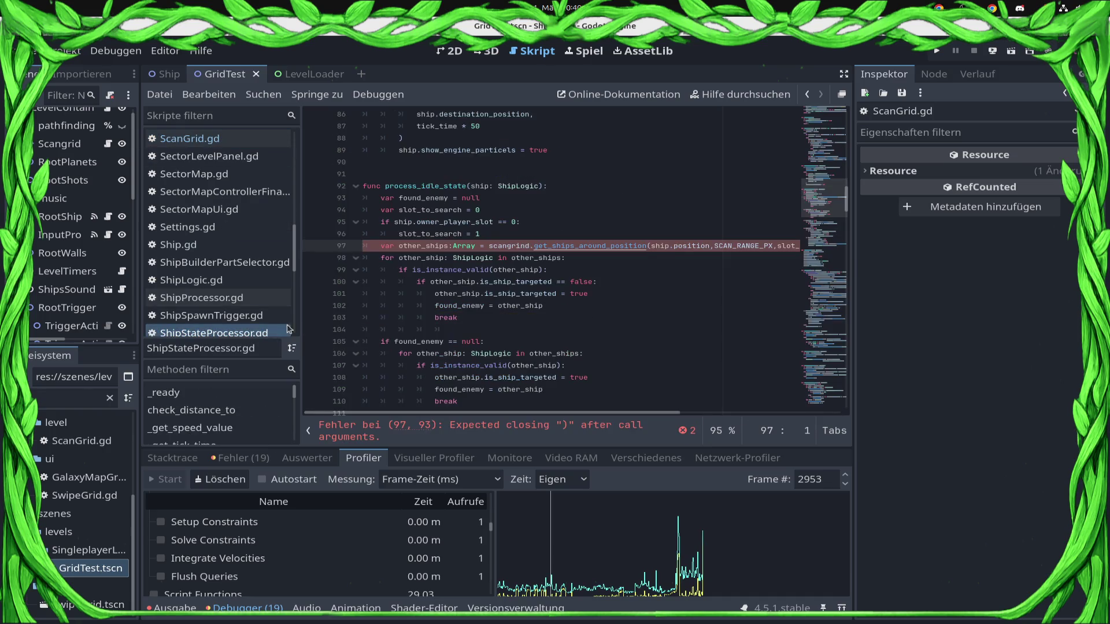
Step: Restore slot_to_search before SCAN_RANGE_PX in the line 97 call, then run the project with F5
{"action": "left_click", "coordinate": [633, 246]}
{"action": "key", "text": "ctrl+v"}
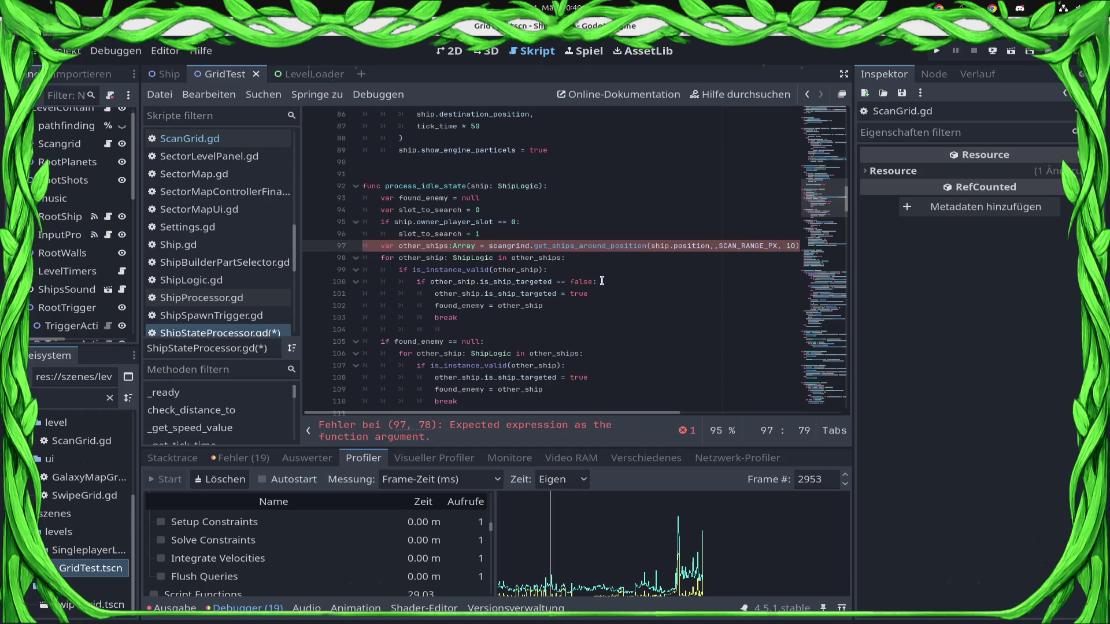
{"action": "key", "text": "End"}
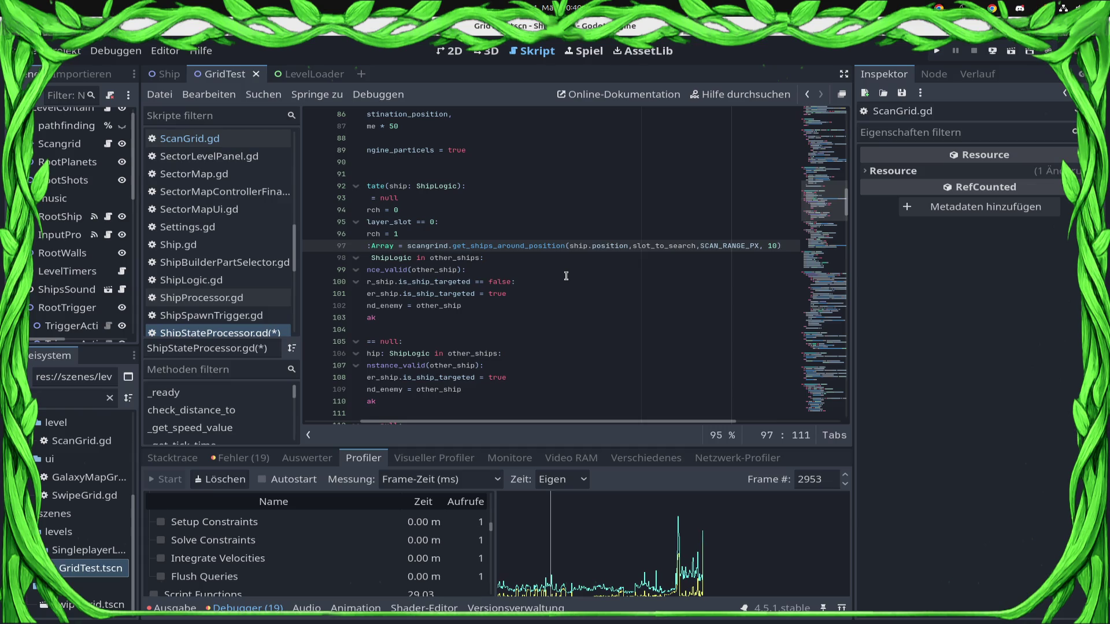
{"action": "key", "text": "F5"}
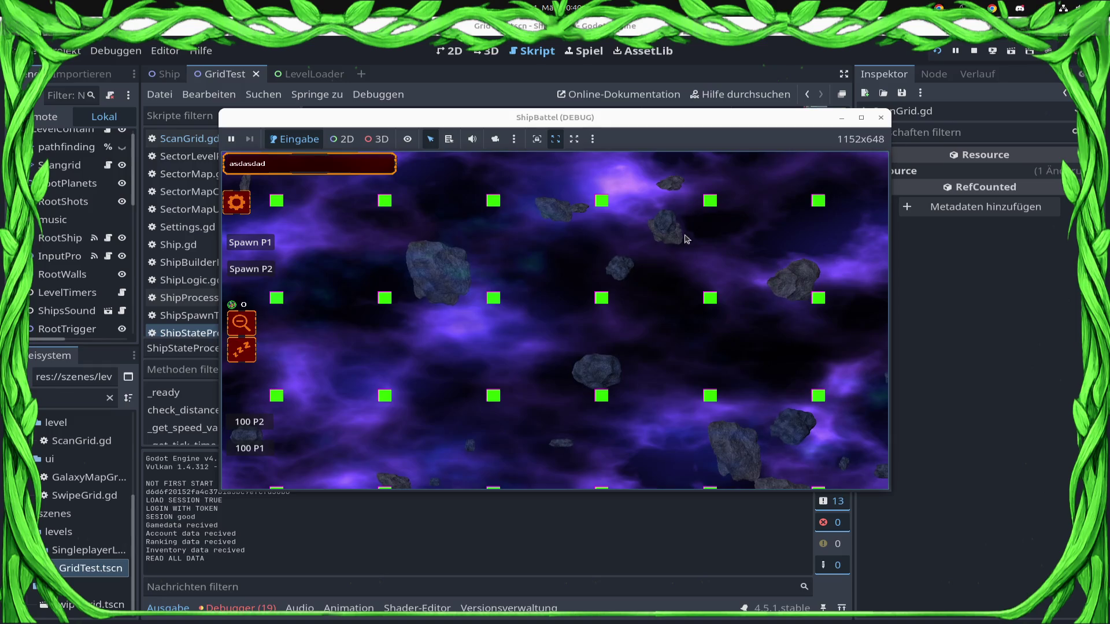
Step: Spawn 100 P1 and two batches of 100 P2 ships, send the P1 fleet at the enemy, and open the Profiler
{"action": "left_click", "coordinate": [241, 445]}
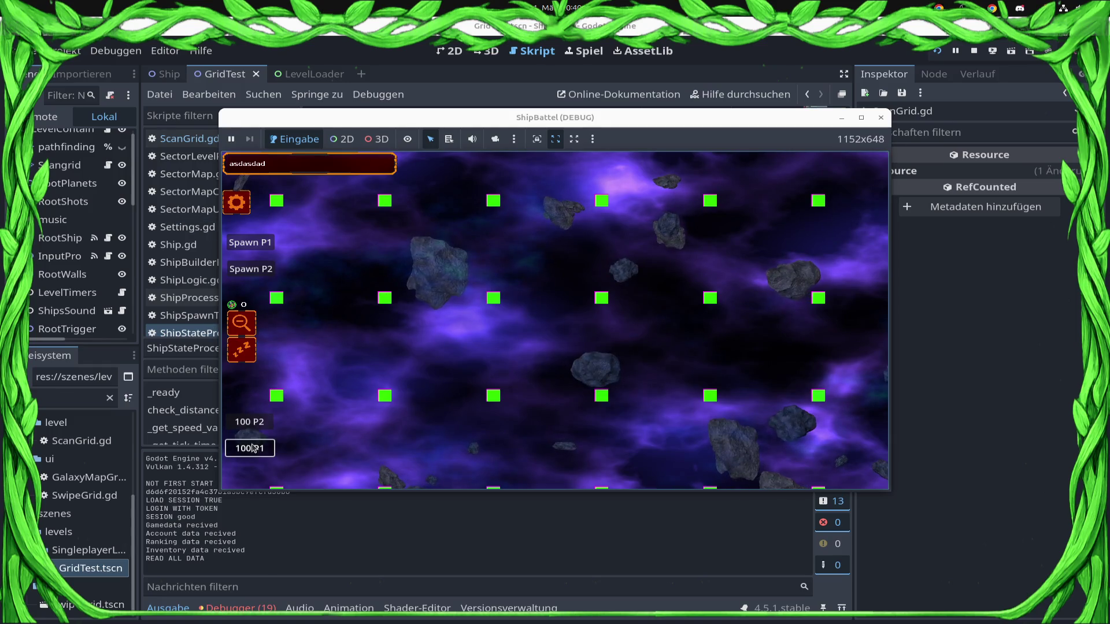
{"action": "left_click", "coordinate": [260, 424]}
{"action": "left_click", "coordinate": [260, 424]}
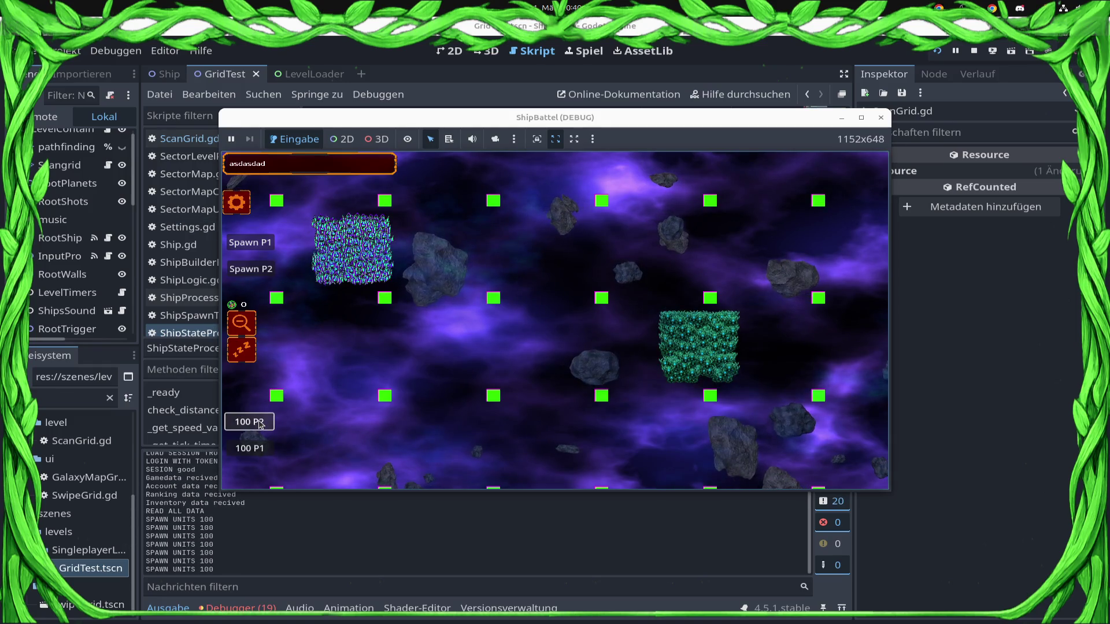
{"action": "left_click_drag", "start_coordinate": [504, 207], "coordinate": [509, 203]}
{"action": "left_click", "coordinate": [559, 324]}
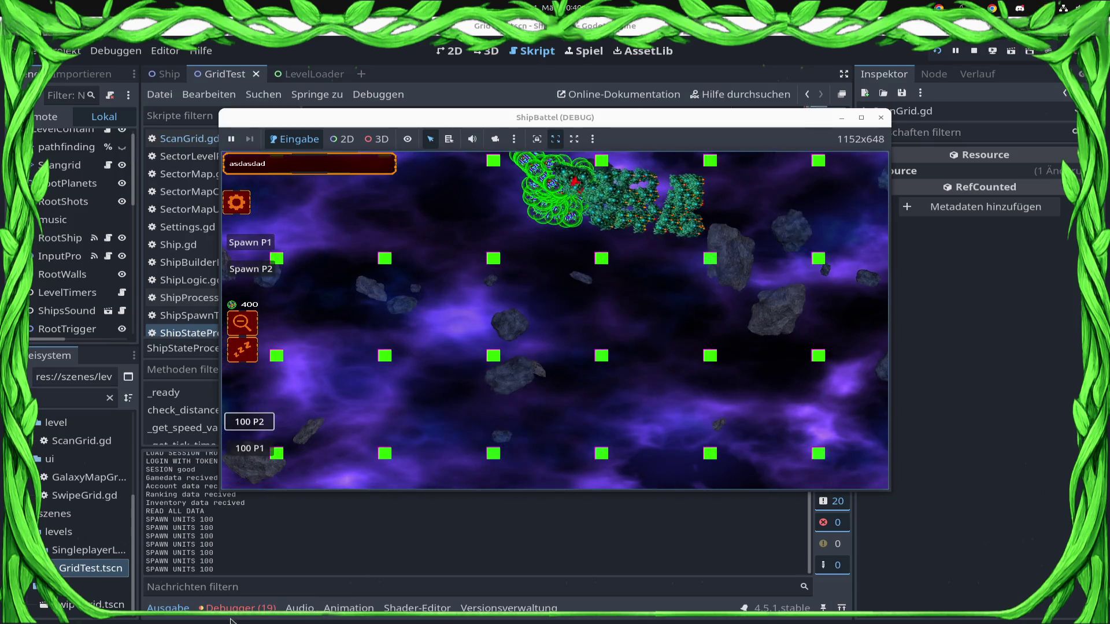
{"action": "left_click", "coordinate": [234, 608]}
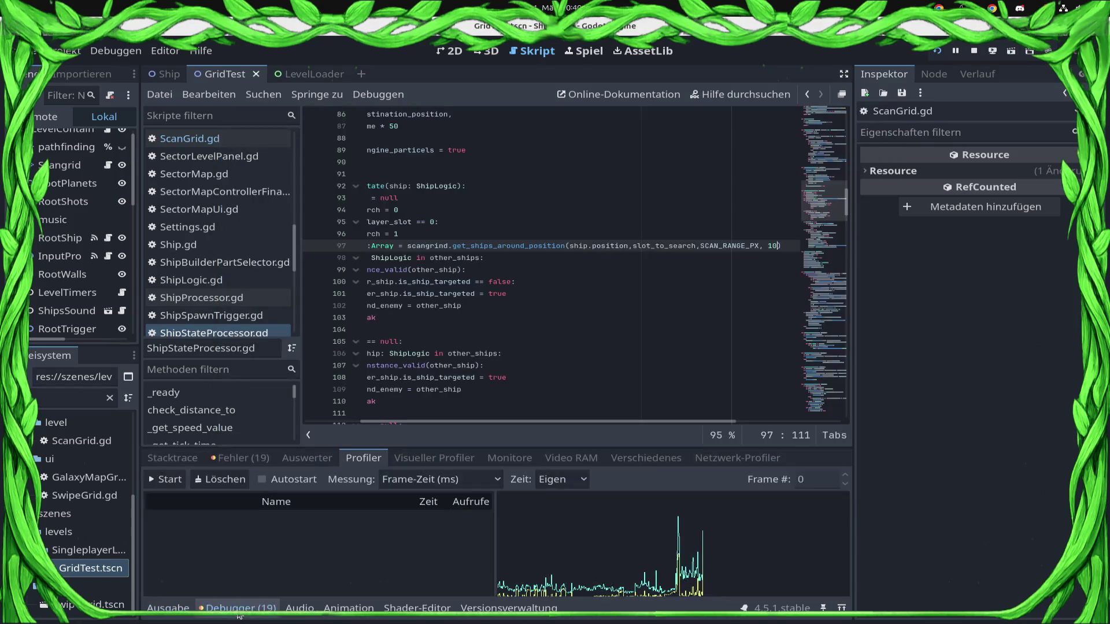
Step: Profile the running battle in the game window, then stop the game
{"action": "left_click", "coordinate": [168, 480]}
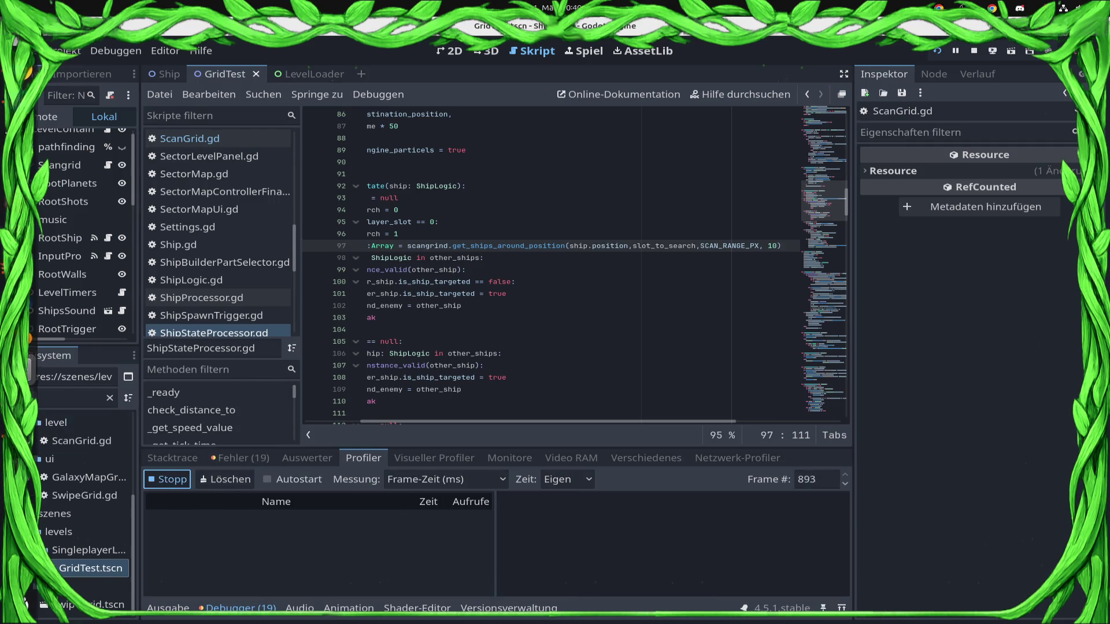
{"action": "left_click", "coordinate": [36, 366]}
{"action": "left_click", "coordinate": [265, 340]}
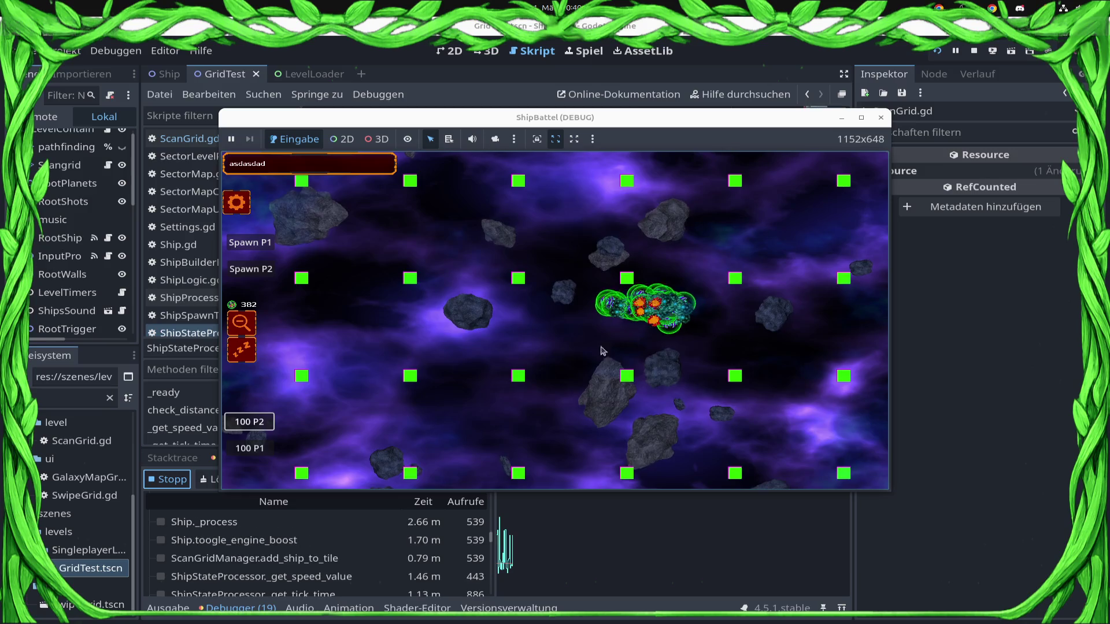
{"action": "scroll", "coordinate": [632, 363], "scroll_direction": "up", "scroll_amount": 2}
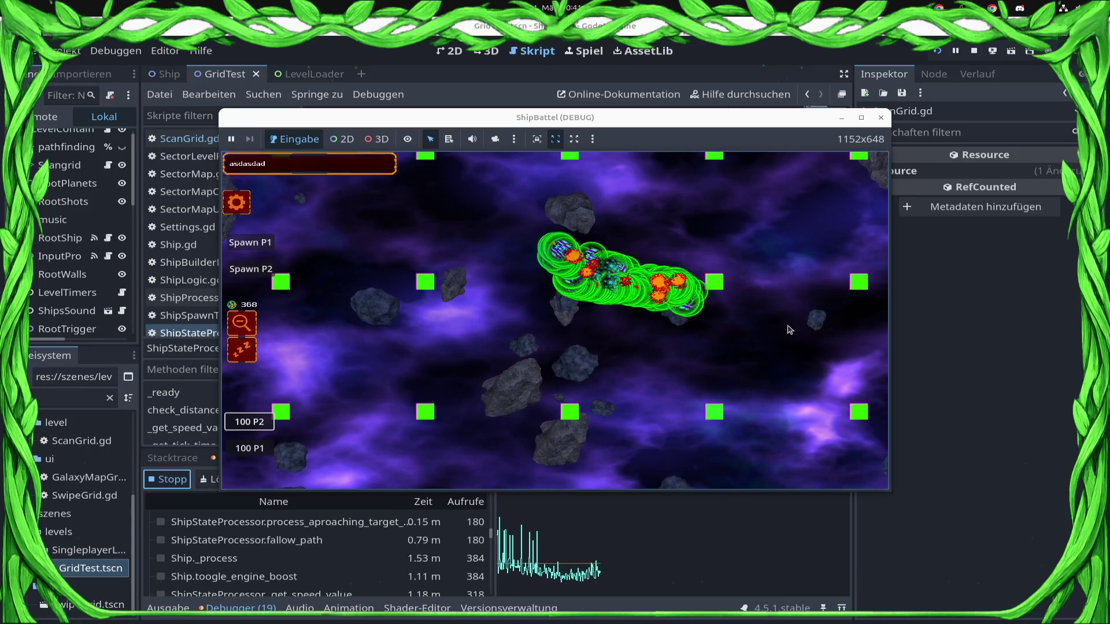
{"action": "left_click", "coordinate": [976, 55]}
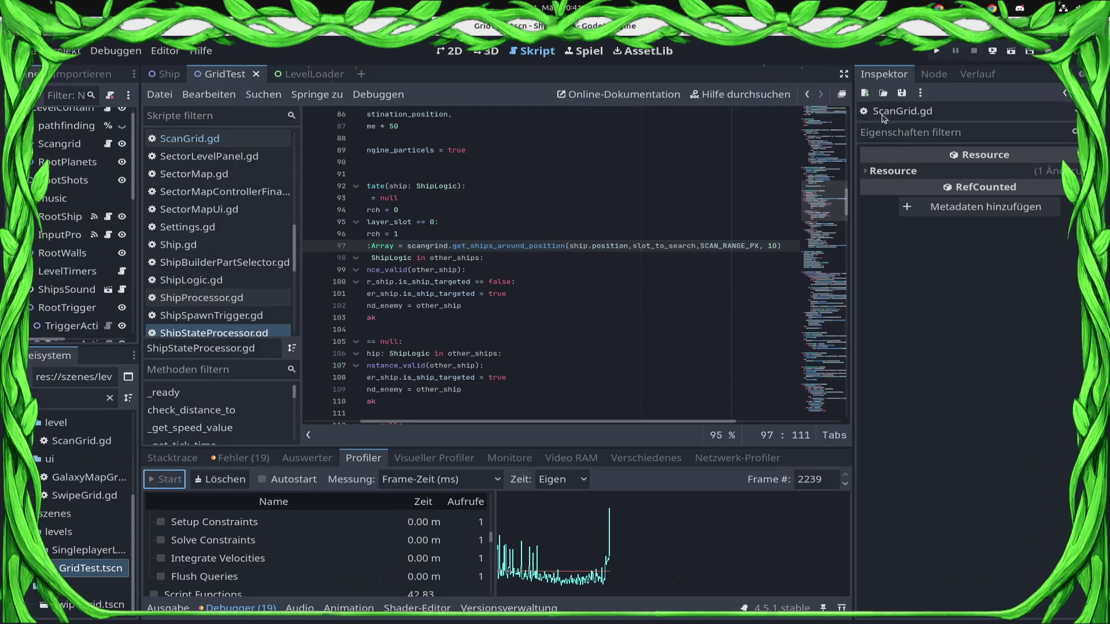
Step: Change line 97's ships limit from 10 to 50 and save
{"action": "double_click", "coordinate": [771, 247]}
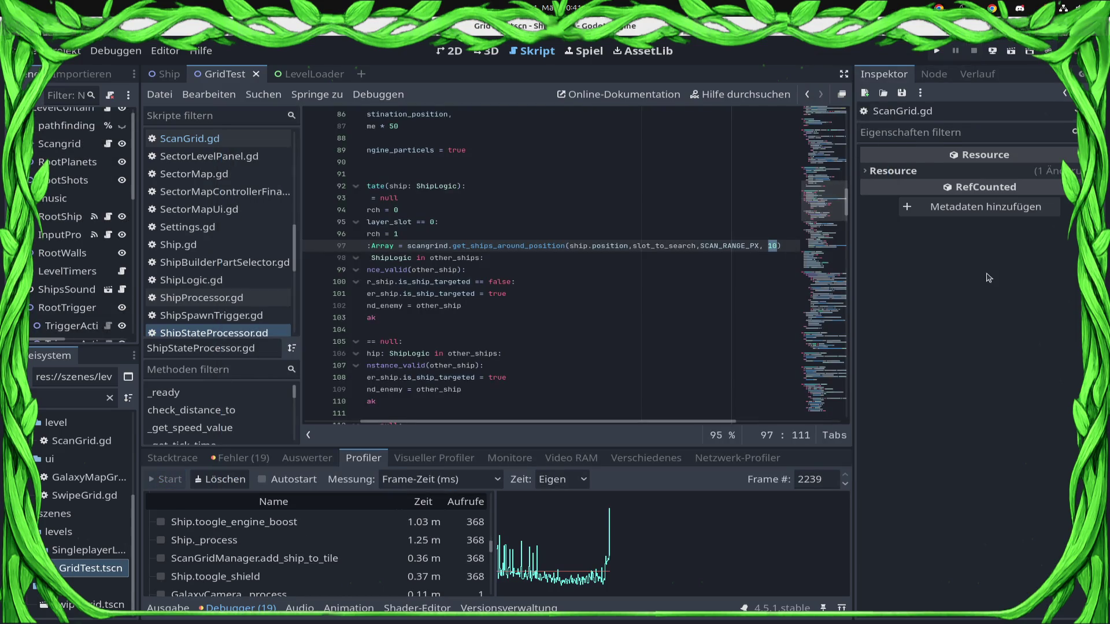
{"action": "key", "text": "ctrl+s"}
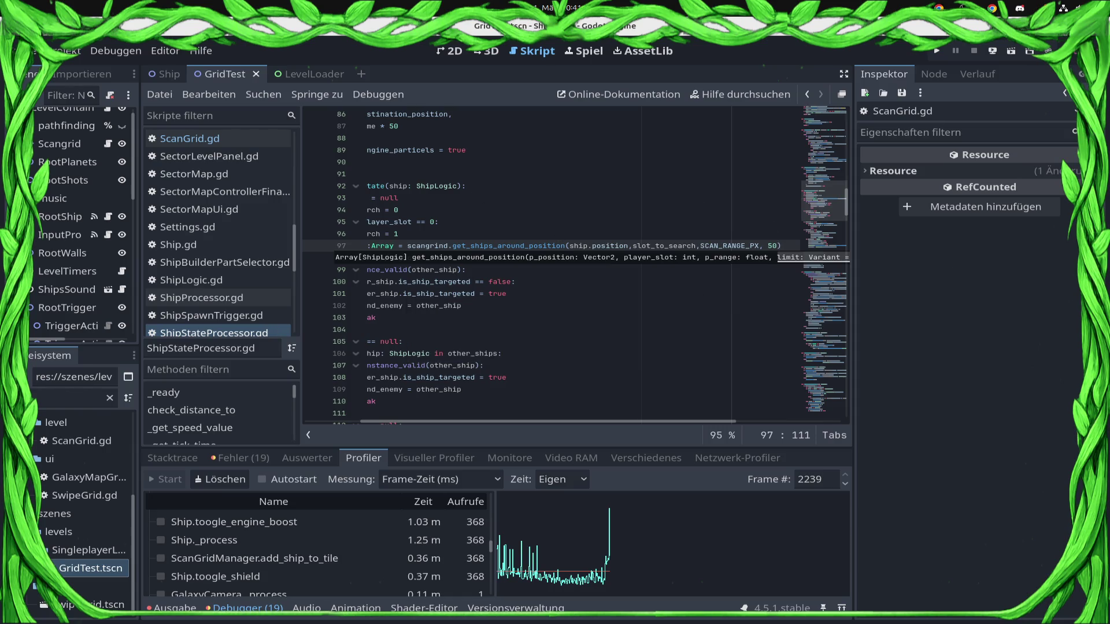
{"action": "key", "text": "super"}
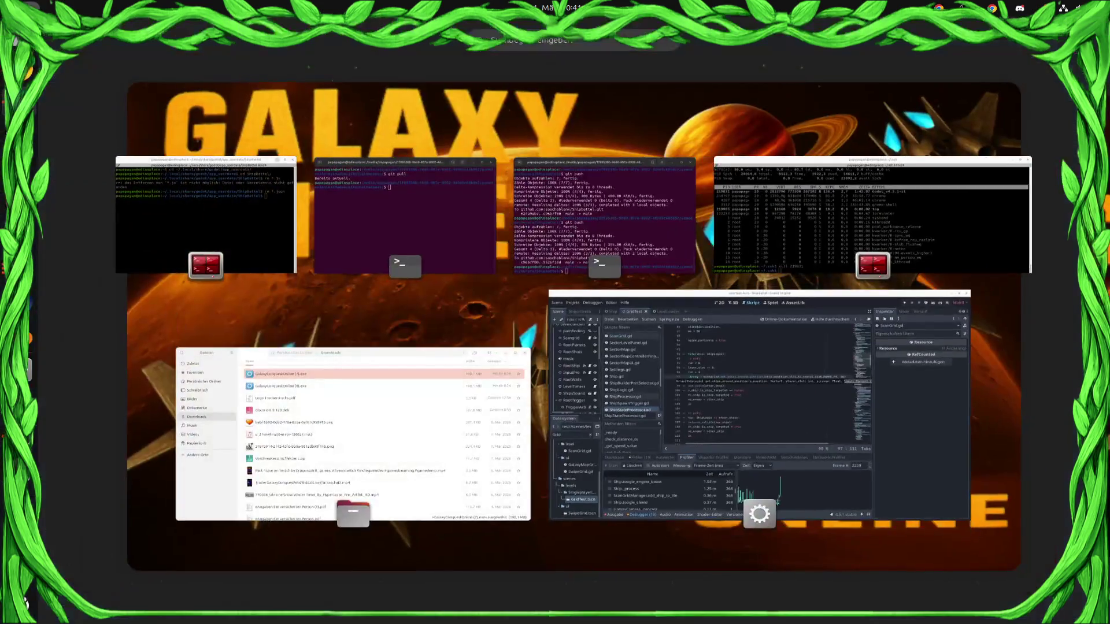
Step: Leave the Activities overview to get back to ShipStateProcessor.gd in Godot
{"action": "key", "text": "super"}
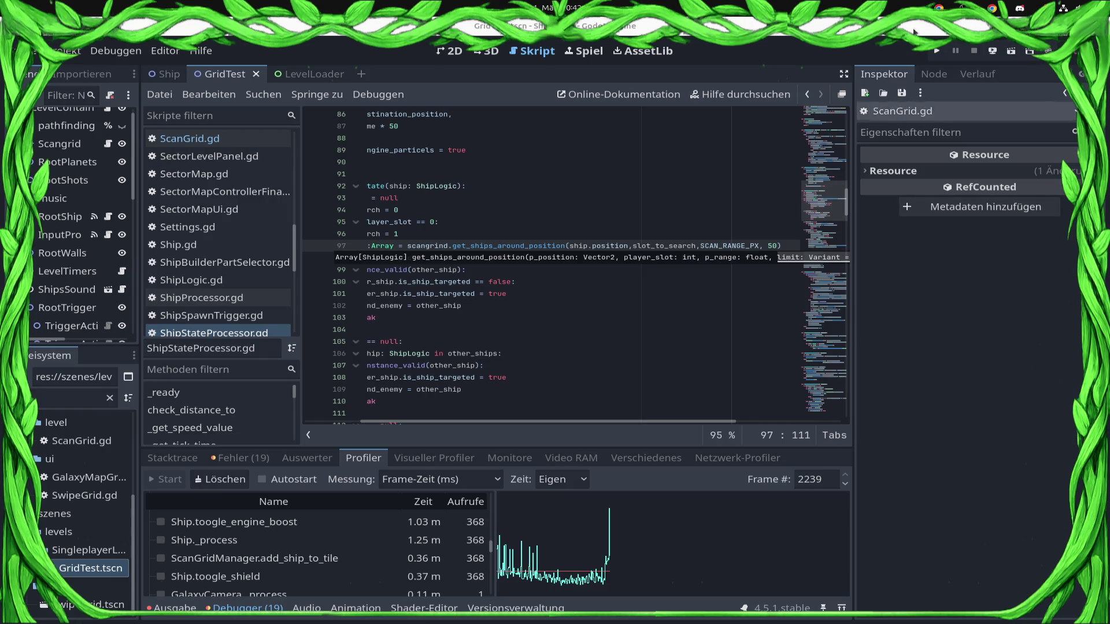
Step: Run GridTest again and stop it, then open the Ship scene in the 2D view
{"action": "left_click", "coordinate": [932, 51]}
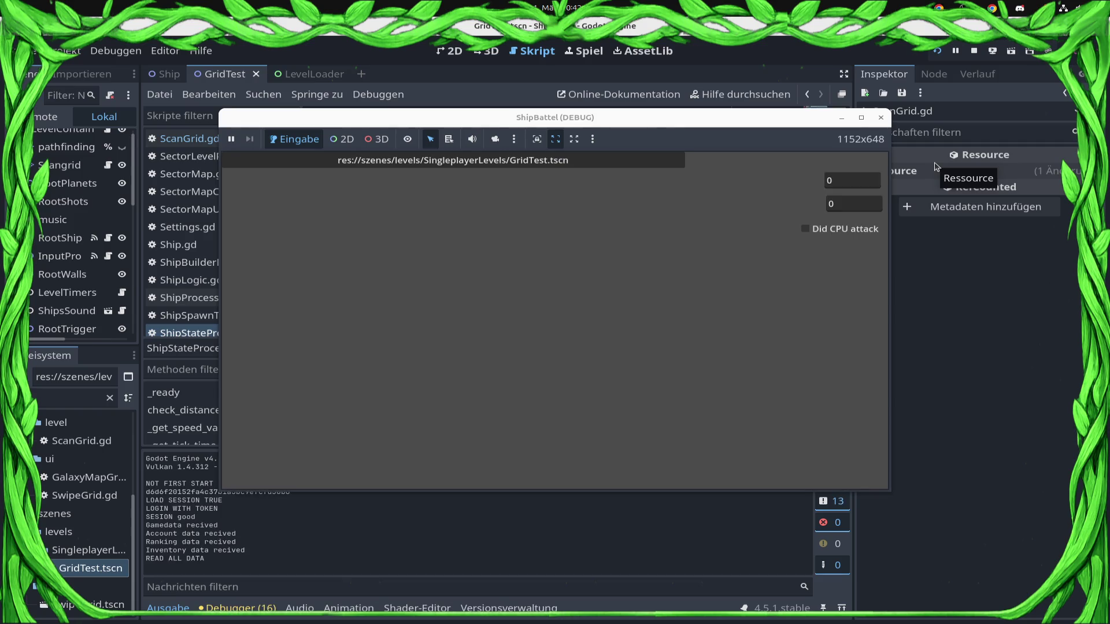
{"action": "left_click", "coordinate": [972, 51]}
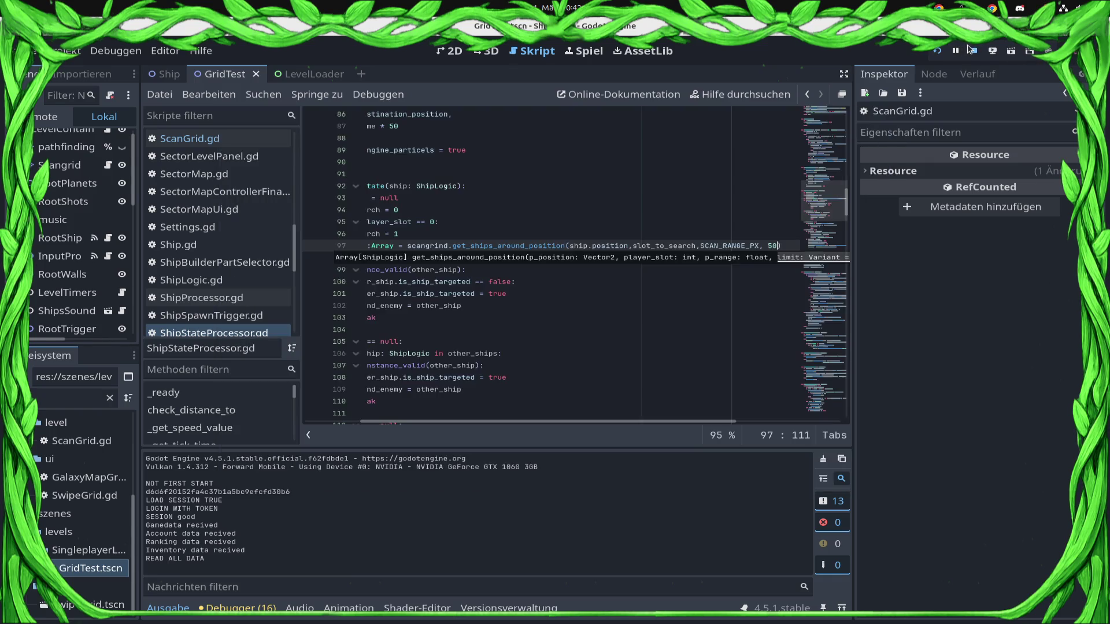
{"action": "left_click", "coordinate": [167, 74]}
{"action": "left_click", "coordinate": [449, 51]}
{"action": "scroll", "coordinate": [588, 357], "scroll_direction": "up", "scroll_amount": 3}
{"action": "scroll", "coordinate": [436, 276], "scroll_direction": "up", "scroll_amount": 3}
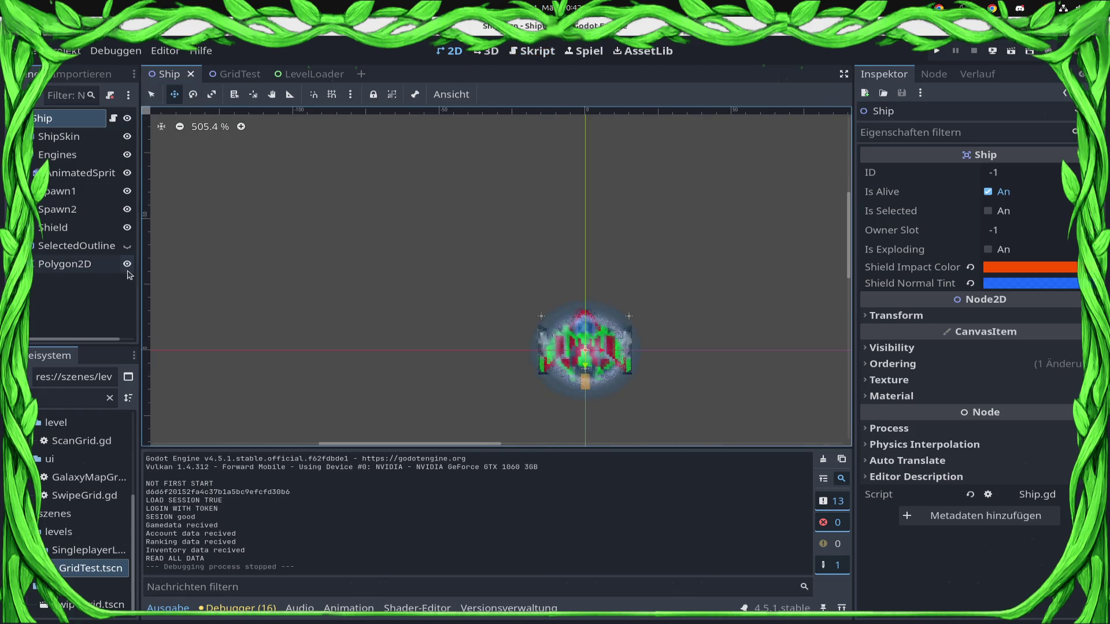
Step: Select the Ship's Polygon2D node and pull its left vertices far outward
{"action": "left_click", "coordinate": [87, 306]}
{"action": "left_click", "coordinate": [91, 265]}
{"action": "scroll", "coordinate": [401, 337], "scroll_direction": "down", "scroll_amount": 4}
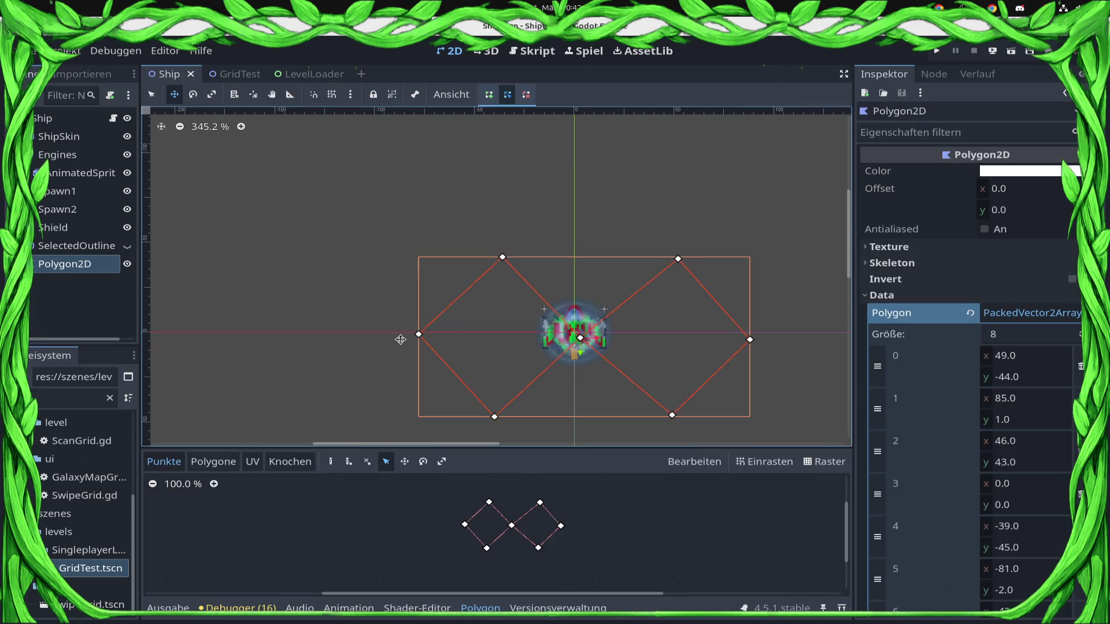
{"action": "key", "text": "q"}
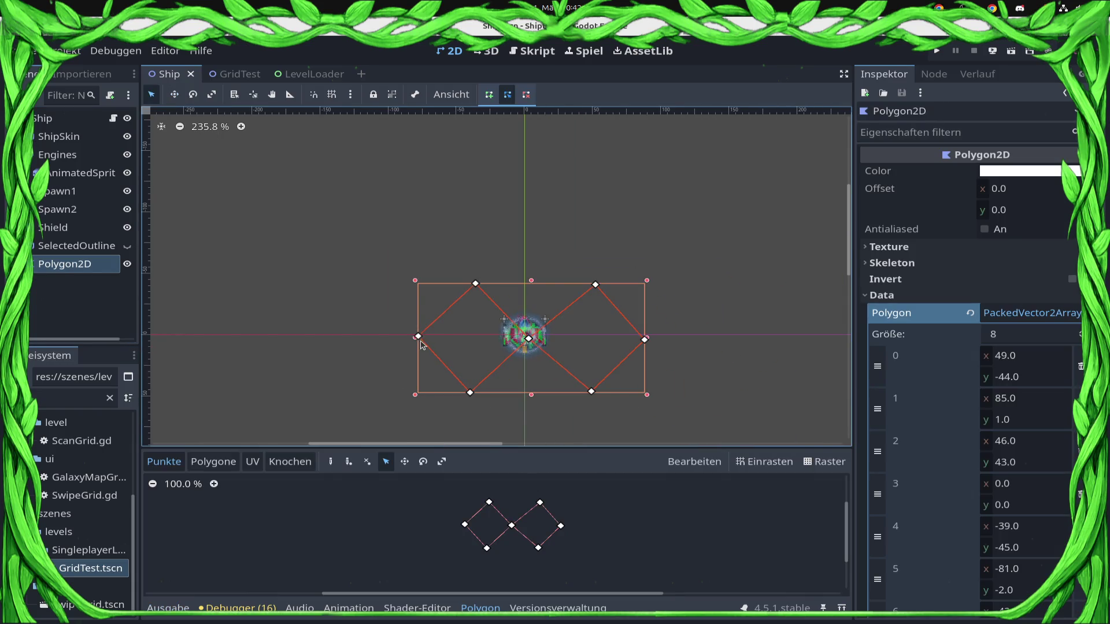
{"action": "left_click_drag", "start_coordinate": [417, 335], "coordinate": [274, 327]}
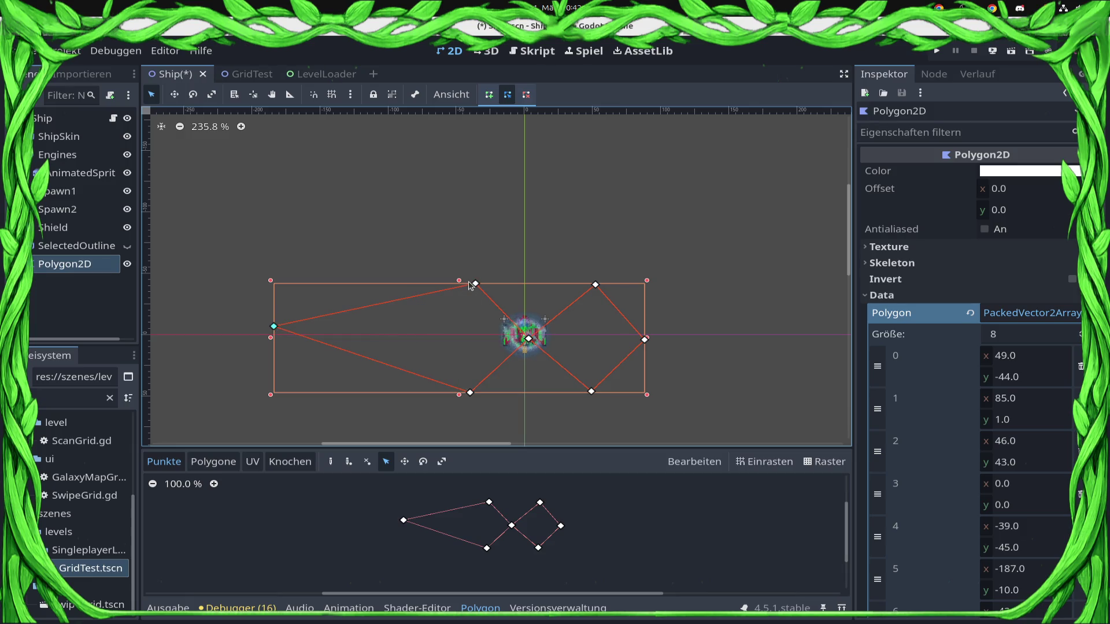
{"action": "mouse_move", "coordinate": [475, 284]}
{"action": "left_mouse_down"}
{"action": "mouse_move", "coordinate": [396, 167]}
{"action": "mouse_move", "coordinate": [409, 178]}
{"action": "left_mouse_up"}
Step: Extend the polygon's lower-left corner and insert a new vertex on its left side
{"action": "scroll", "coordinate": [433, 276], "scroll_direction": "down", "scroll_amount": 1}
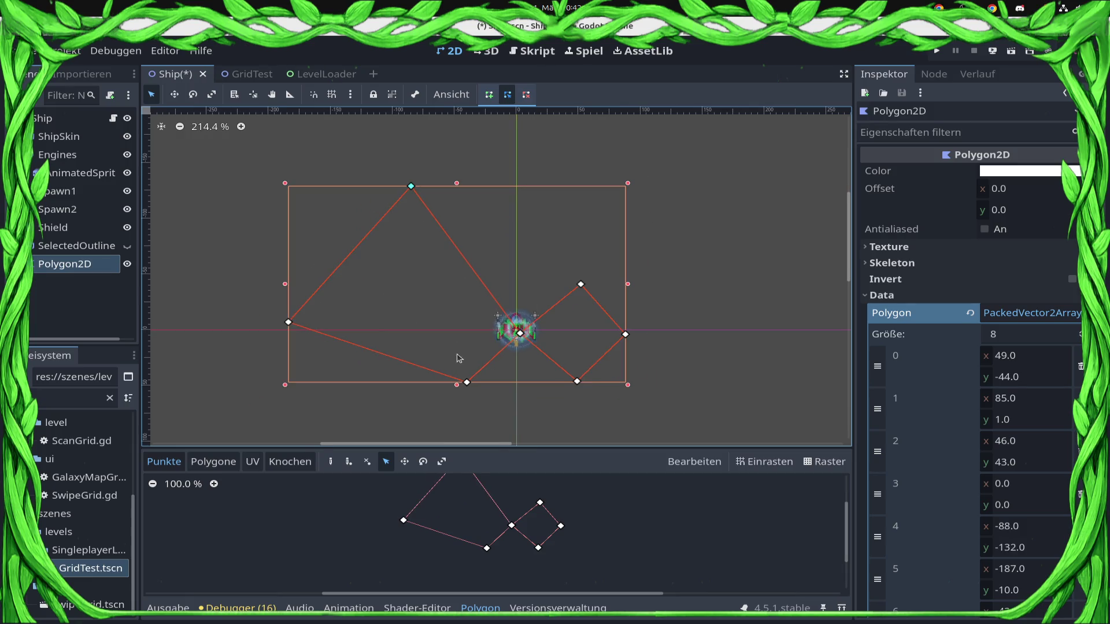
{"action": "left_click_drag", "start_coordinate": [466, 382], "coordinate": [434, 460]}
{"action": "mouse_move", "coordinate": [405, 382]}
{"action": "left_mouse_down"}
{"action": "mouse_move", "coordinate": [413, 260]}
{"action": "mouse_move", "coordinate": [339, 293]}
{"action": "left_mouse_up"}
{"action": "scroll", "coordinate": [363, 211], "scroll_direction": "up", "scroll_amount": 3}
{"action": "left_click_drag", "start_coordinate": [352, 194], "coordinate": [317, 163]}
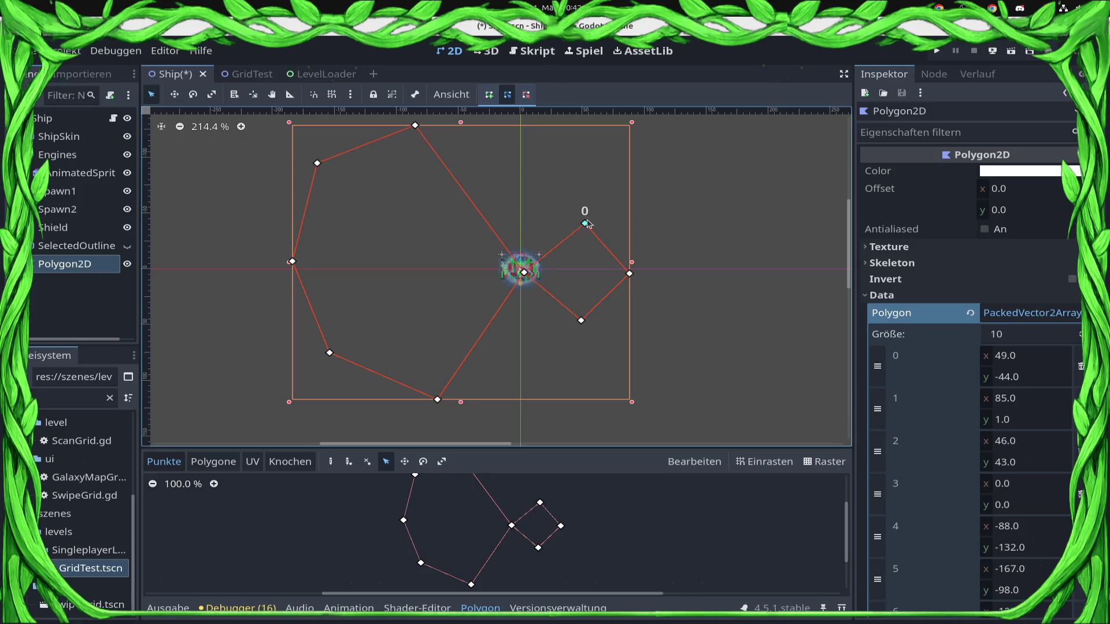
Step: Move the top and right vertices outward and add a vertex on the lower-right edge
{"action": "left_click_drag", "start_coordinate": [584, 223], "coordinate": [609, 128]}
{"action": "mouse_move", "coordinate": [630, 277]}
{"action": "left_mouse_down"}
{"action": "mouse_move", "coordinate": [825, 257]}
{"action": "mouse_move", "coordinate": [786, 270]}
{"action": "left_mouse_up"}
{"action": "mouse_move", "coordinate": [581, 321]}
{"action": "left_mouse_down"}
{"action": "mouse_move", "coordinate": [715, 415]}
{"action": "mouse_move", "coordinate": [690, 398]}
{"action": "mouse_move", "coordinate": [641, 406]}
{"action": "left_mouse_up"}
{"action": "left_click_drag", "start_coordinate": [713, 341], "coordinate": [753, 368]}
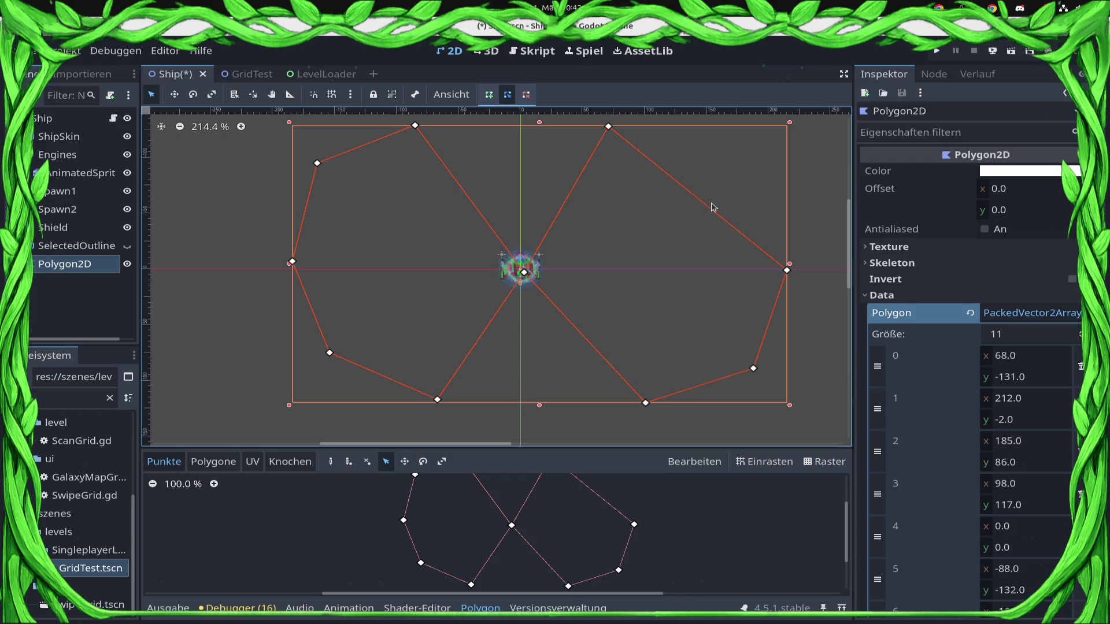
Step: Add an upper-right vertex, shift vertex 0 along the top edge, save the Ship scene, and launch the game
{"action": "left_click", "coordinate": [713, 207]}
{"action": "left_click", "coordinate": [62, 269]}
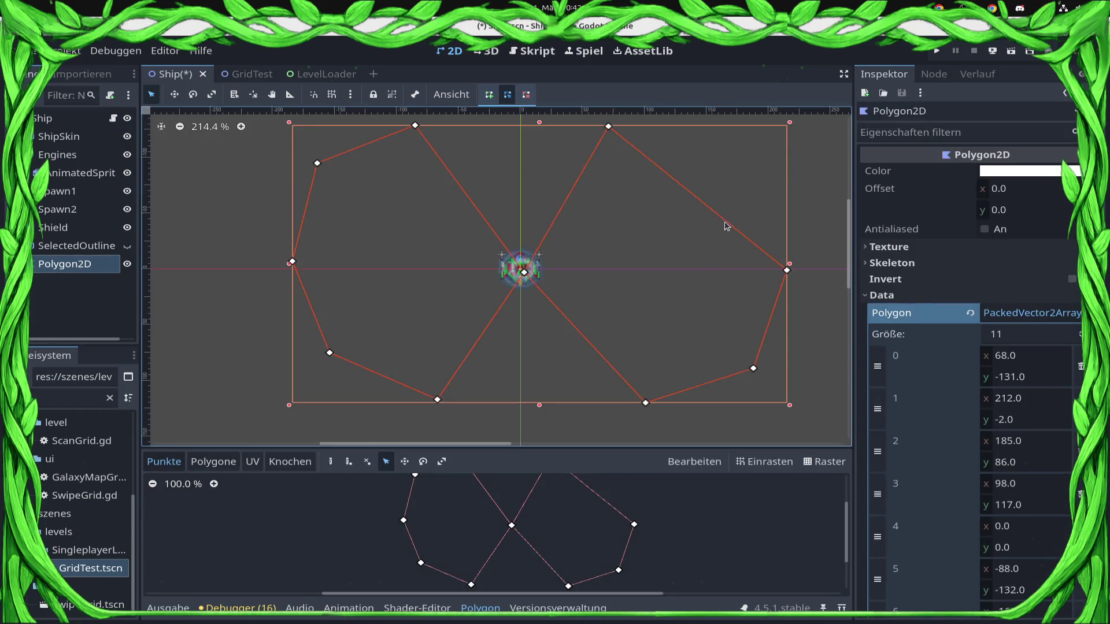
{"action": "left_click", "coordinate": [701, 202]}
{"action": "left_click_drag", "start_coordinate": [701, 202], "coordinate": [740, 168]}
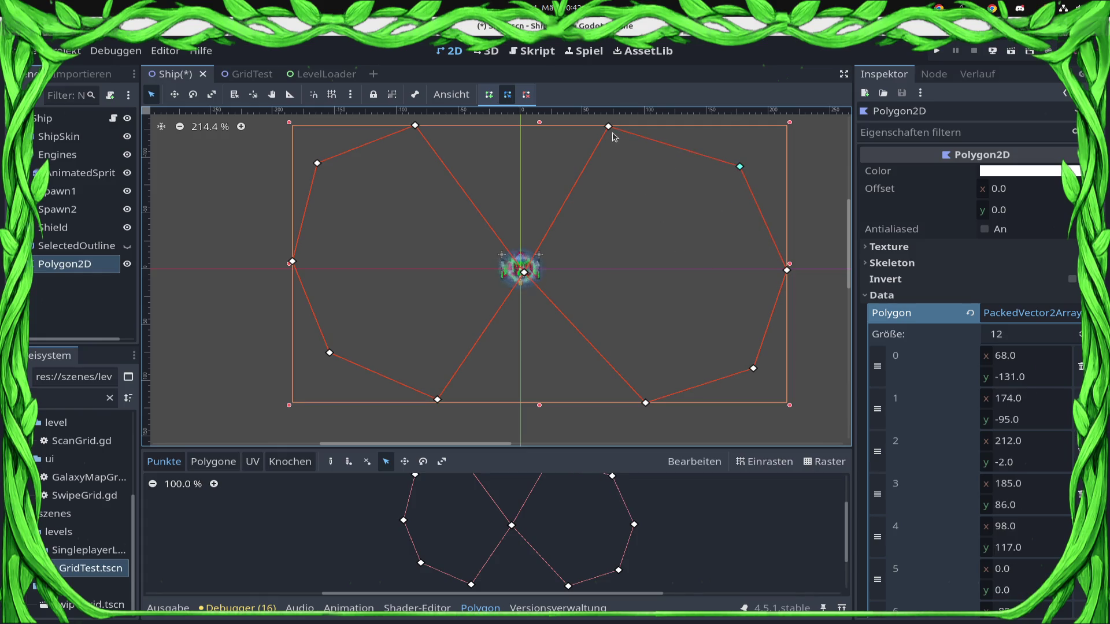
{"action": "mouse_move", "coordinate": [610, 131]}
{"action": "left_mouse_down"}
{"action": "mouse_move", "coordinate": [643, 130]}
{"action": "mouse_move", "coordinate": [634, 125]}
{"action": "left_mouse_up"}
{"action": "key", "text": "ctrl+s"}
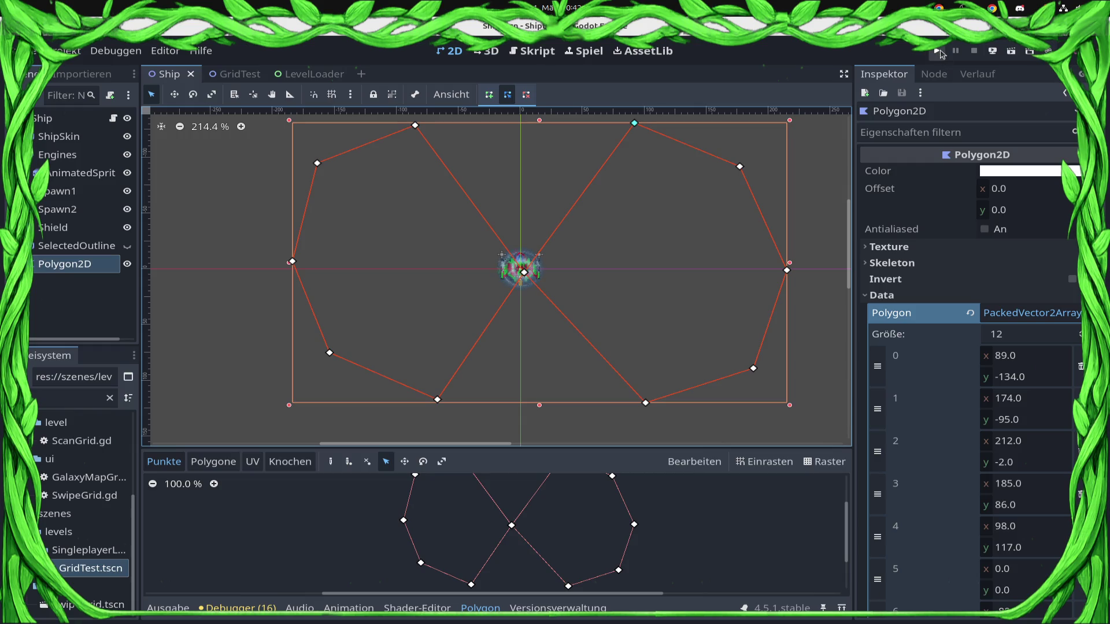
{"action": "left_click", "coordinate": [937, 51]}
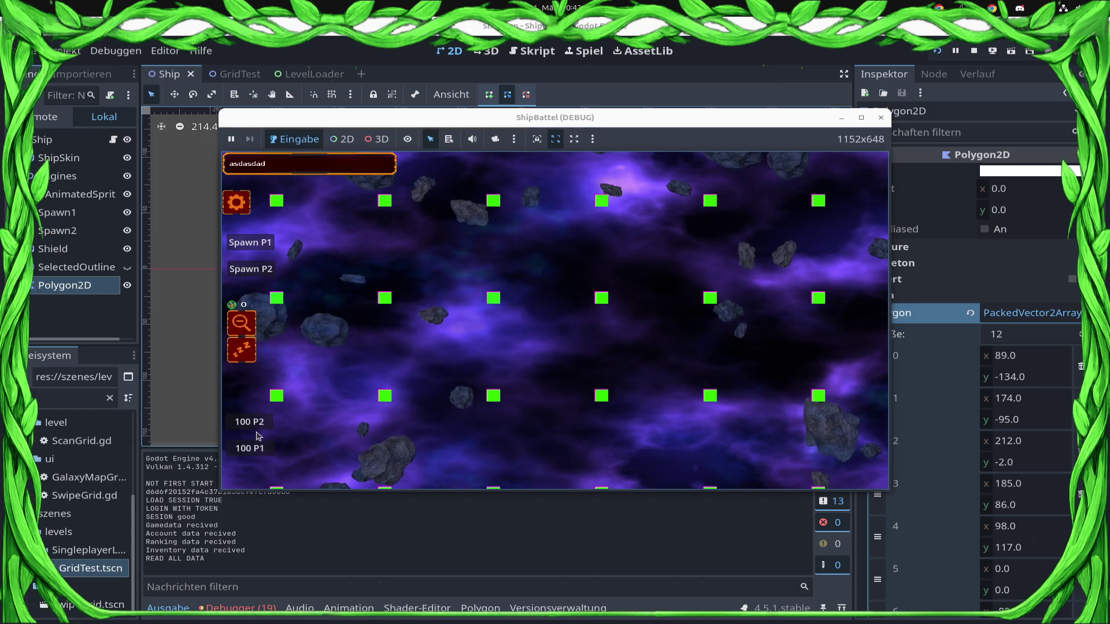
Step: Spawn several 100-ship batches, box-select the P1 swarm, then add single P2 ships
{"action": "left_click", "coordinate": [253, 450]}
{"action": "left_click", "coordinate": [253, 451]}
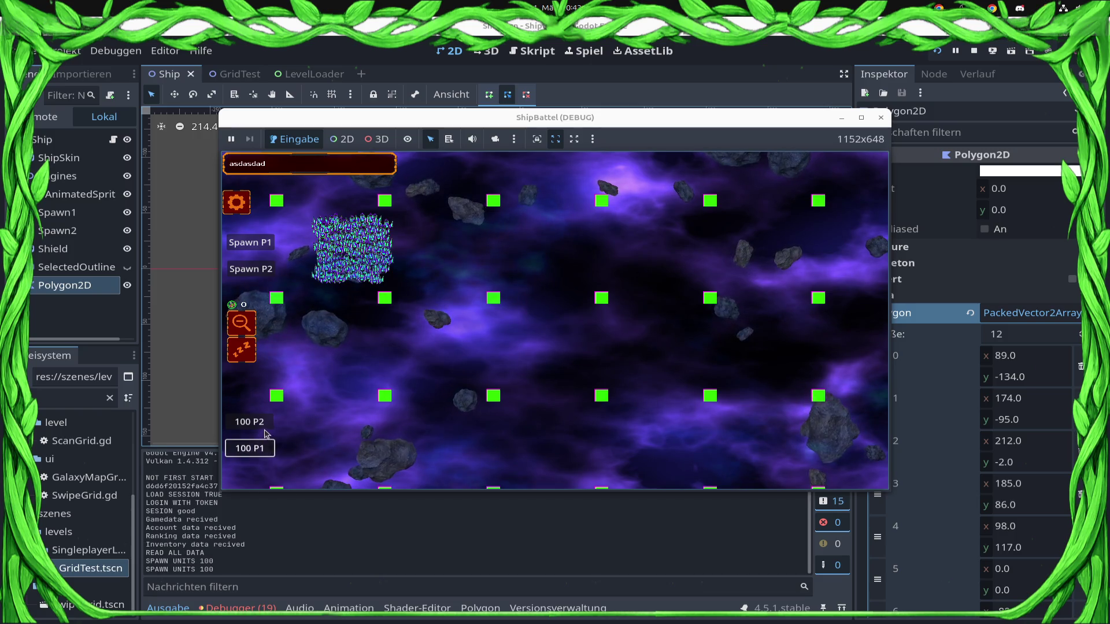
{"action": "left_click", "coordinate": [249, 422]}
{"action": "left_click", "coordinate": [250, 422]}
{"action": "mouse_move", "coordinate": [376, 354]}
{"action": "left_mouse_down"}
{"action": "mouse_move", "coordinate": [474, 216]}
{"action": "mouse_move", "coordinate": [270, 299]}
{"action": "left_mouse_up"}
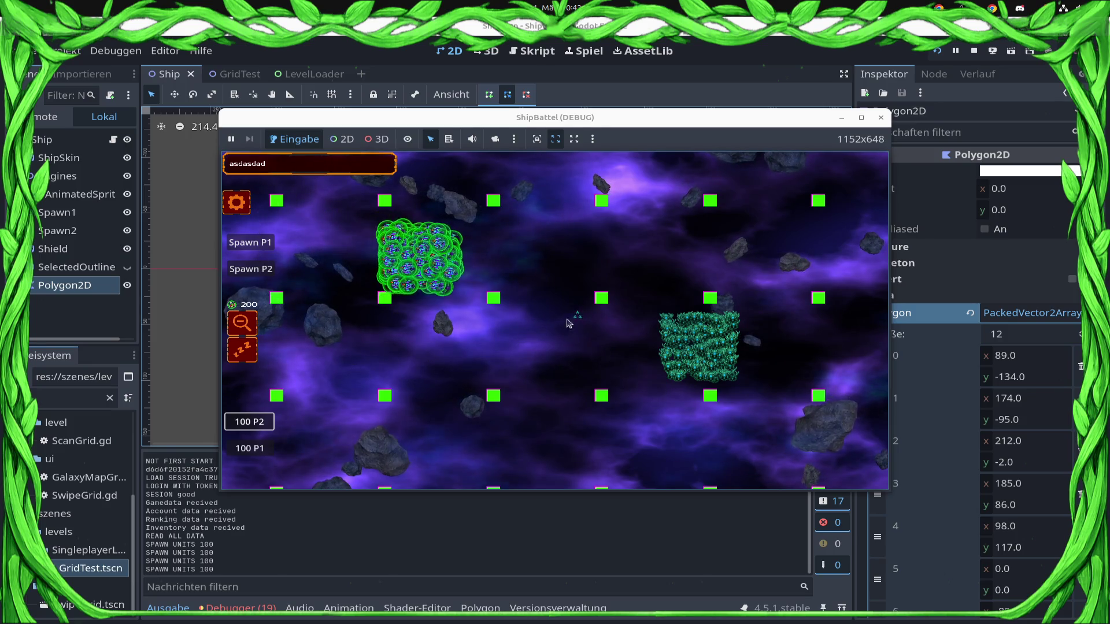
{"action": "scroll", "coordinate": [617, 318], "scroll_direction": "up", "scroll_amount": 1}
{"action": "scroll", "coordinate": [617, 318], "scroll_direction": "down", "scroll_amount": 1}
{"action": "scroll", "coordinate": [617, 318], "scroll_direction": "up", "scroll_amount": 2}
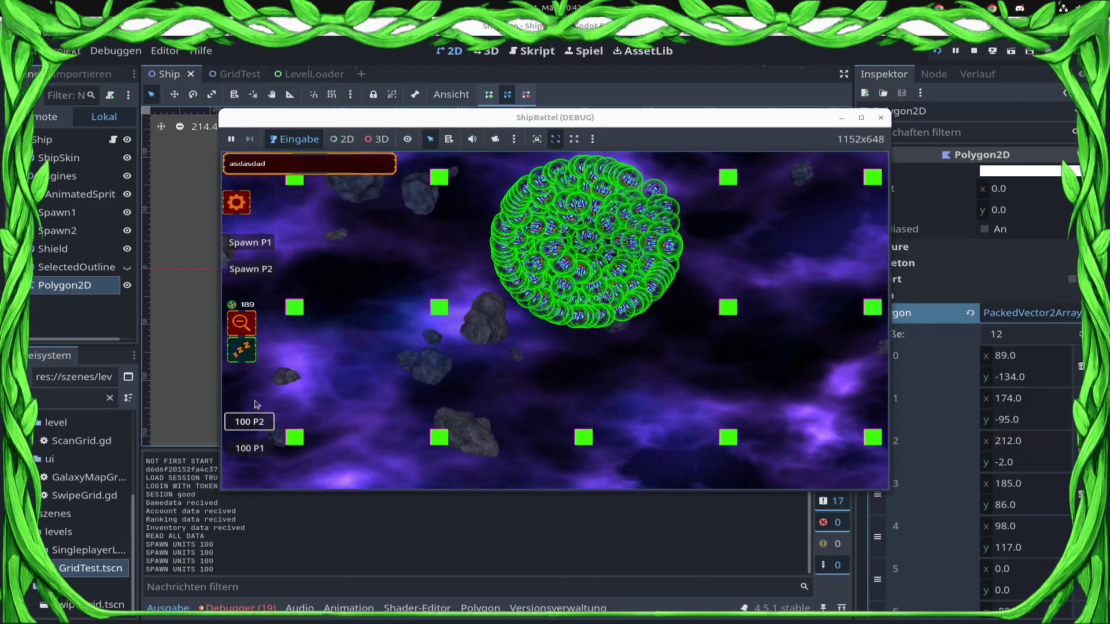
{"action": "left_click", "coordinate": [262, 270]}
{"action": "left_click", "coordinate": [262, 270]}
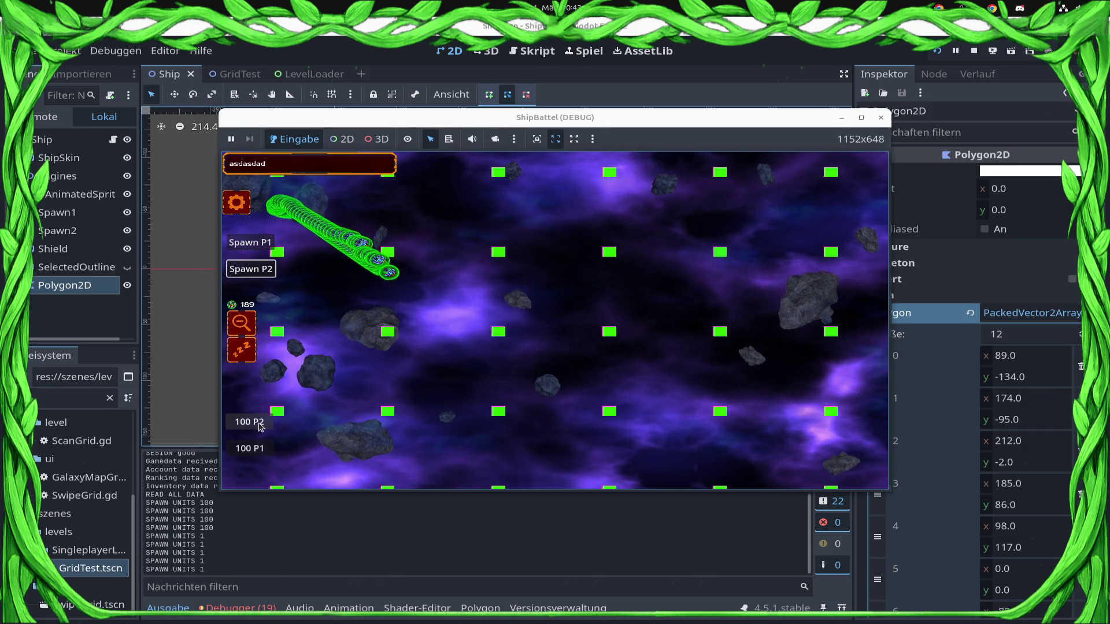
Step: Spawn single P1 and P2 ships and order the selected units to a target point
{"action": "left_click", "coordinate": [256, 245]}
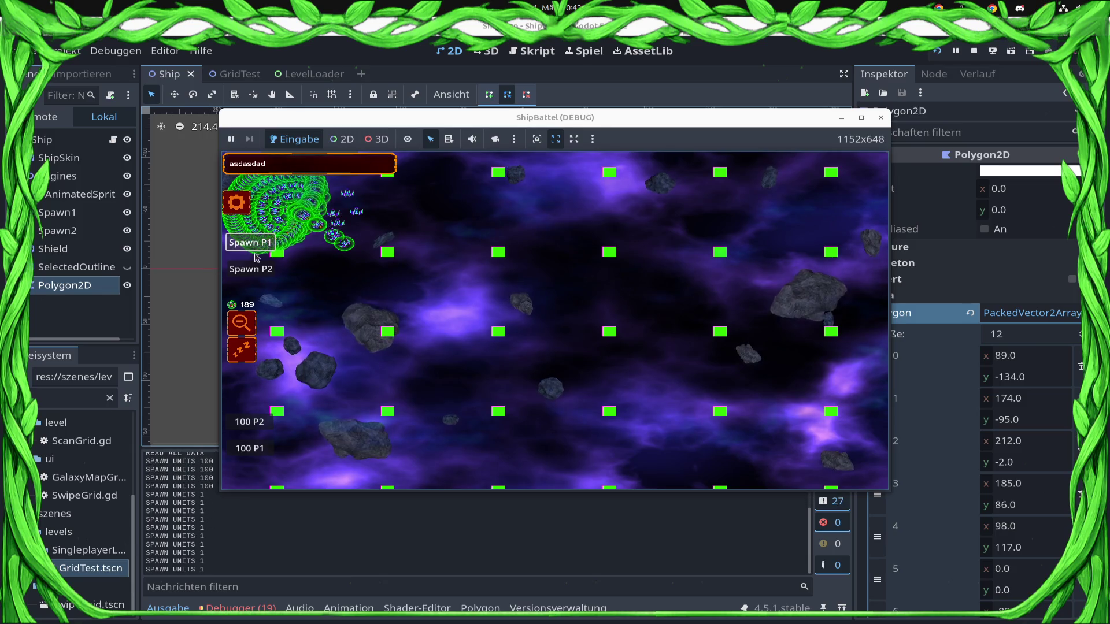
{"action": "left_click", "coordinate": [257, 270]}
{"action": "left_click", "coordinate": [258, 270]}
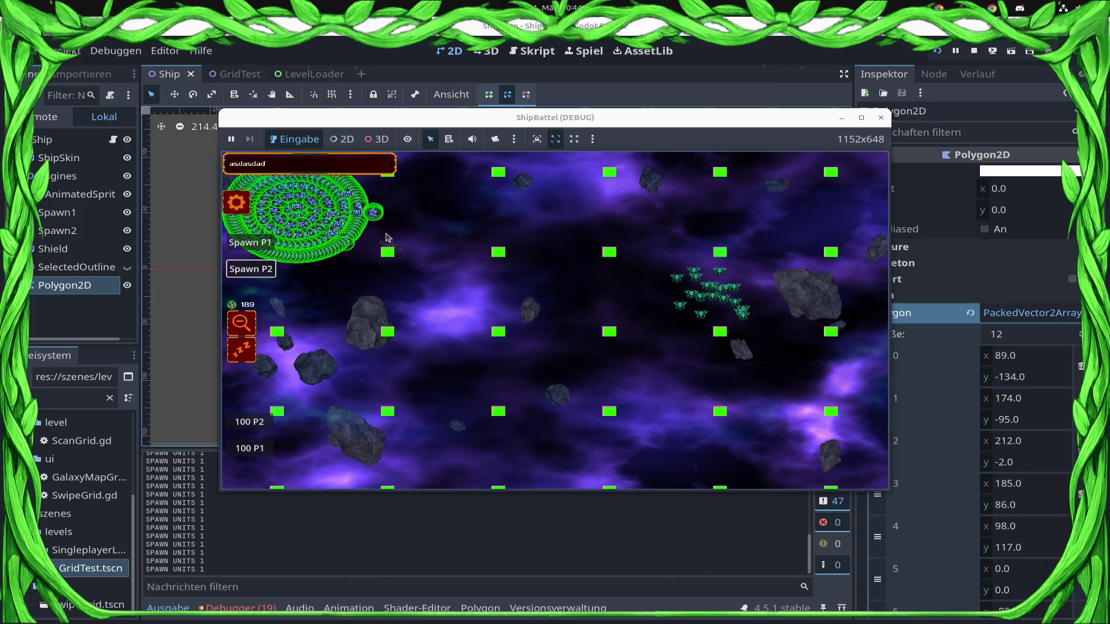
{"action": "left_click", "coordinate": [438, 276]}
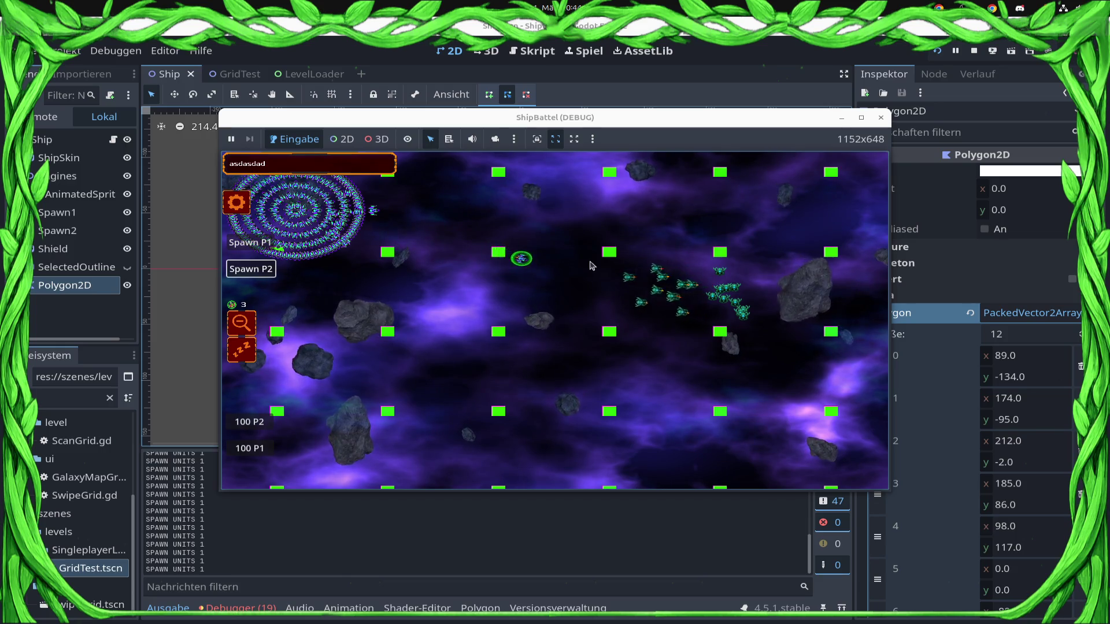
Step: Select the units near Spawn P1, send them toward the centre, and spawn 100 more P2 ships
{"action": "scroll", "coordinate": [451, 275], "scroll_direction": "up", "scroll_amount": 2}
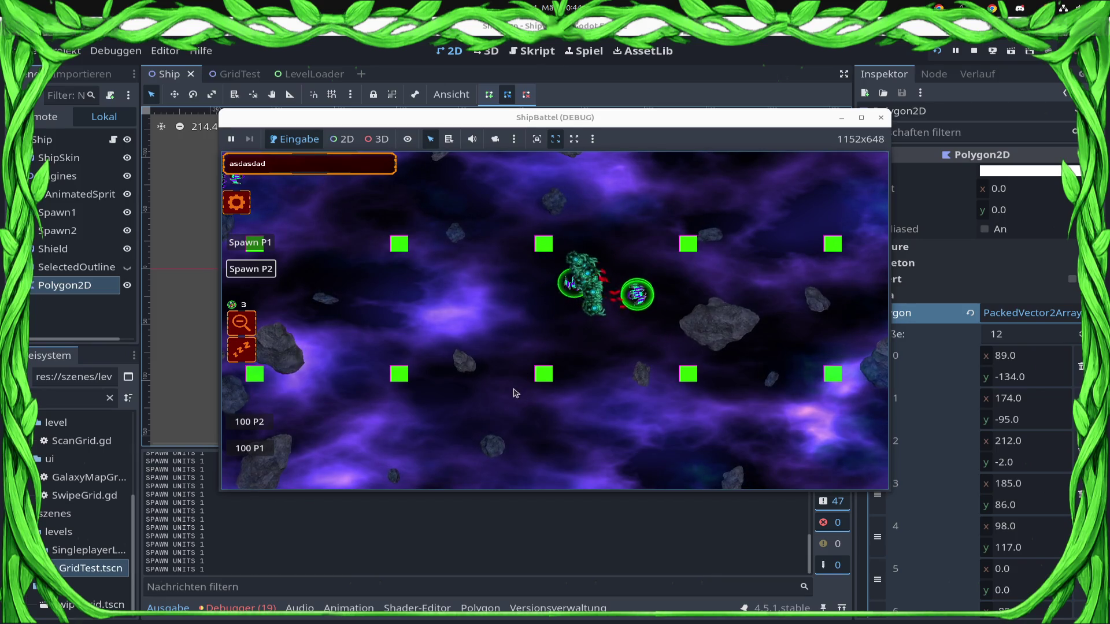
{"action": "scroll", "coordinate": [468, 294], "scroll_direction": "down", "scroll_amount": 2}
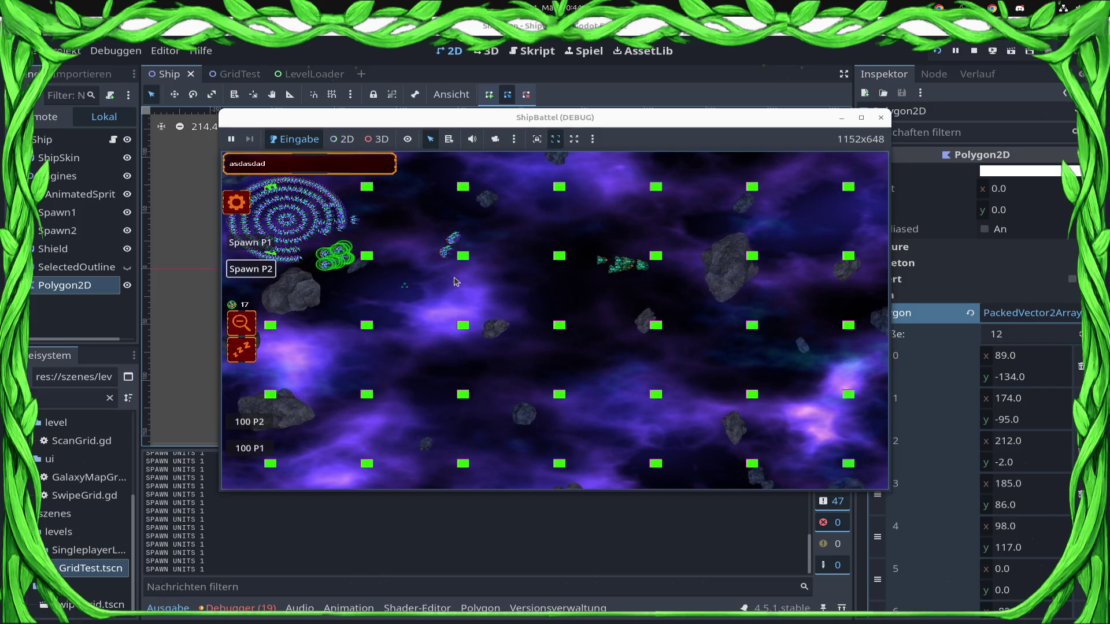
{"action": "scroll", "coordinate": [488, 271], "scroll_direction": "up", "scroll_amount": 2}
{"action": "scroll", "coordinate": [502, 274], "scroll_direction": "up", "scroll_amount": 1}
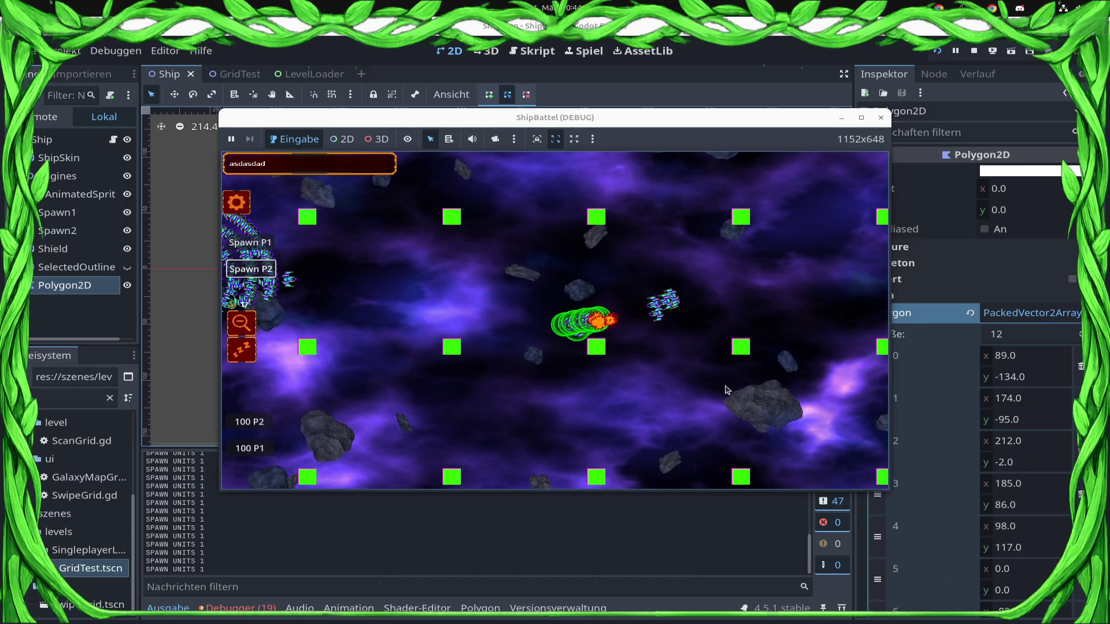
{"action": "scroll", "coordinate": [457, 355], "scroll_direction": "down", "scroll_amount": 2}
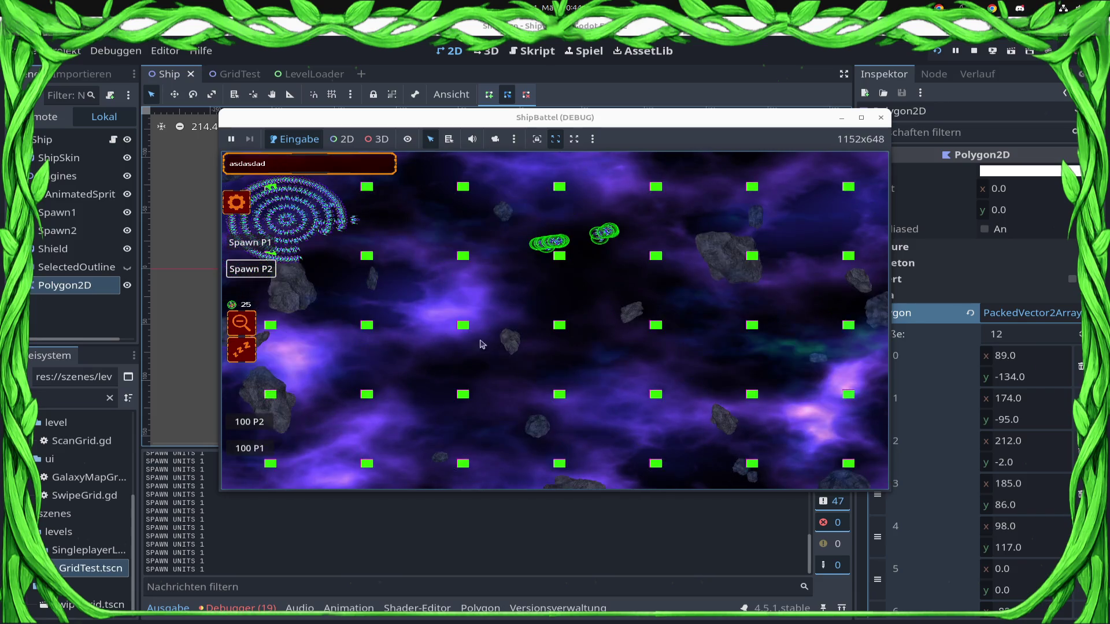
{"action": "mouse_move", "coordinate": [463, 256]}
{"action": "left_mouse_down"}
{"action": "mouse_move", "coordinate": [297, 361]}
{"action": "mouse_move", "coordinate": [312, 341]}
{"action": "left_mouse_up"}
{"action": "right_click", "coordinate": [355, 280]}
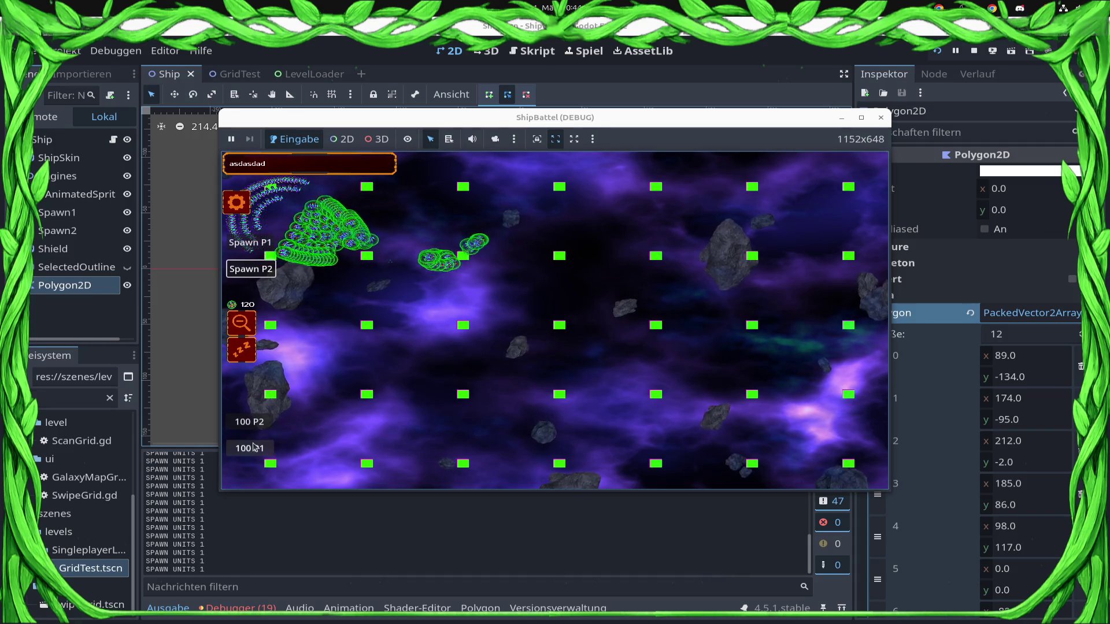
{"action": "left_click", "coordinate": [251, 422]}
{"action": "right_click", "coordinate": [483, 228]}
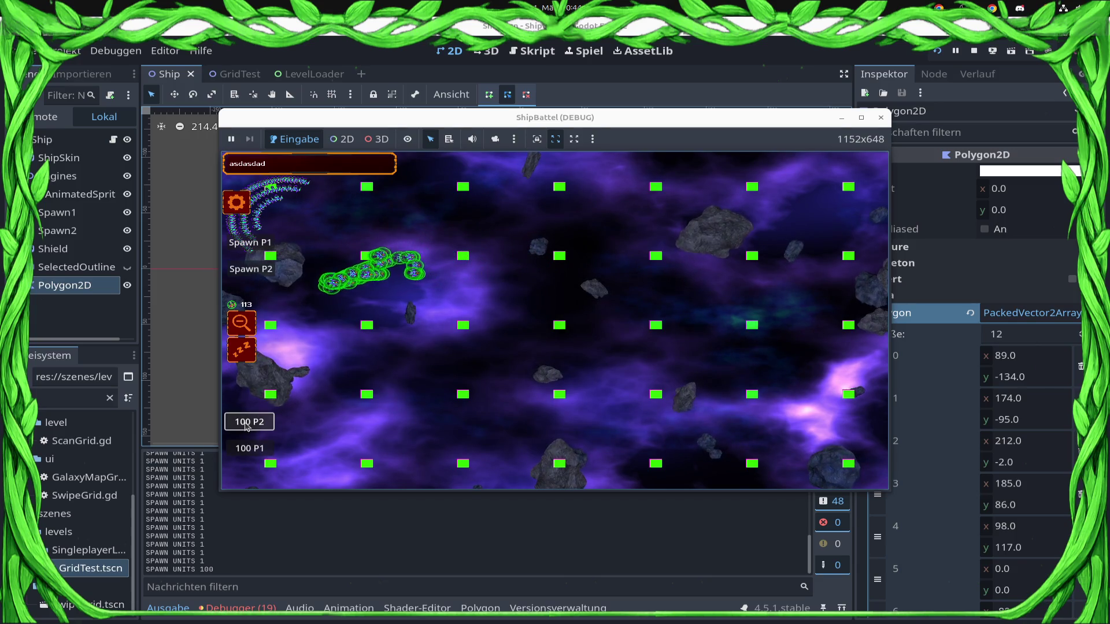
Step: Spawn three more batches of 100 P2 ships
{"action": "left_click", "coordinate": [246, 426]}
{"action": "left_click", "coordinate": [247, 425]}
{"action": "left_click", "coordinate": [247, 426]}
Step: Send the green swarm against the cyan ships, retarget it, then stop the running game
{"action": "left_click_drag", "start_coordinate": [364, 337], "coordinate": [455, 256]}
{"action": "left_click", "coordinate": [601, 306]}
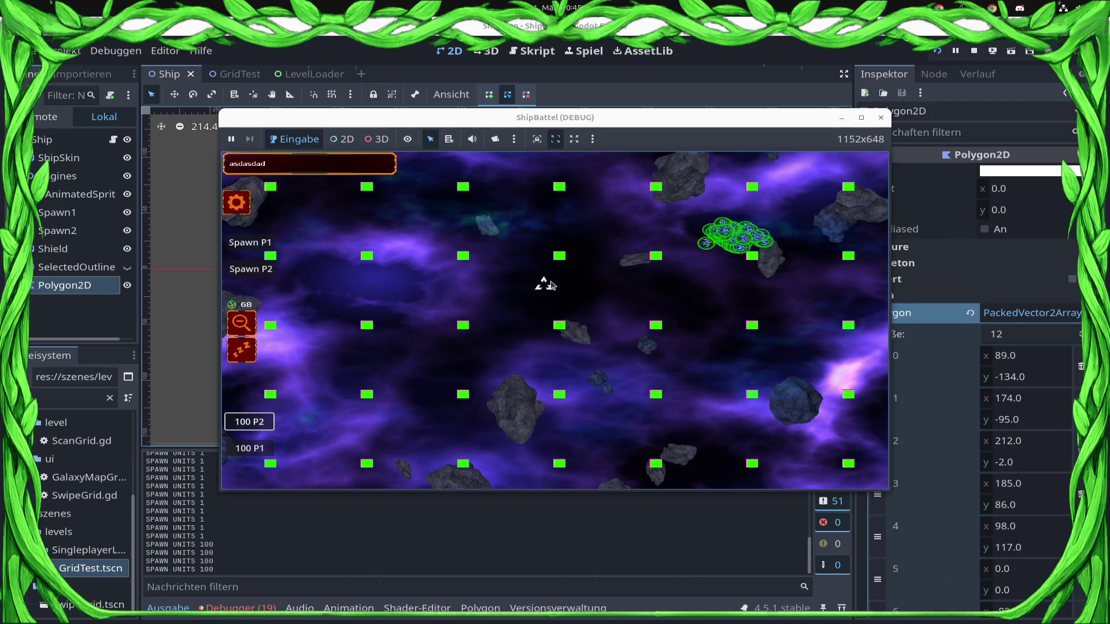
{"action": "left_click", "coordinate": [551, 282]}
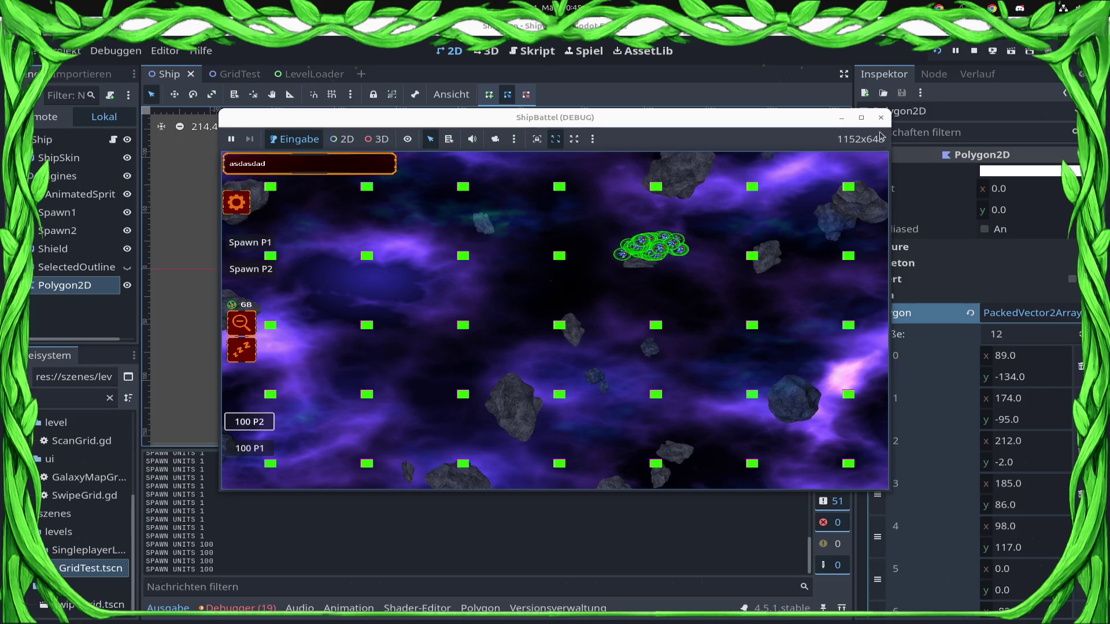
{"action": "left_click", "coordinate": [881, 118]}
{"action": "key", "text": "F8"}
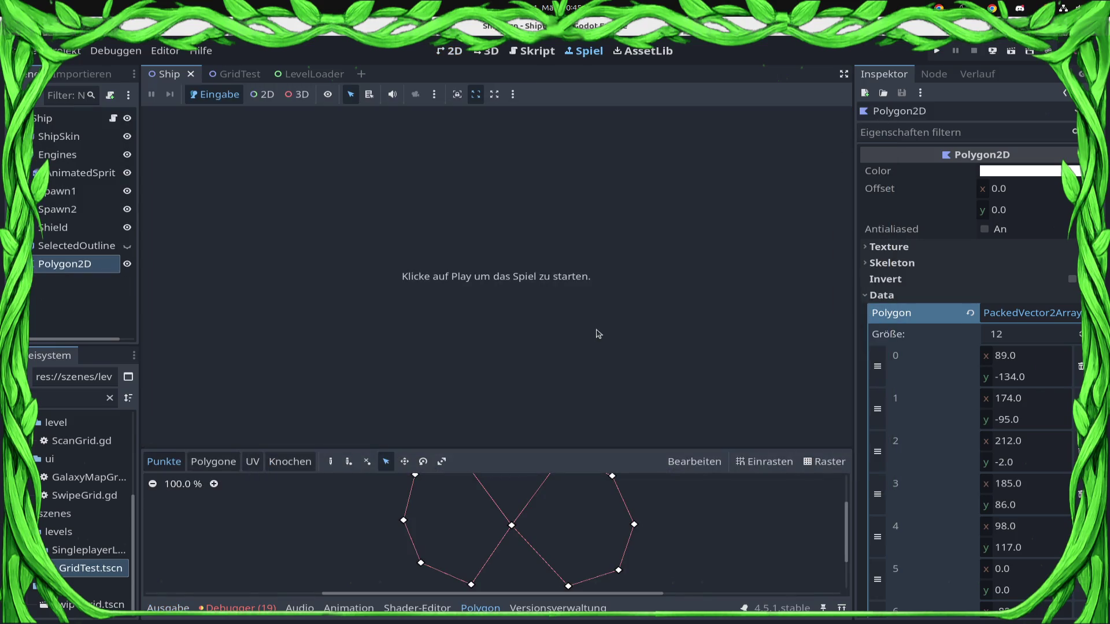
Step: In the 2D view, adjust Polygon2D vertices 10, 9 and 7 to widen the lower-left outline
{"action": "left_click", "coordinate": [454, 52]}
{"action": "scroll", "coordinate": [515, 260], "scroll_direction": "down", "scroll_amount": 6}
{"action": "left_click_drag", "start_coordinate": [477, 356], "coordinate": [473, 358]}
{"action": "left_click_drag", "start_coordinate": [443, 307], "coordinate": [402, 322]}
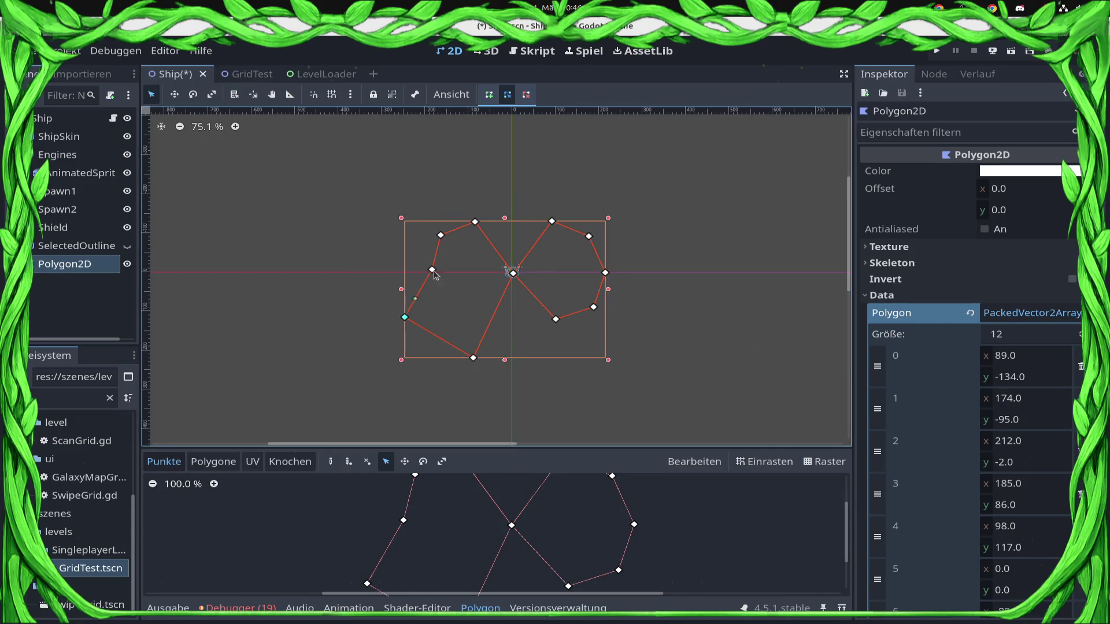
{"action": "mouse_move", "coordinate": [440, 235]}
{"action": "left_mouse_down"}
{"action": "mouse_move", "coordinate": [438, 218]}
{"action": "mouse_move", "coordinate": [481, 198]}
{"action": "left_mouse_up"}
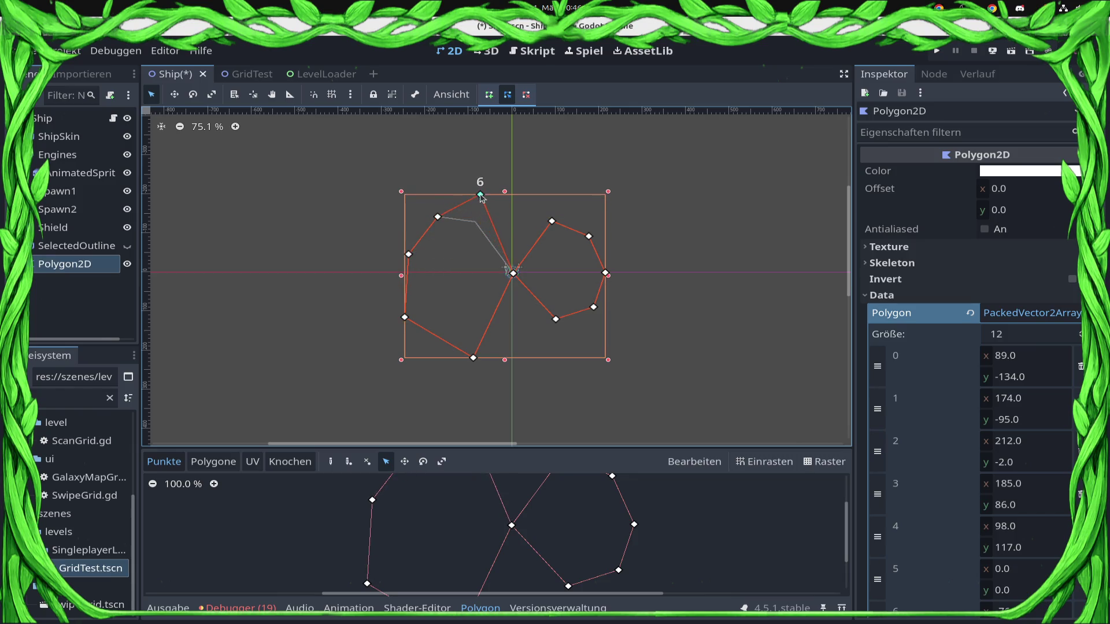
Step: Reposition polygon points 0 and 1 to widen the shape, then save the Ship scene
{"action": "left_click_drag", "start_coordinate": [553, 213], "coordinate": [549, 189]}
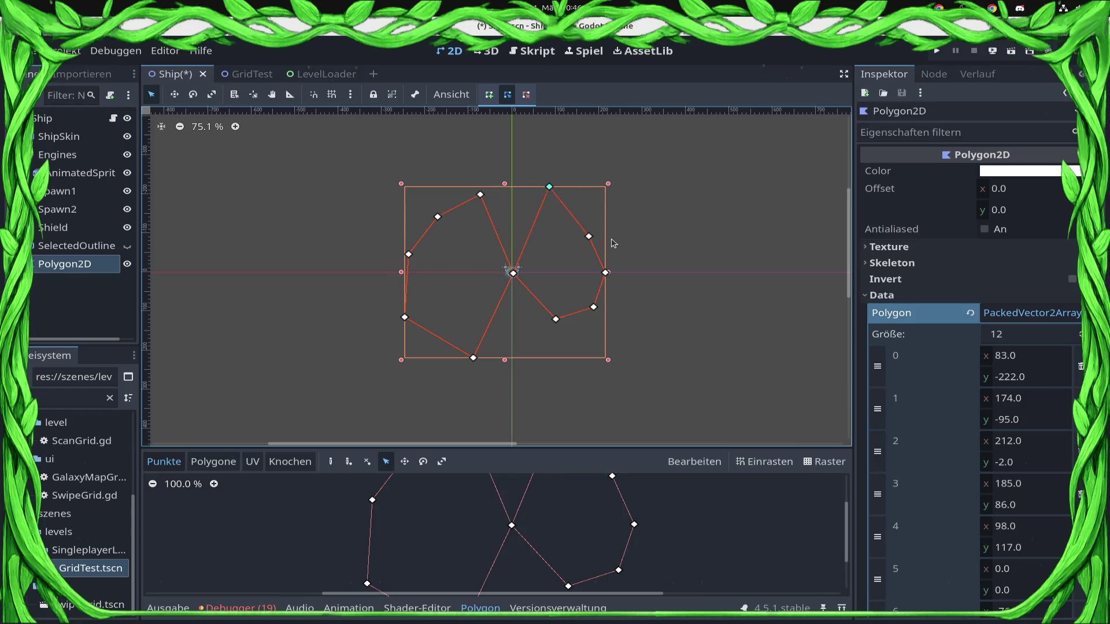
{"action": "mouse_move", "coordinate": [604, 242]}
{"action": "left_mouse_down"}
{"action": "mouse_move", "coordinate": [629, 243]}
{"action": "mouse_move", "coordinate": [642, 292]}
{"action": "mouse_move", "coordinate": [597, 266]}
{"action": "mouse_move", "coordinate": [641, 308]}
{"action": "left_mouse_up"}
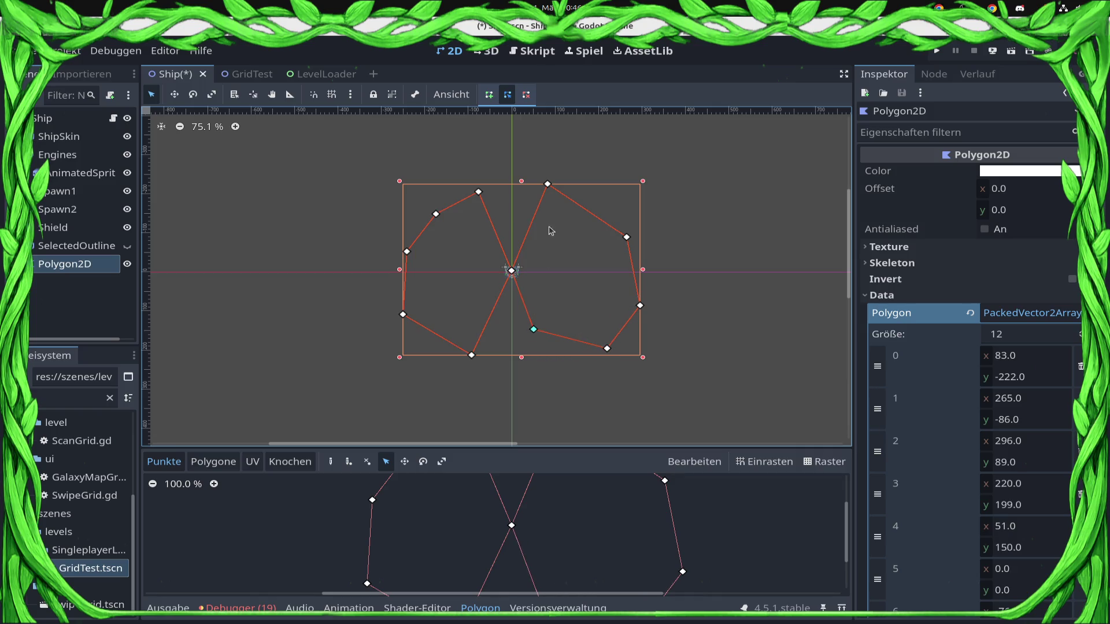
{"action": "left_click_drag", "start_coordinate": [549, 186], "coordinate": [551, 193]}
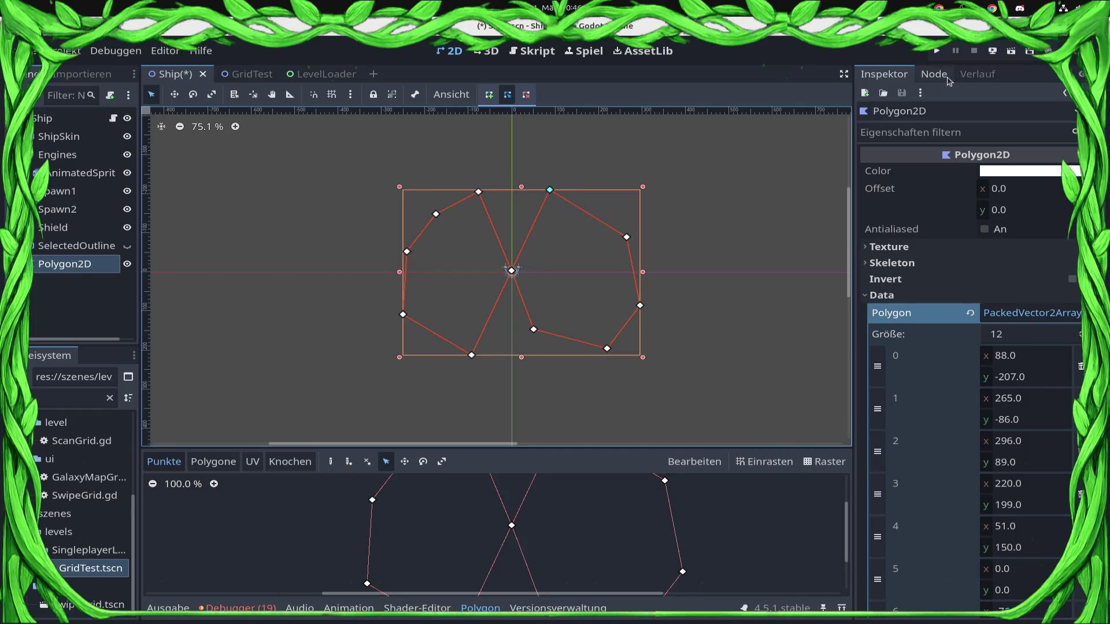
{"action": "key", "text": "ctrl+s"}
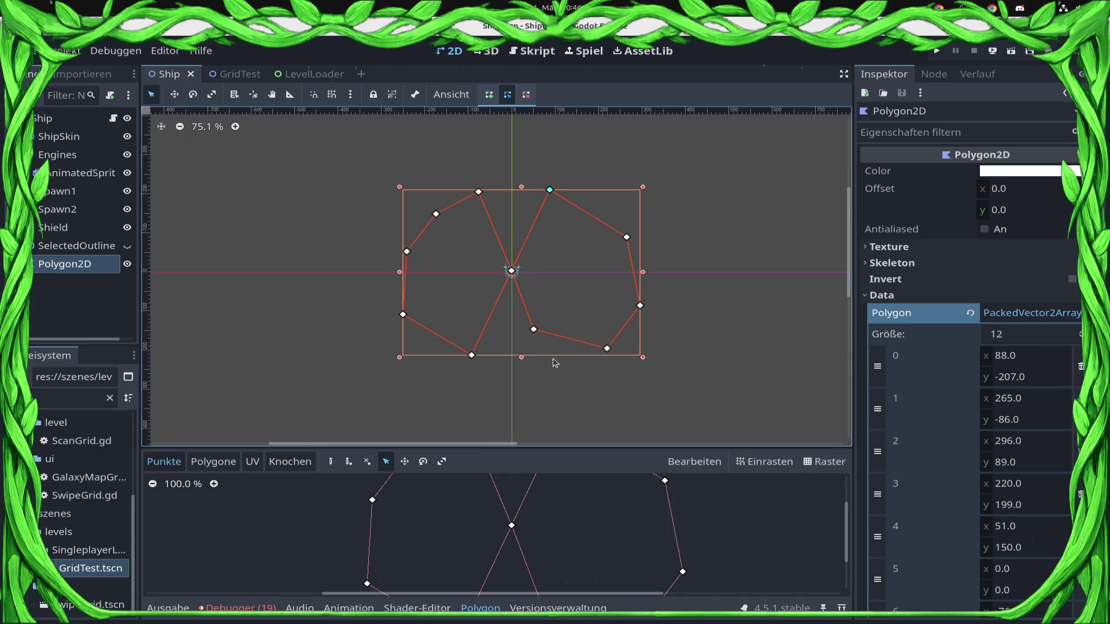
{"action": "left_click", "coordinate": [537, 51]}
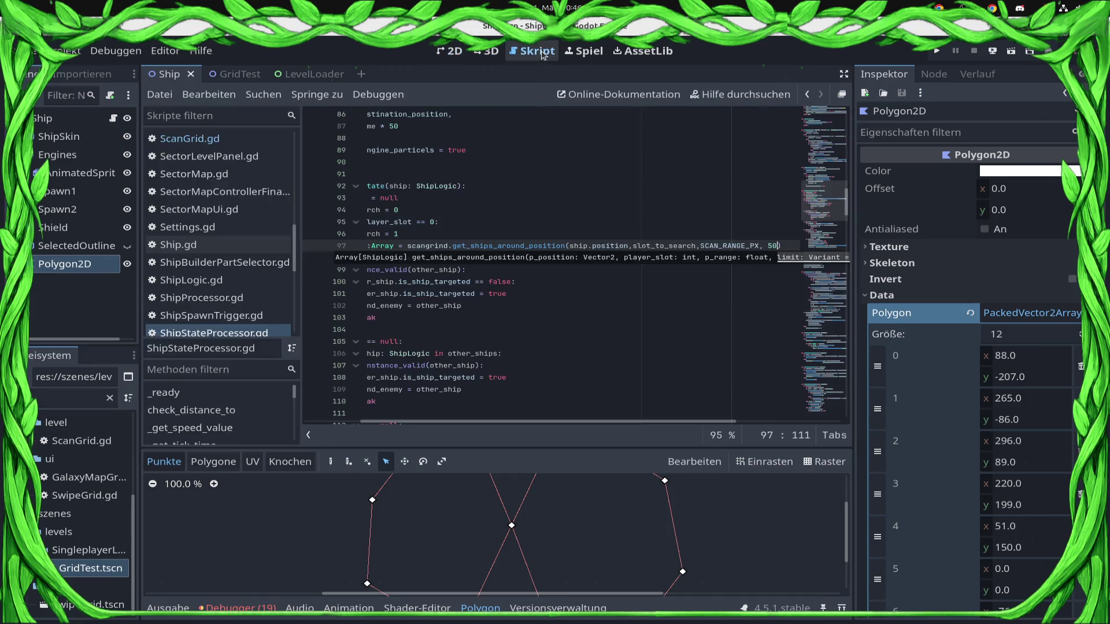
Step: Dismiss the signature hint and browse other scripts before returning to ShipStateProcessor.gd
{"action": "scroll", "coordinate": [191, 317], "scroll_direction": "down", "scroll_amount": 2}
{"action": "key", "text": "ctrl+z"}
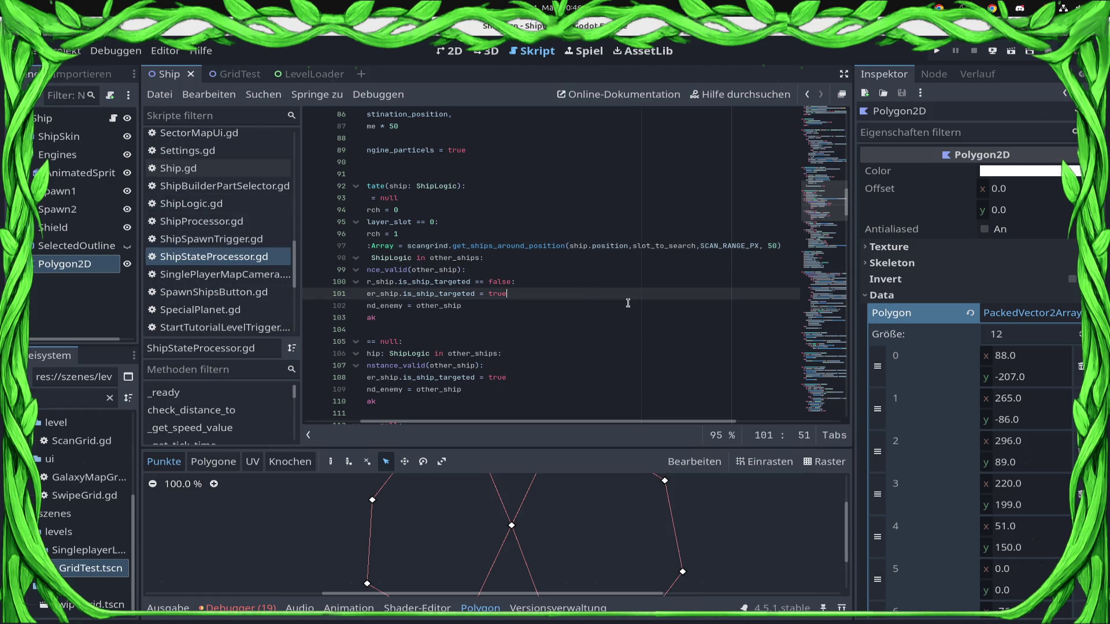
{"action": "left_click", "coordinate": [220, 269]}
{"action": "scroll", "coordinate": [226, 255], "scroll_direction": "down", "scroll_amount": 3}
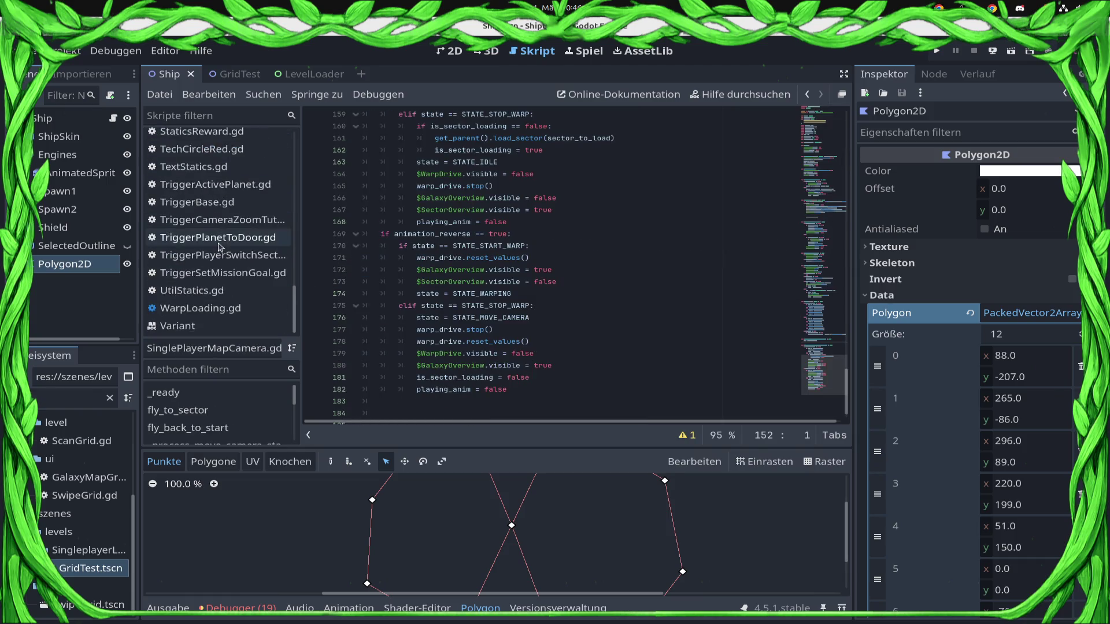
{"action": "scroll", "coordinate": [234, 237], "scroll_direction": "up", "scroll_amount": 3}
{"action": "left_click", "coordinate": [257, 286]}
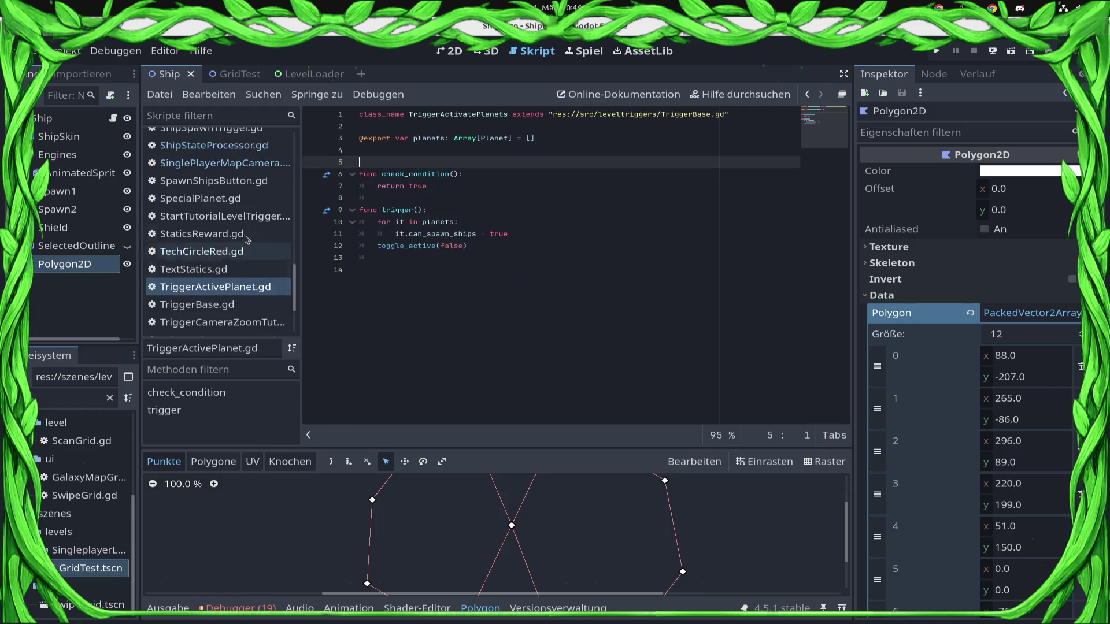
{"action": "left_click", "coordinate": [257, 254]}
{"action": "left_click", "coordinate": [246, 180]}
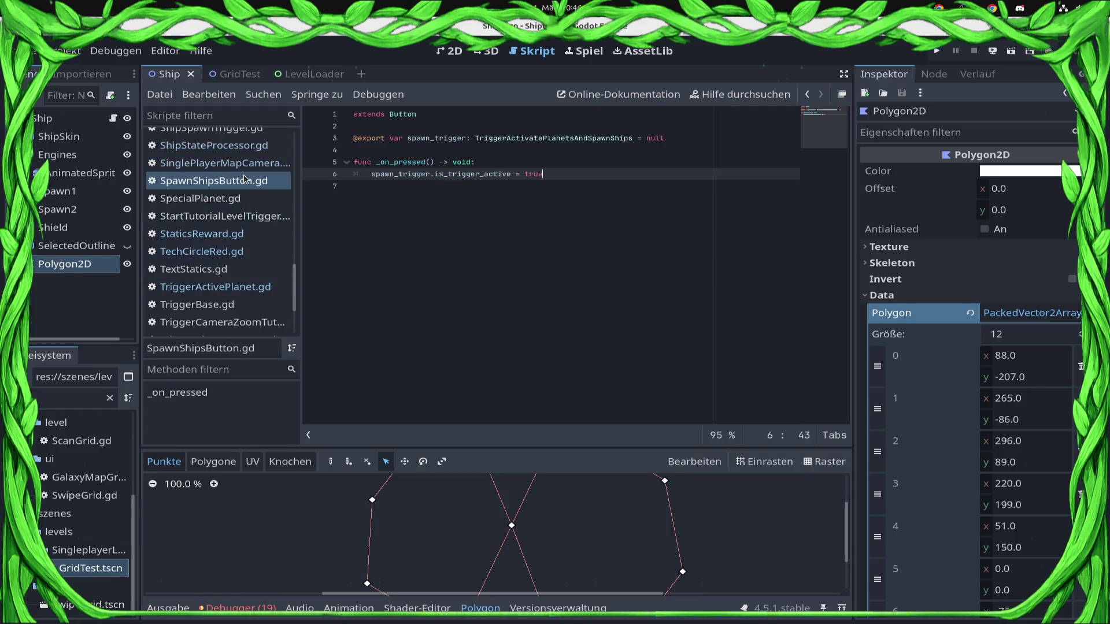
{"action": "scroll", "coordinate": [248, 185], "scroll_direction": "up", "scroll_amount": 3}
{"action": "left_click", "coordinate": [213, 222]}
Step: Navigate to the try_to_shoot function in ShipStateProcessor.gd
{"action": "scroll", "coordinate": [478, 264], "scroll_direction": "down", "scroll_amount": 5}
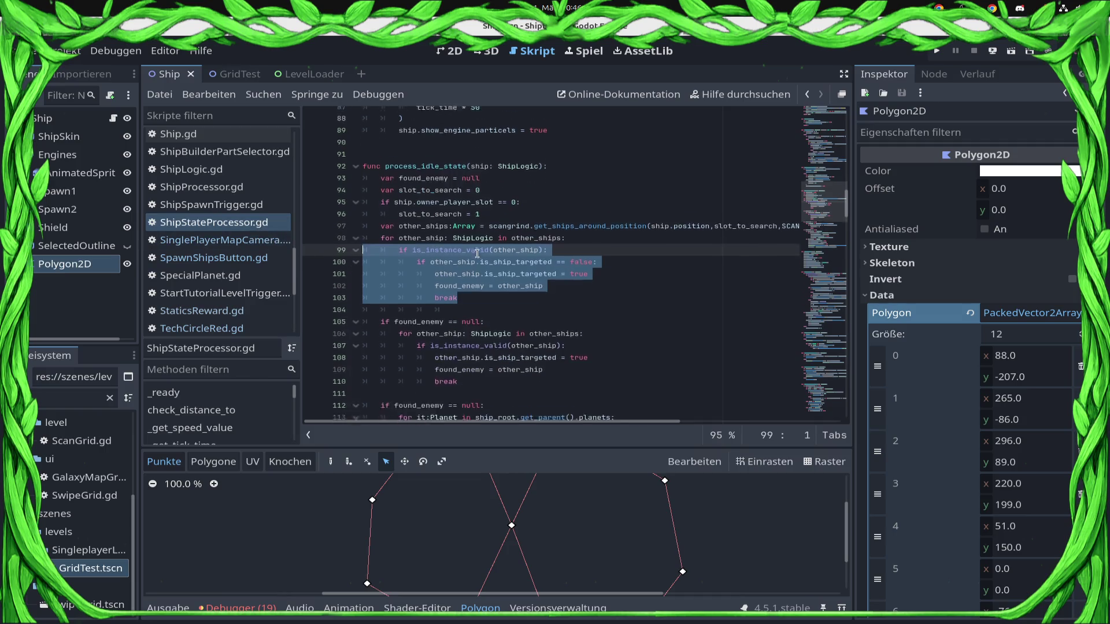
{"action": "scroll", "coordinate": [478, 265], "scroll_direction": "up", "scroll_amount": 4}
{"action": "scroll", "coordinate": [478, 264], "scroll_direction": "down", "scroll_amount": 9}
{"action": "scroll", "coordinate": [243, 422], "scroll_direction": "down", "scroll_amount": 3}
{"action": "scroll", "coordinate": [242, 422], "scroll_direction": "down", "scroll_amount": 2}
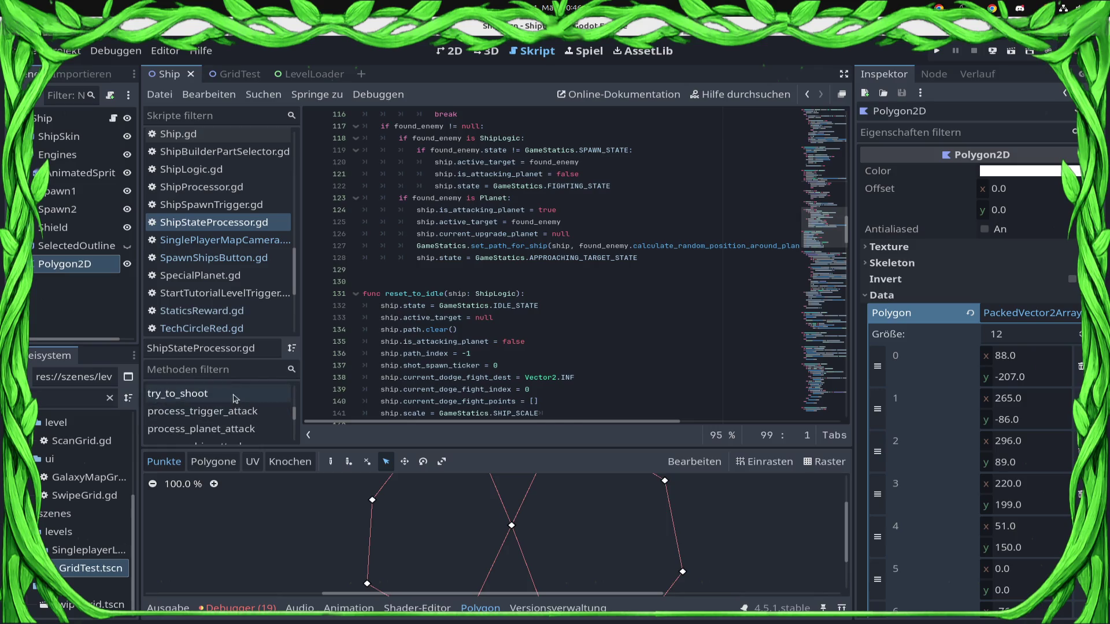
{"action": "left_click", "coordinate": [239, 397]}
{"action": "scroll", "coordinate": [567, 332], "scroll_direction": "down", "scroll_amount": 4}
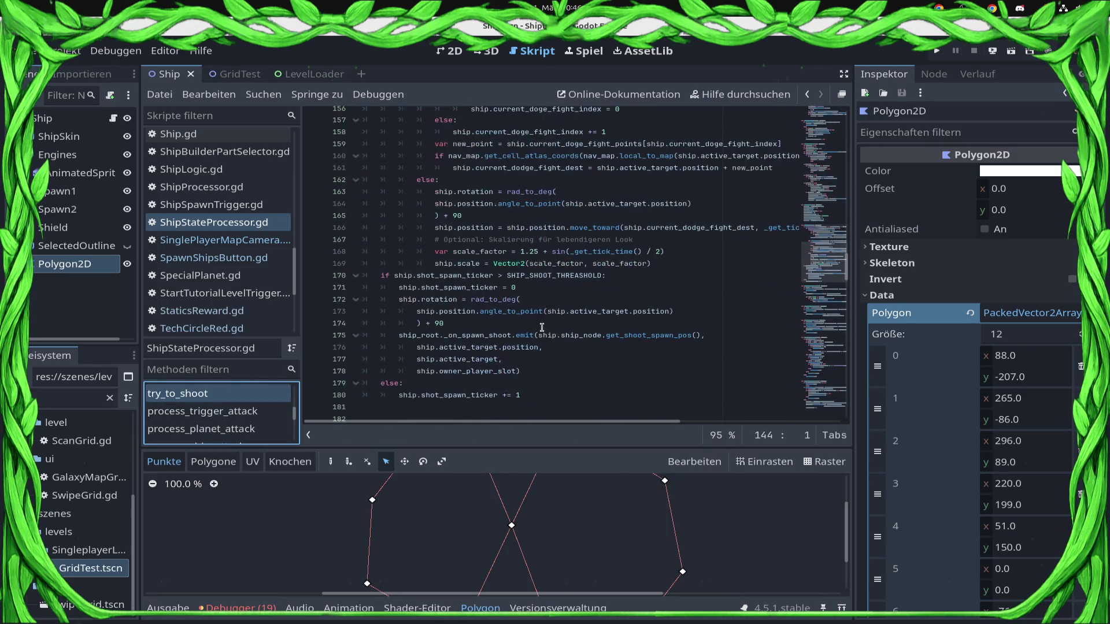
{"action": "scroll", "coordinate": [488, 343], "scroll_direction": "up", "scroll_amount": 1}
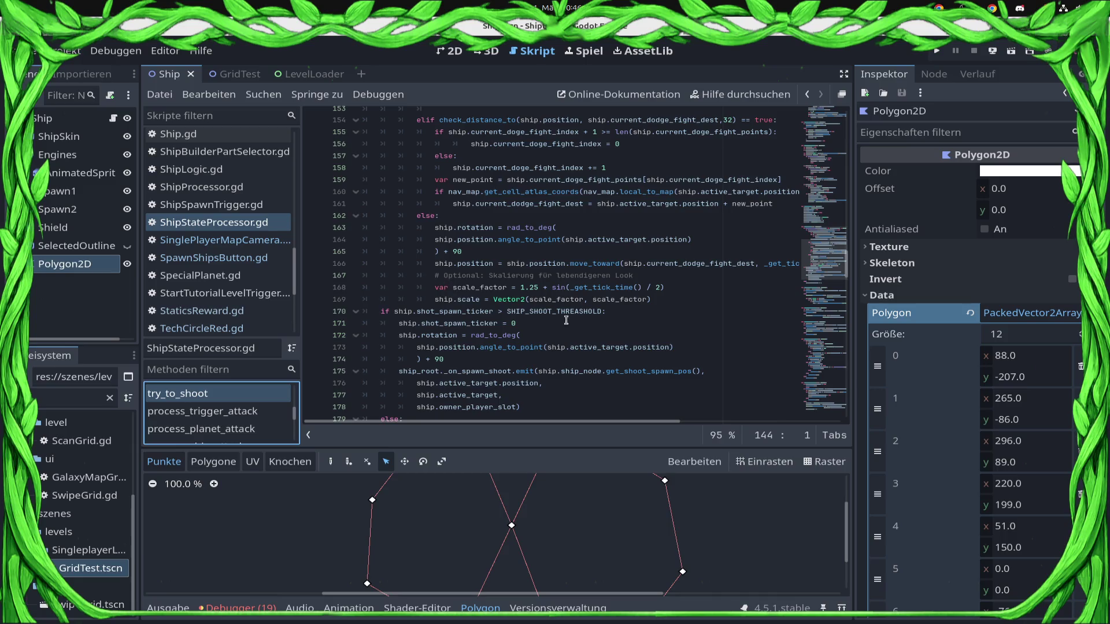
Step: Comment out the scale_factor and ship.scale lines 168–169, save, and run the game
{"action": "left_click", "coordinate": [429, 288]}
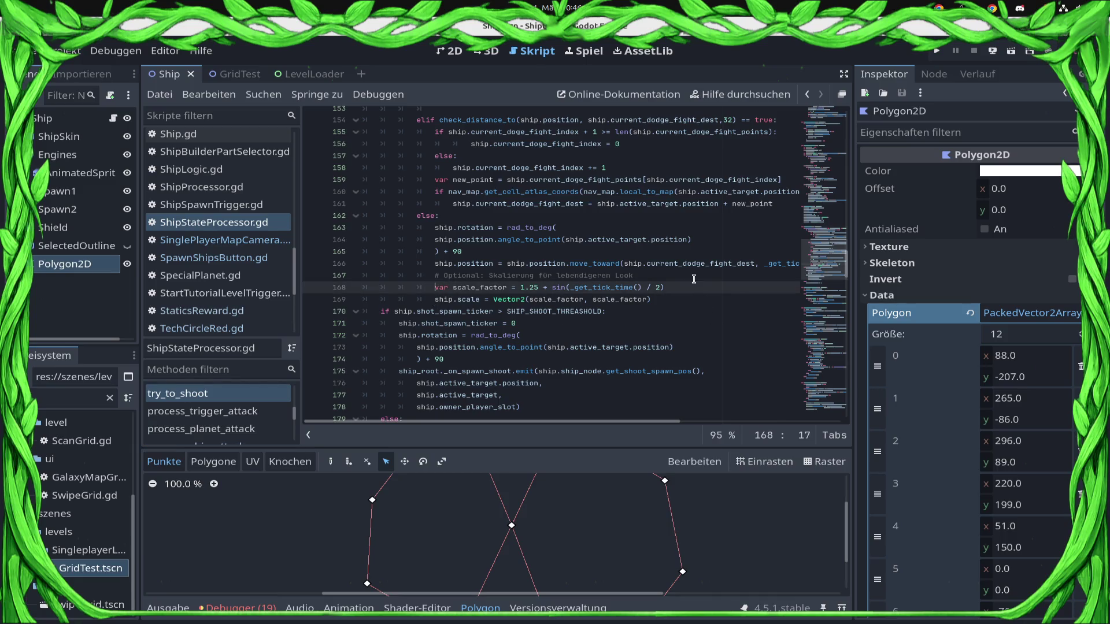
{"action": "left_click", "coordinate": [692, 298], "text": "shift"}
{"action": "key", "text": "ctrl+k"}
{"action": "key", "text": "ctrl+s"}
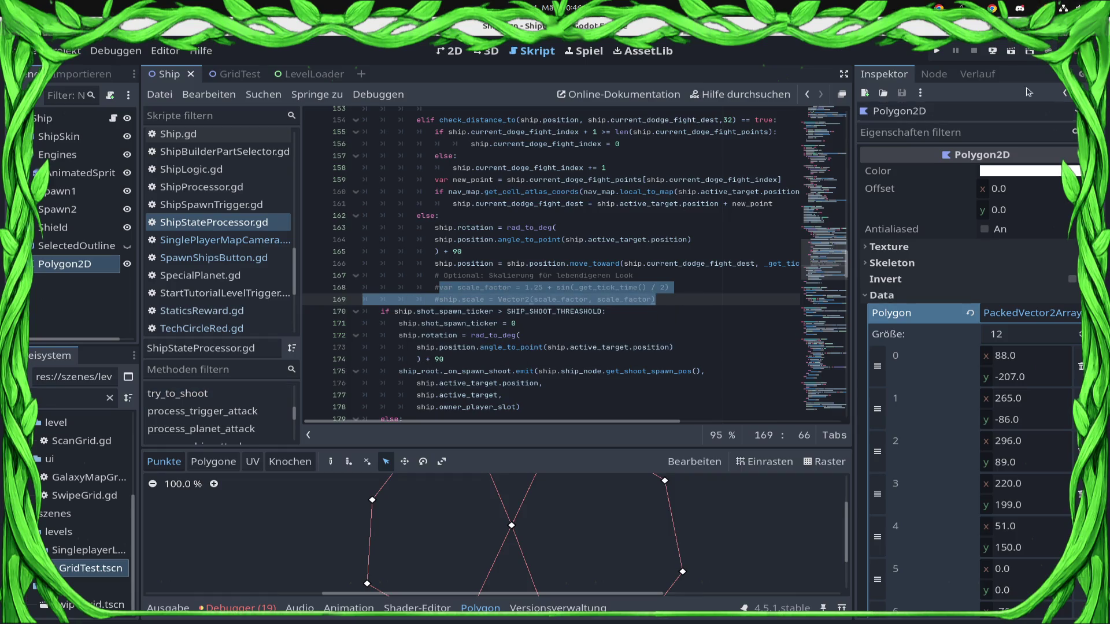
{"action": "left_click", "coordinate": [936, 52]}
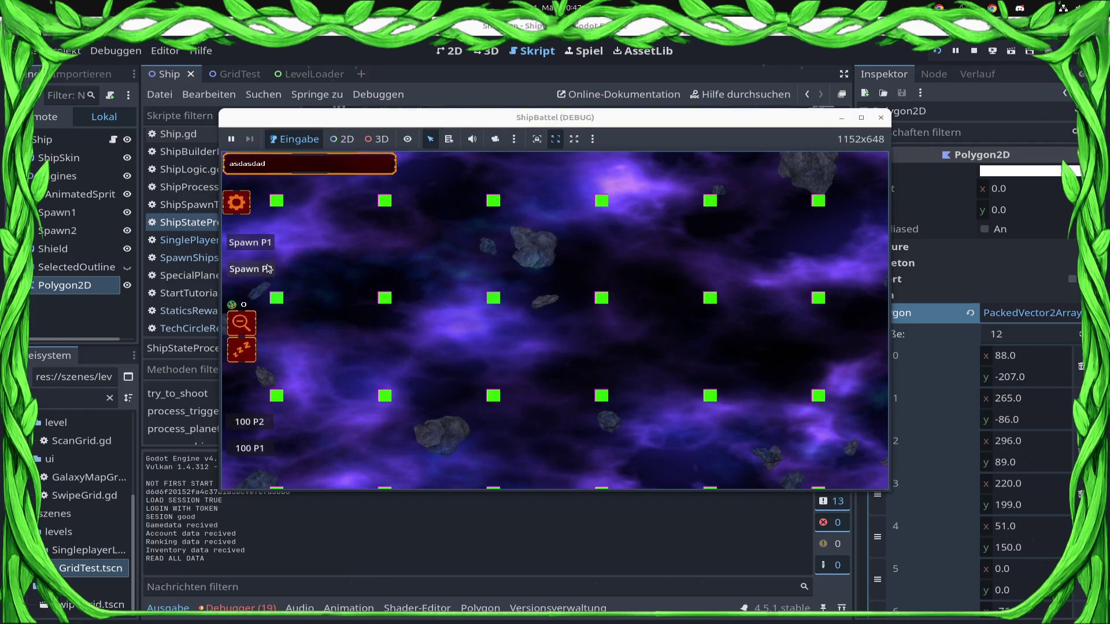
Step: Spawn player 1 ships and repeatedly spawn many player 2 ships
{"action": "double_click", "coordinate": [250, 242]}
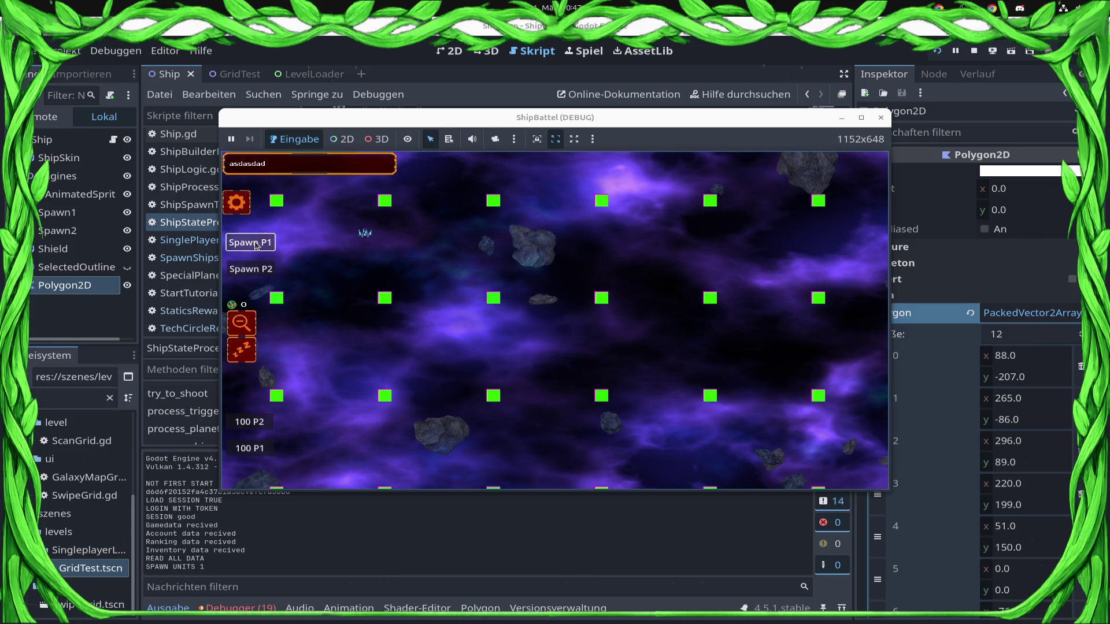
{"action": "double_click", "coordinate": [259, 274]}
{"action": "double_click", "coordinate": [259, 273]}
{"action": "double_click", "coordinate": [258, 274]}
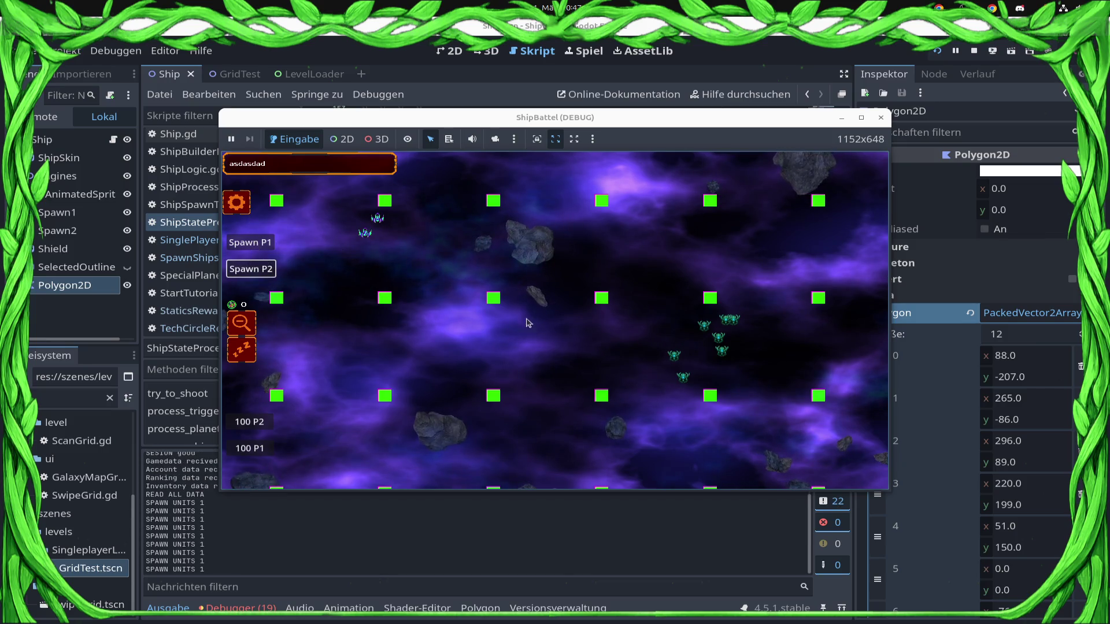
{"action": "scroll", "coordinate": [618, 339], "scroll_direction": "up", "scroll_amount": 2}
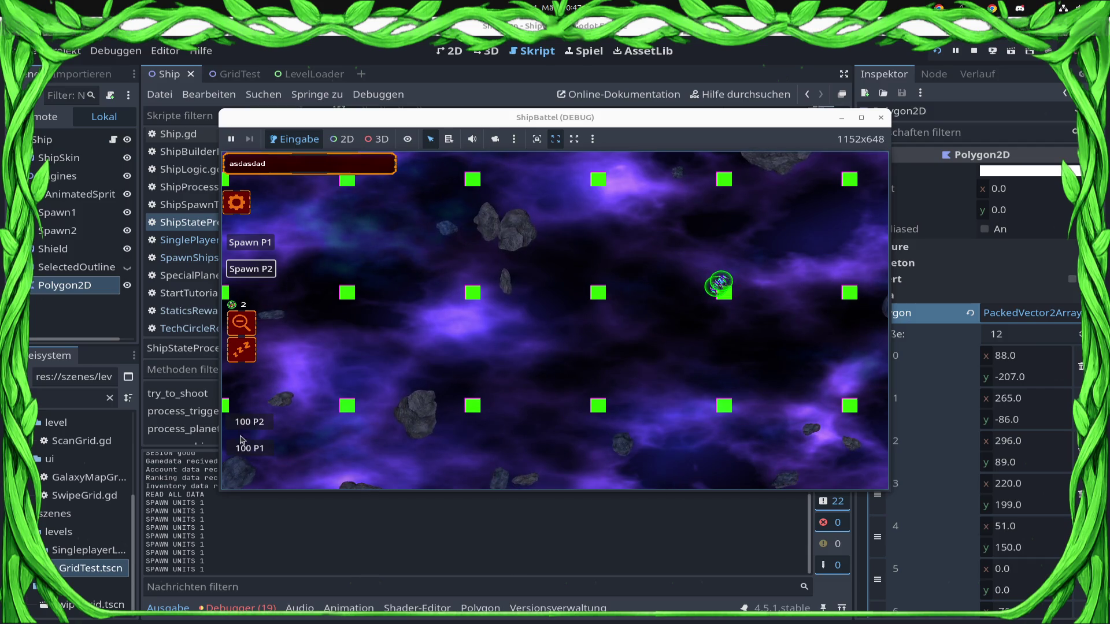
{"action": "left_click", "coordinate": [250, 269]}
{"action": "left_click", "coordinate": [250, 268]}
{"action": "left_click", "coordinate": [250, 268]}
{"action": "left_click", "coordinate": [250, 269]}
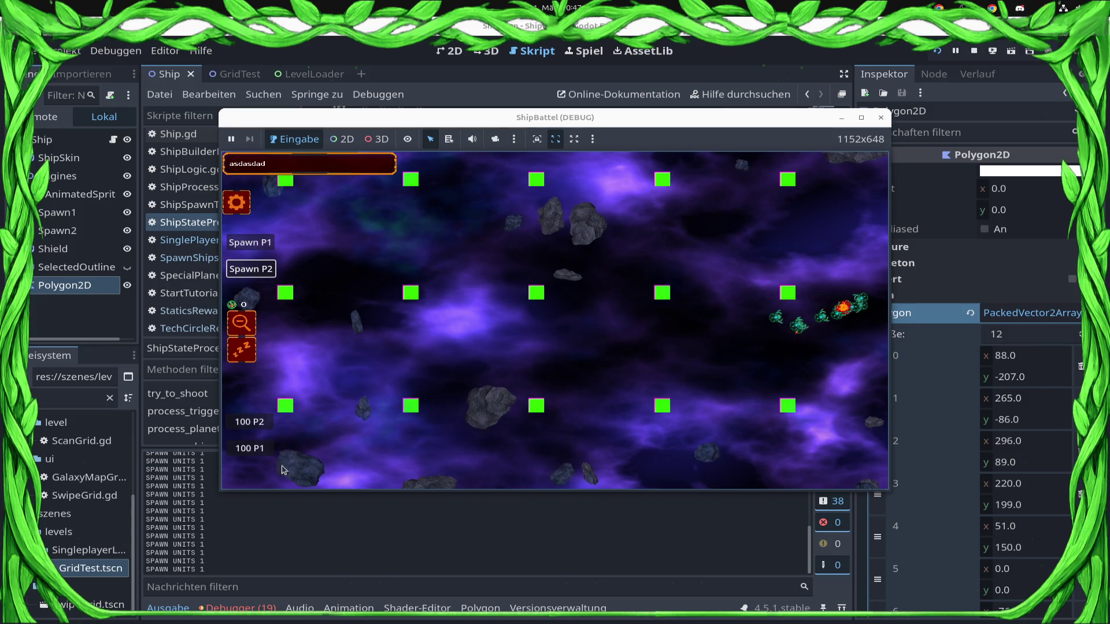
Step: Spawn 100 ships each for P2 and P1, send the upper-left swarm right, then close the game
{"action": "left_click", "coordinate": [255, 421]}
{"action": "left_click", "coordinate": [266, 448]}
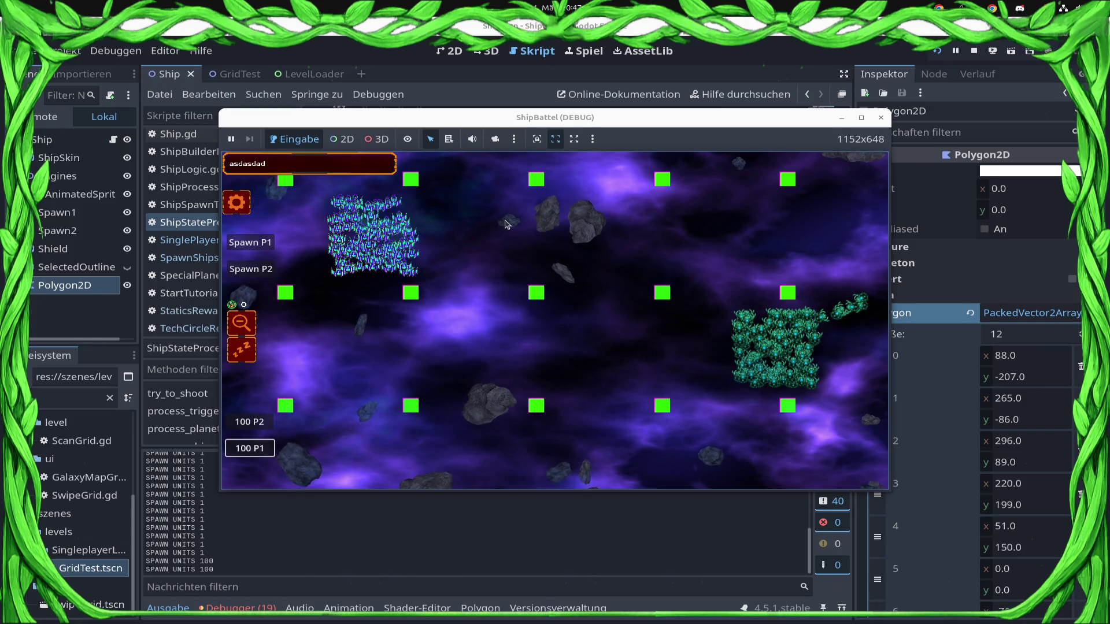
{"action": "left_click", "coordinate": [373, 255]}
{"action": "right_click", "coordinate": [613, 312]}
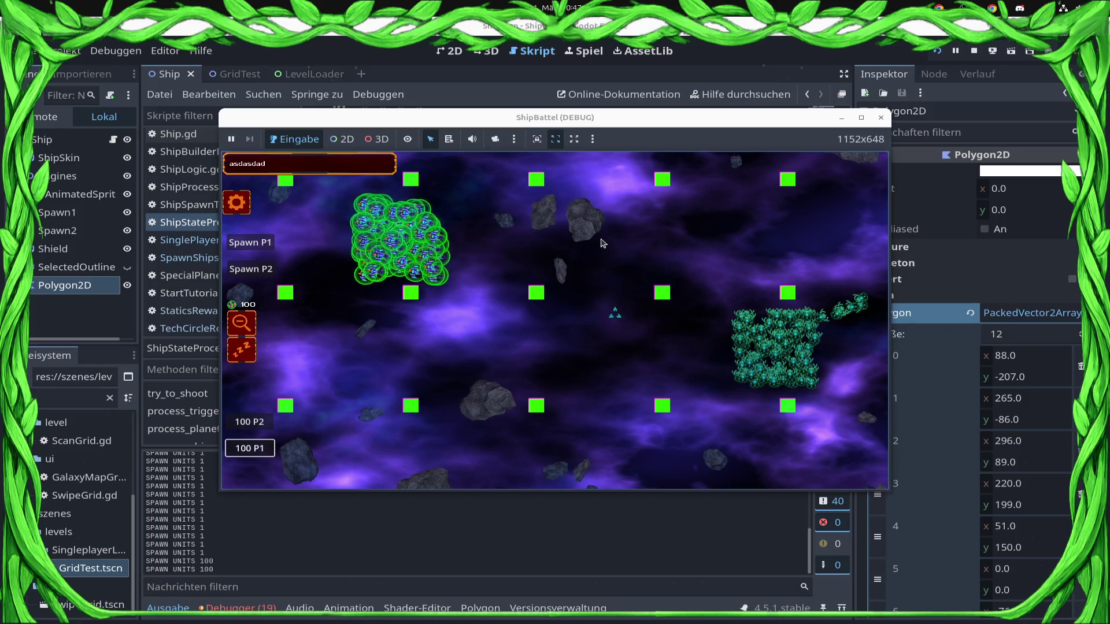
{"action": "scroll", "coordinate": [601, 243], "scroll_direction": "up", "scroll_amount": 1}
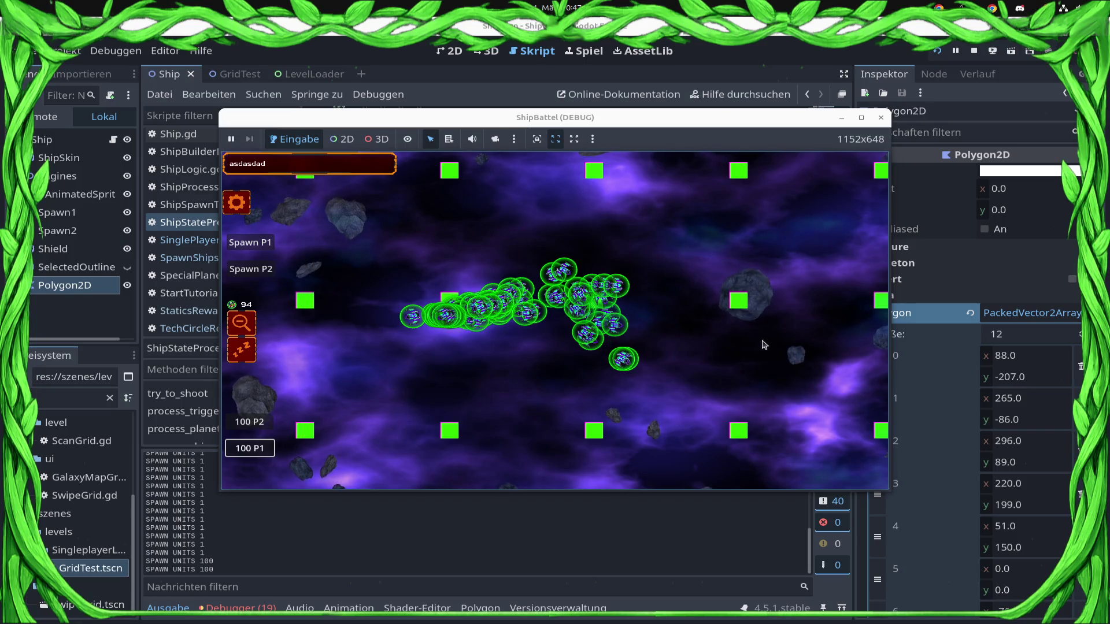
{"action": "left_click", "coordinate": [880, 118]}
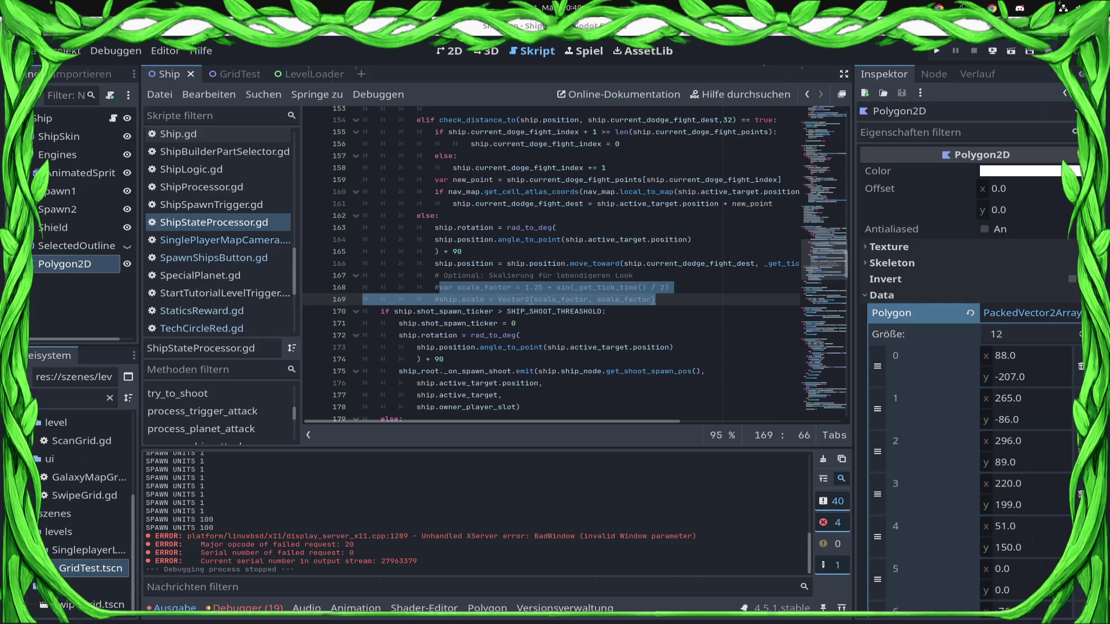
Step: Show the Speicherpunkt version-control dock, rerun git push in the terminal, and return to Godot
{"action": "scroll", "coordinate": [925, 74], "scroll_direction": "down", "scroll_amount": 1}
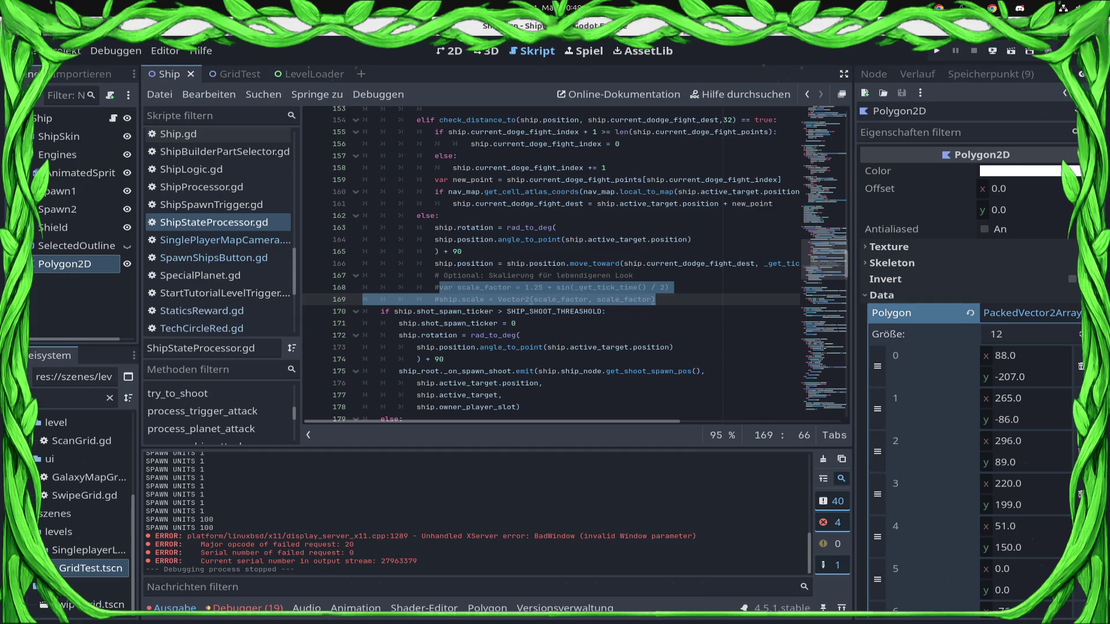
{"action": "left_click", "coordinate": [1033, 78]}
{"action": "key", "text": "alt+Tab"}
{"action": "key", "text": "Up"}
{"action": "key", "text": "Return"}
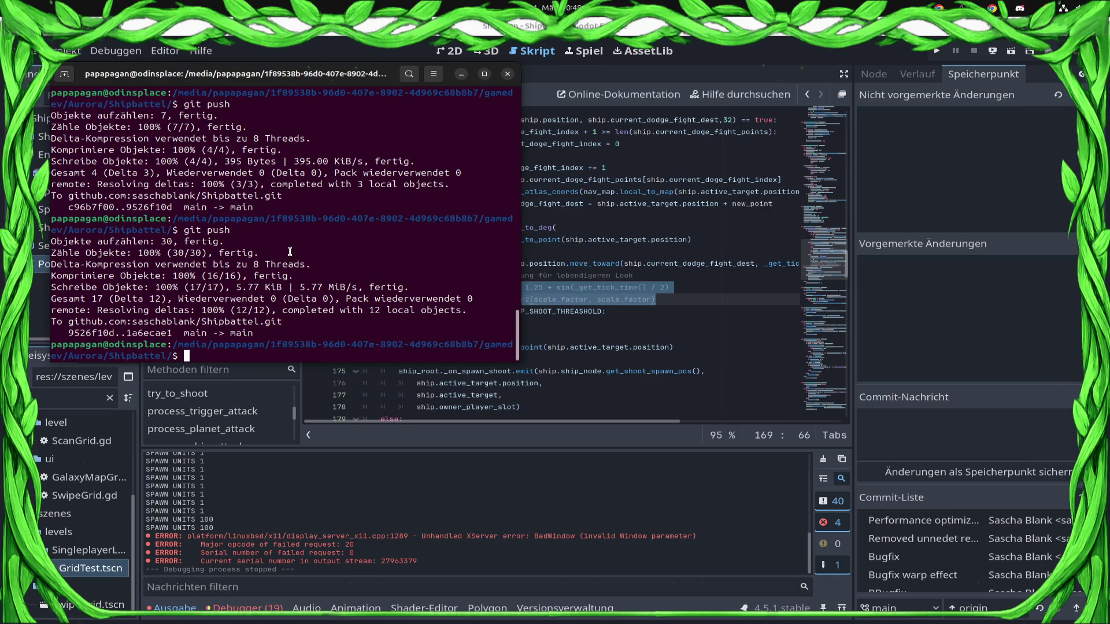
{"action": "left_click", "coordinate": [597, 334]}
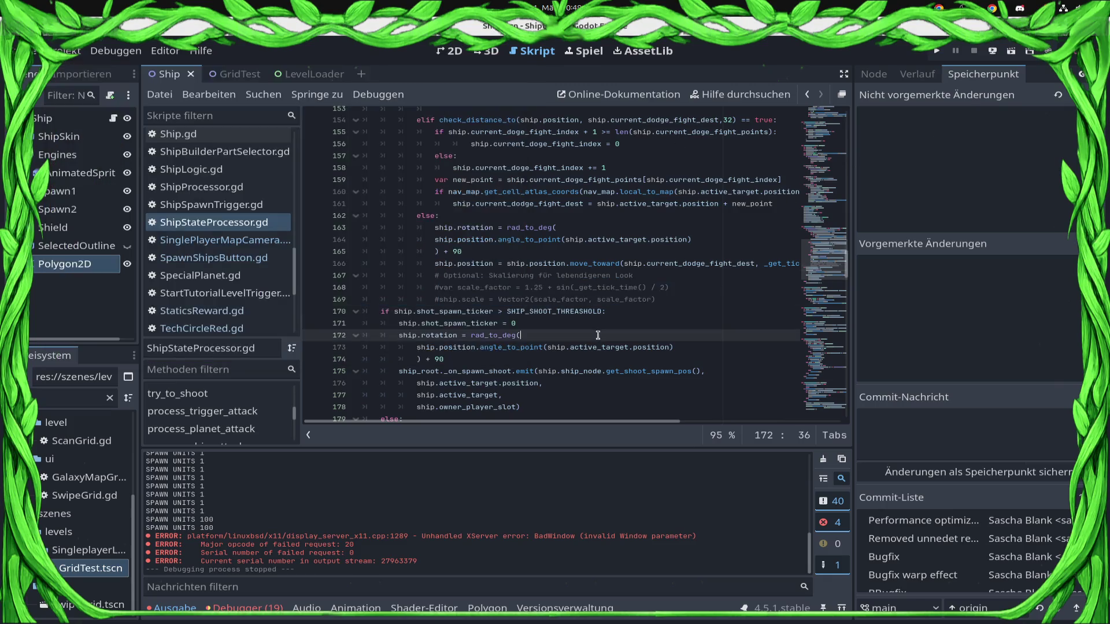
Step: Set the project's Display > Window > Mode to Fullscreen in Project Settings
{"action": "left_click", "coordinate": [76, 53]}
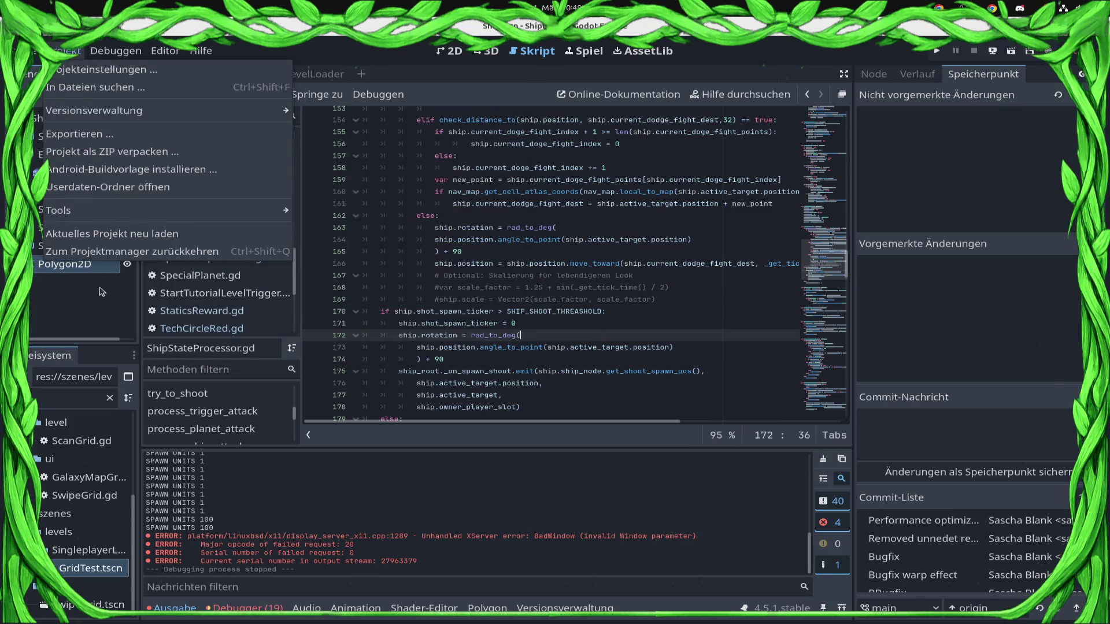
{"action": "left_click", "coordinate": [100, 79]}
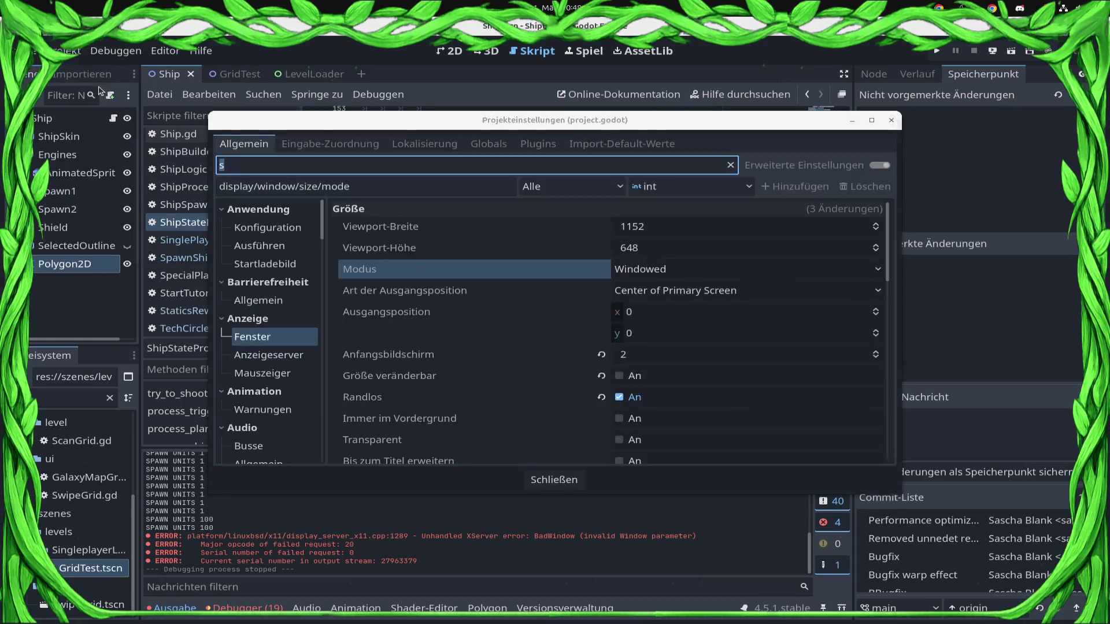
{"action": "left_click", "coordinate": [647, 271]}
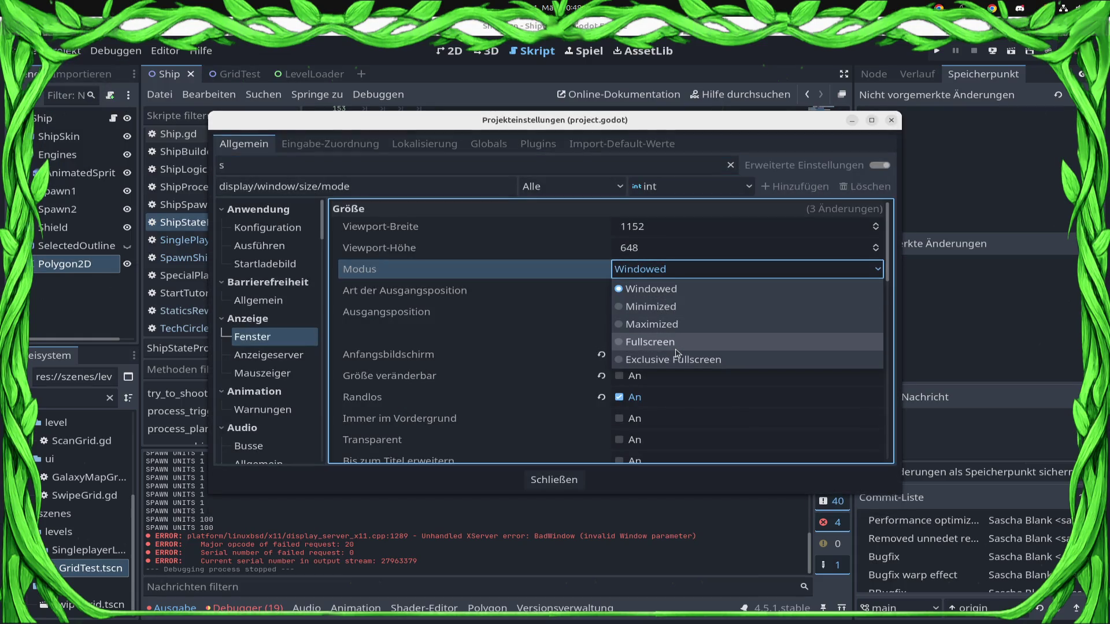
{"action": "left_click", "coordinate": [673, 344]}
{"action": "left_click", "coordinate": [891, 119]}
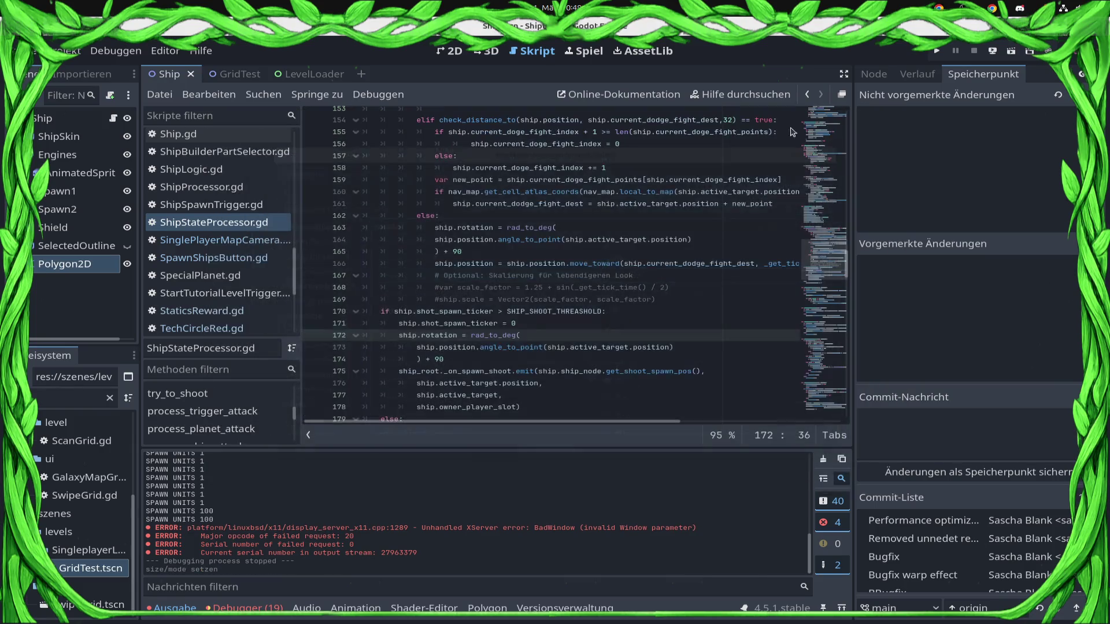
Step: Delete the 'levelloader' argument under Customize Run Instances, confirm, and launch the game
{"action": "left_click", "coordinate": [116, 51]}
{"action": "left_click", "coordinate": [170, 270]}
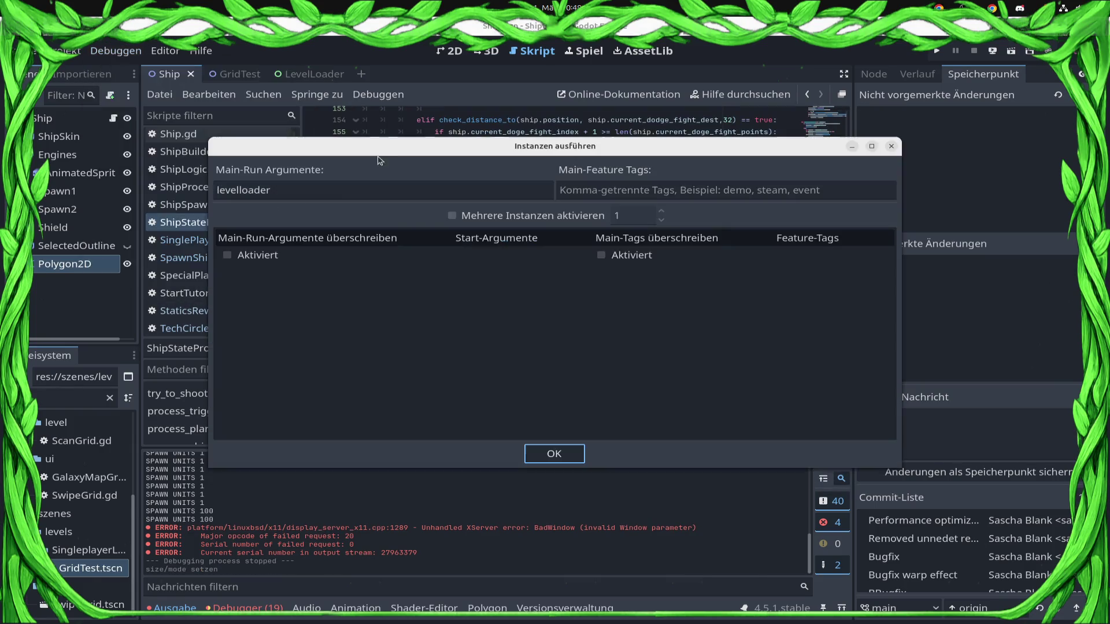
{"action": "double_click", "coordinate": [351, 185]}
{"action": "key", "text": "BackSpace"}
{"action": "left_click", "coordinate": [553, 453]}
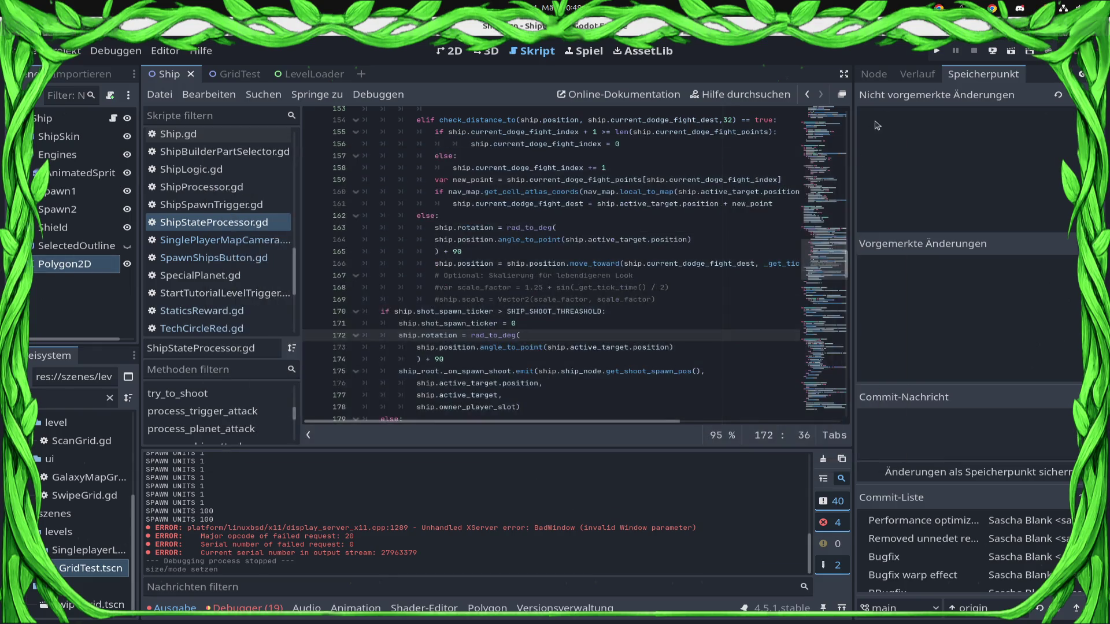
{"action": "left_click", "coordinate": [941, 52]}
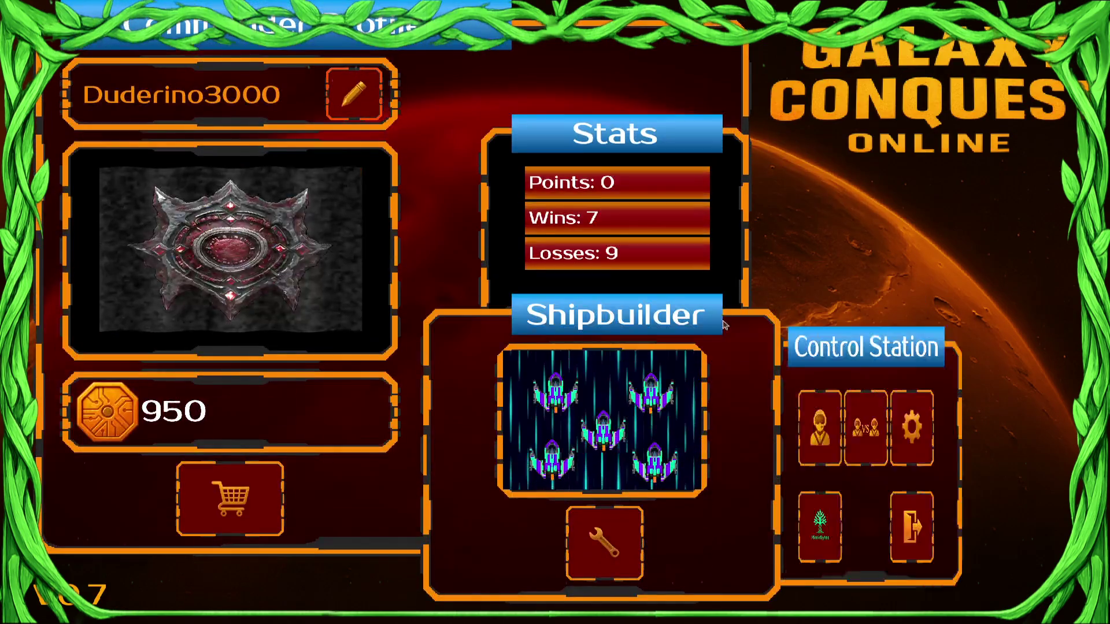
Step: Start a new campaign, put both knowledge stones into Production Speed, and confirm the commander
{"action": "left_click", "coordinate": [873, 419]}
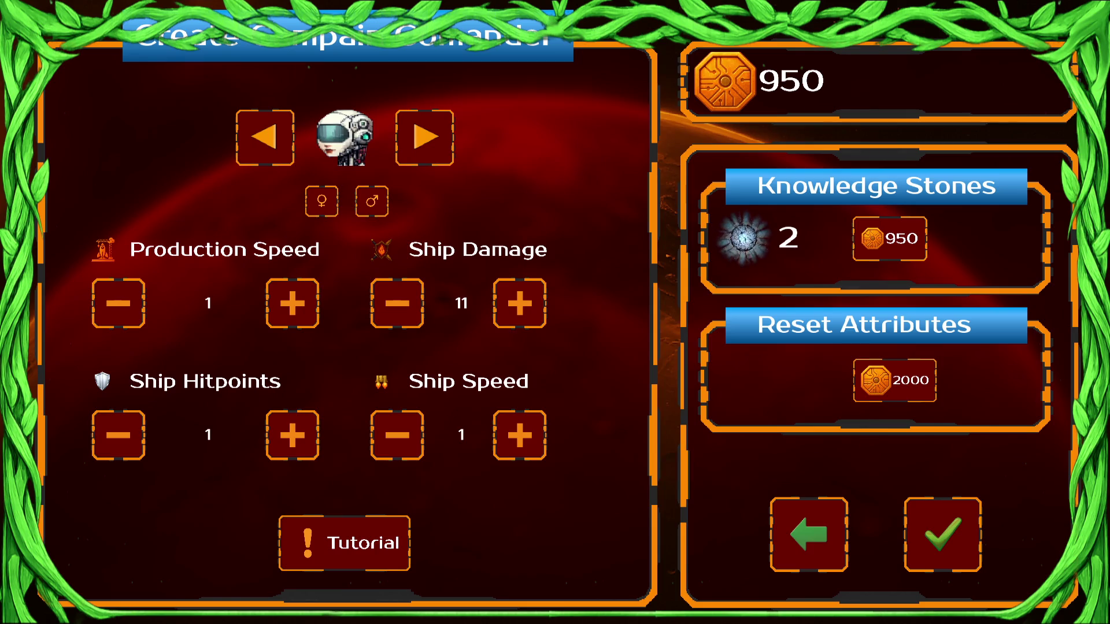
{"action": "left_click", "coordinate": [309, 323]}
{"action": "left_click", "coordinate": [310, 325]}
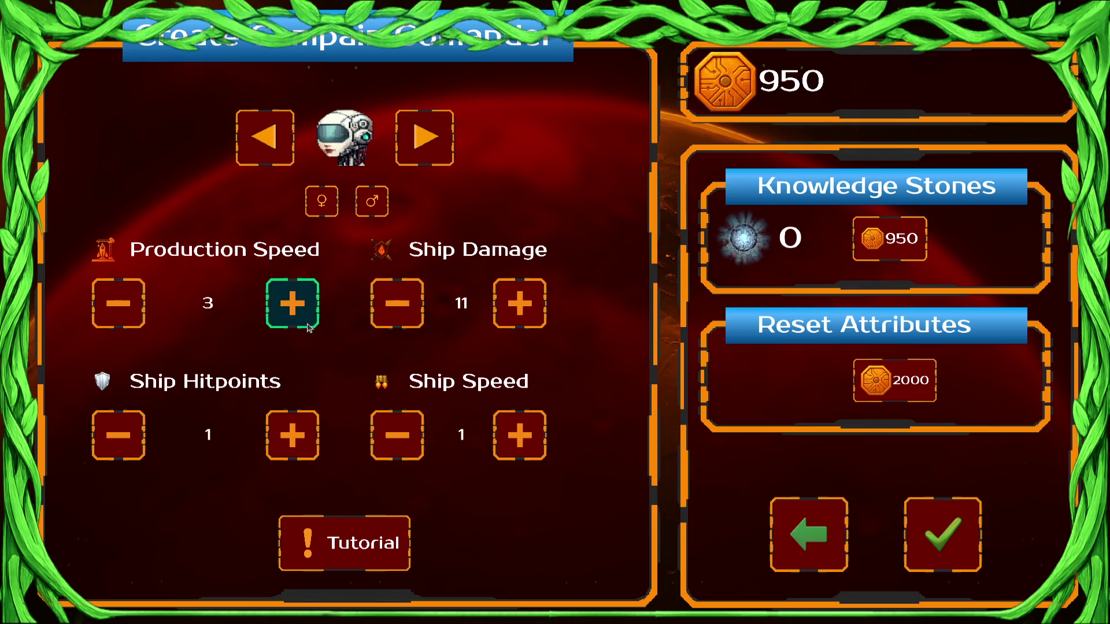
{"action": "left_click", "coordinate": [957, 552]}
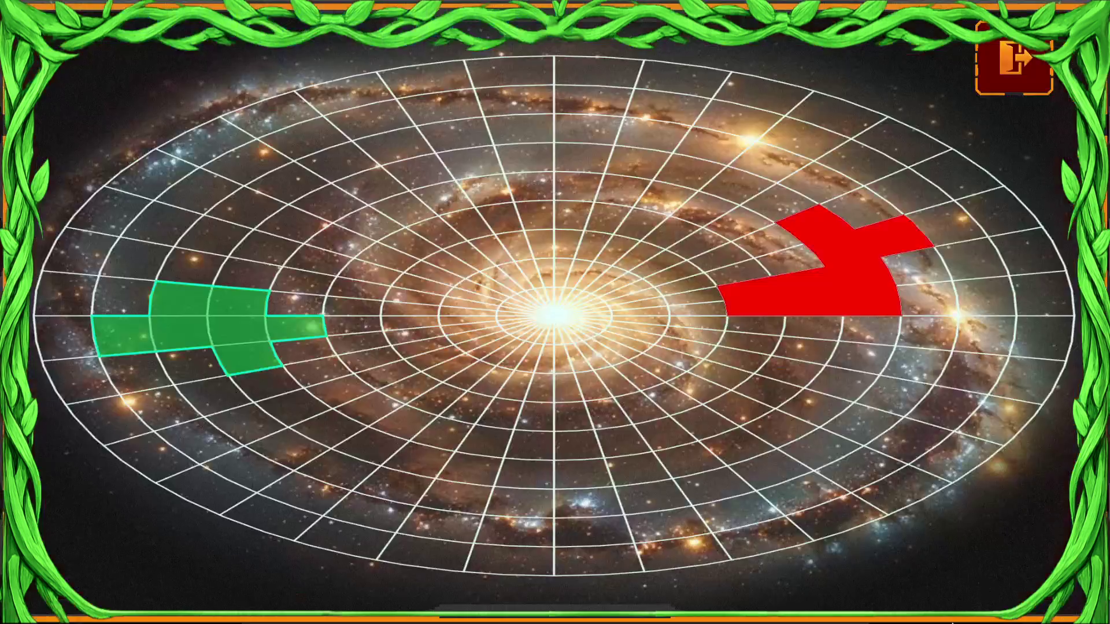
Step: Skip the green territory's tutorial, pick the 2 Shooting Speed bonus, and enter Draxal Homesector
{"action": "left_click", "coordinate": [152, 291]}
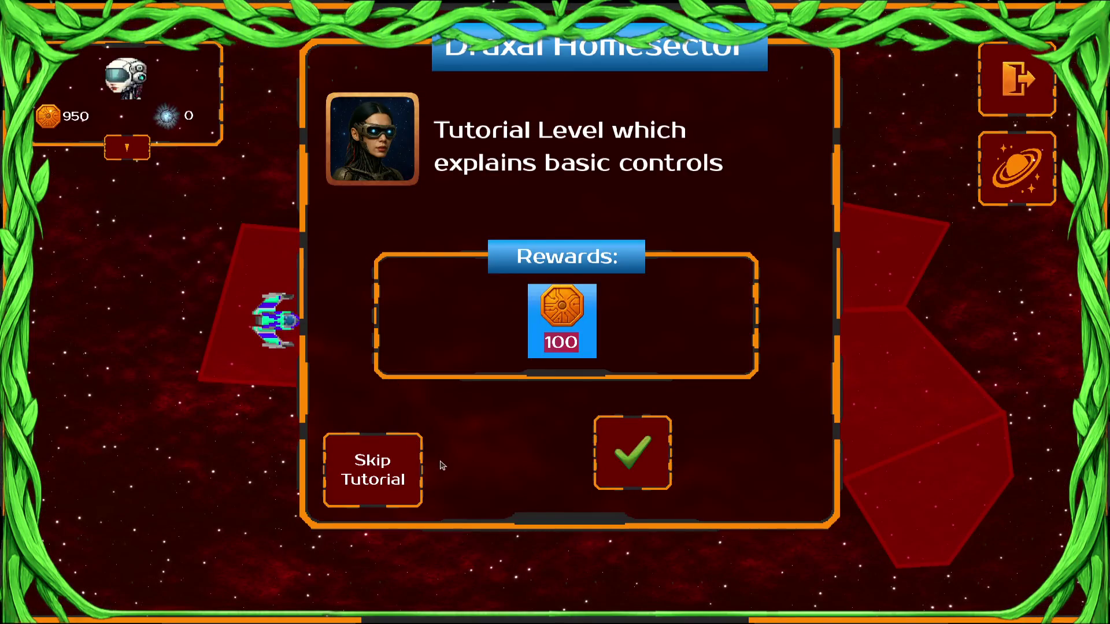
{"action": "left_click", "coordinate": [382, 467]}
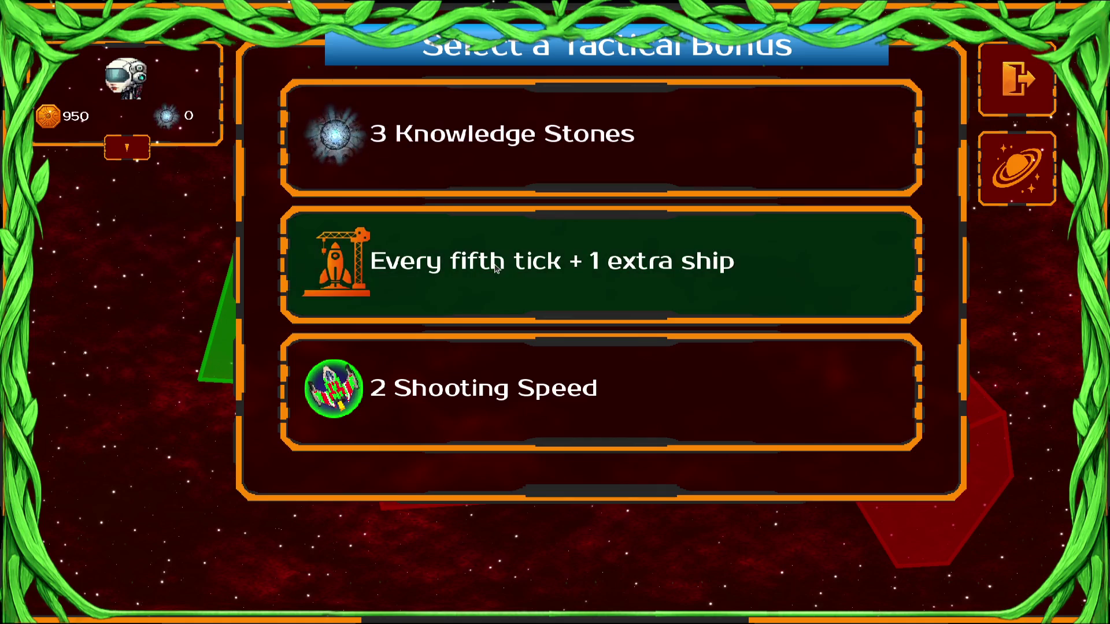
{"action": "left_click", "coordinate": [486, 411]}
{"action": "left_click", "coordinate": [387, 350]}
{"action": "left_click", "coordinate": [633, 450]}
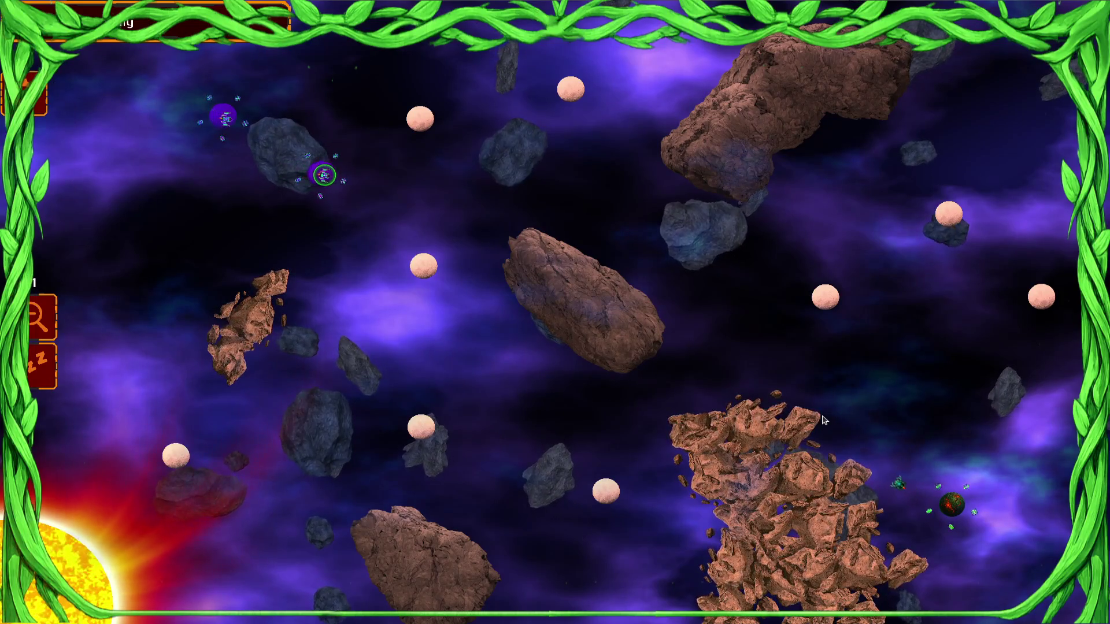
Step: Circle-select ship groups and send fleets to capture the planets until the sector battle is won
{"action": "key", "text": "super"}
{"action": "key", "text": "super"}
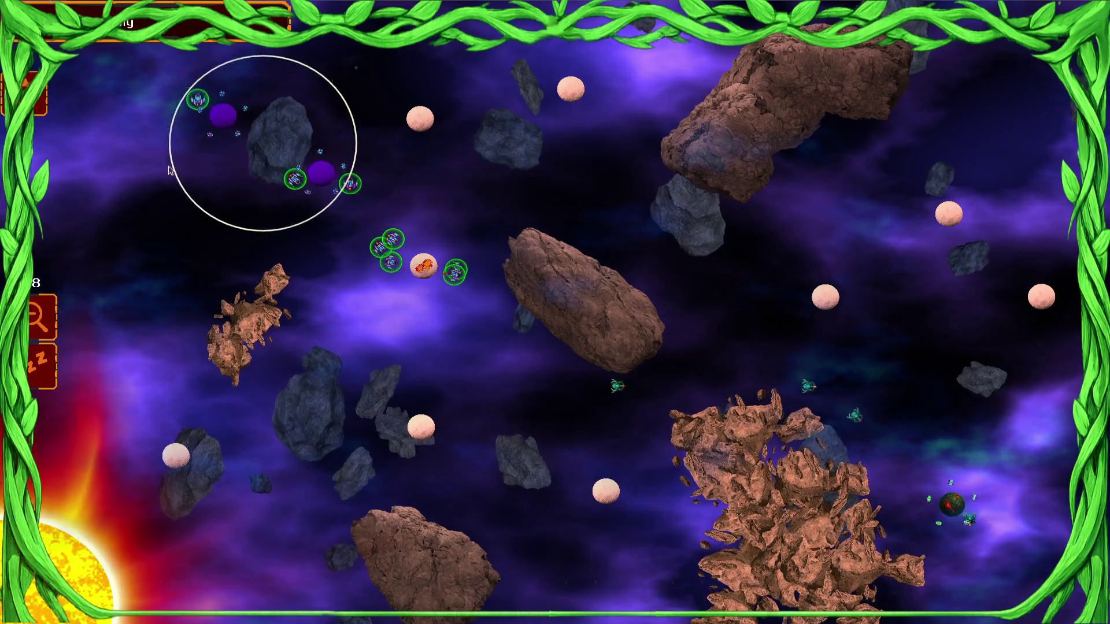
{"action": "left_click_drag", "start_coordinate": [424, 266], "coordinate": [426, 123]}
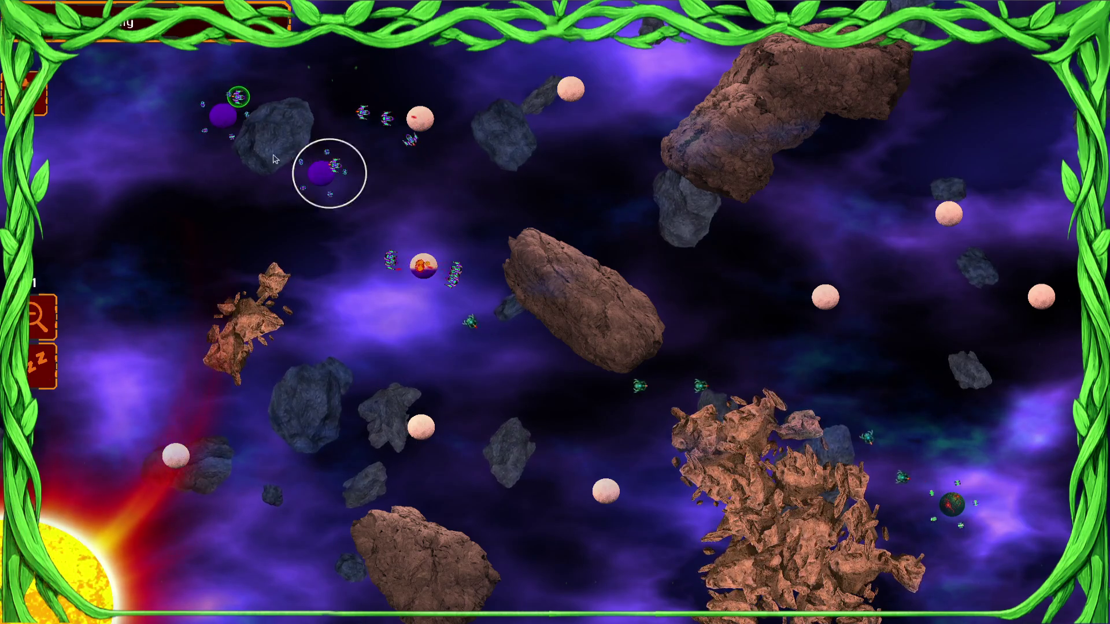
{"action": "left_click", "coordinate": [430, 272]}
{"action": "mouse_move", "coordinate": [430, 272]}
{"action": "left_mouse_down"}
{"action": "mouse_move", "coordinate": [302, 198]}
{"action": "mouse_move", "coordinate": [193, 82]}
{"action": "left_mouse_up"}
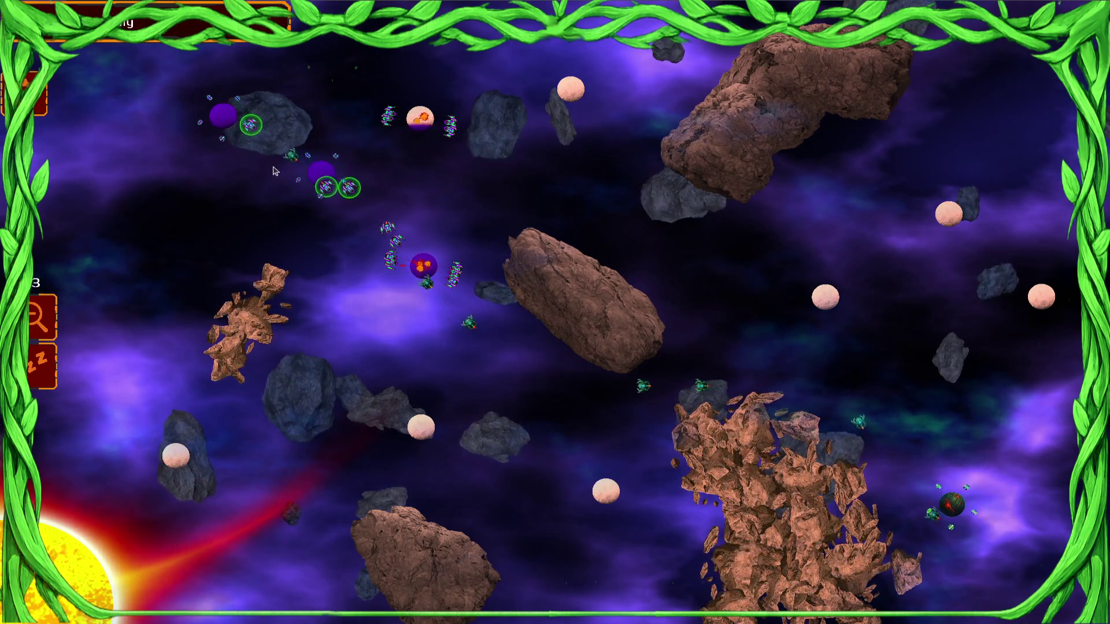
{"action": "left_click_drag", "start_coordinate": [420, 119], "coordinate": [512, 197]}
{"action": "left_click_drag", "start_coordinate": [223, 115], "coordinate": [382, 318]}
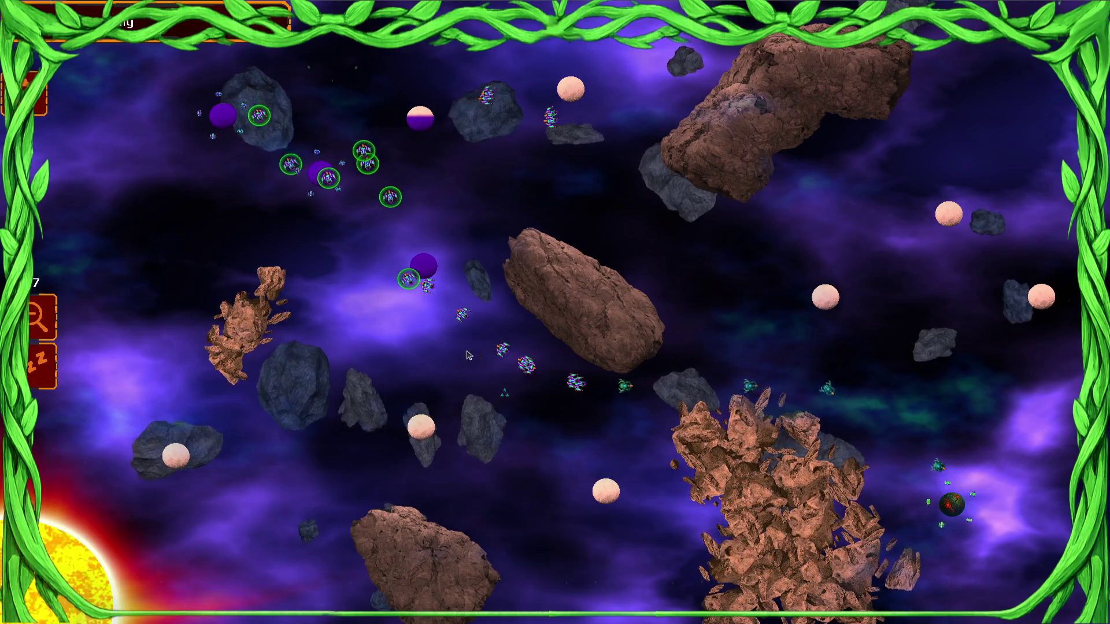
{"action": "mouse_move", "coordinate": [384, 55]}
{"action": "left_mouse_down"}
{"action": "mouse_move", "coordinate": [345, 101]}
{"action": "mouse_move", "coordinate": [173, 231]}
{"action": "left_mouse_up"}
{"action": "mouse_move", "coordinate": [404, 304]}
{"action": "left_mouse_down"}
{"action": "mouse_move", "coordinate": [495, 396]}
{"action": "mouse_move", "coordinate": [428, 436]}
{"action": "left_mouse_up"}
{"action": "left_click_drag", "start_coordinate": [333, 217], "coordinate": [248, 110]}
{"action": "left_click_drag", "start_coordinate": [820, 272], "coordinate": [581, 55]}
{"action": "left_click_drag", "start_coordinate": [448, 41], "coordinate": [227, 206]}
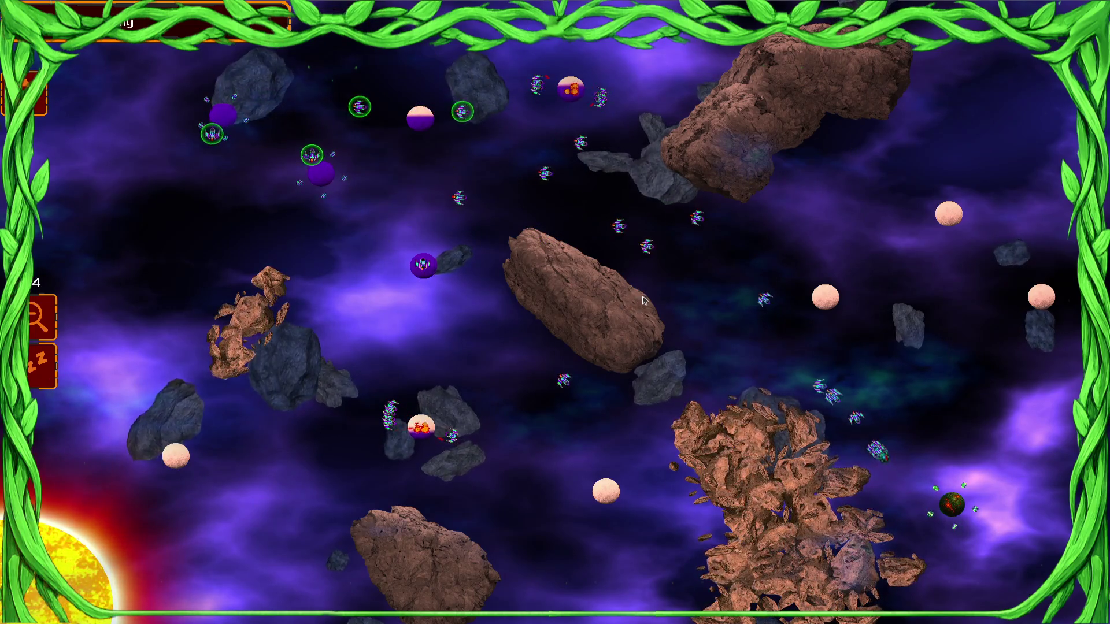
{"action": "mouse_move", "coordinate": [543, 346]}
{"action": "left_mouse_down"}
{"action": "mouse_move", "coordinate": [541, 358]}
{"action": "mouse_move", "coordinate": [544, 350]}
{"action": "left_mouse_up"}
{"action": "left_click_drag", "start_coordinate": [453, 173], "coordinate": [451, 185]}
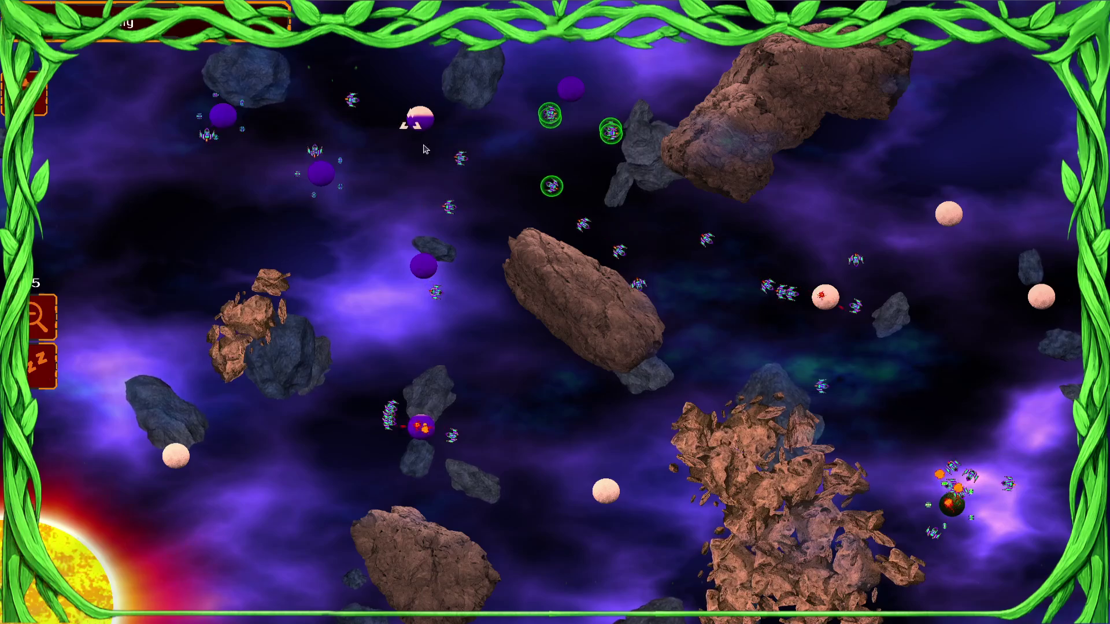
{"action": "left_click_drag", "start_coordinate": [331, 363], "coordinate": [332, 362]}
{"action": "left_click_drag", "start_coordinate": [809, 304], "coordinate": [809, 304]}
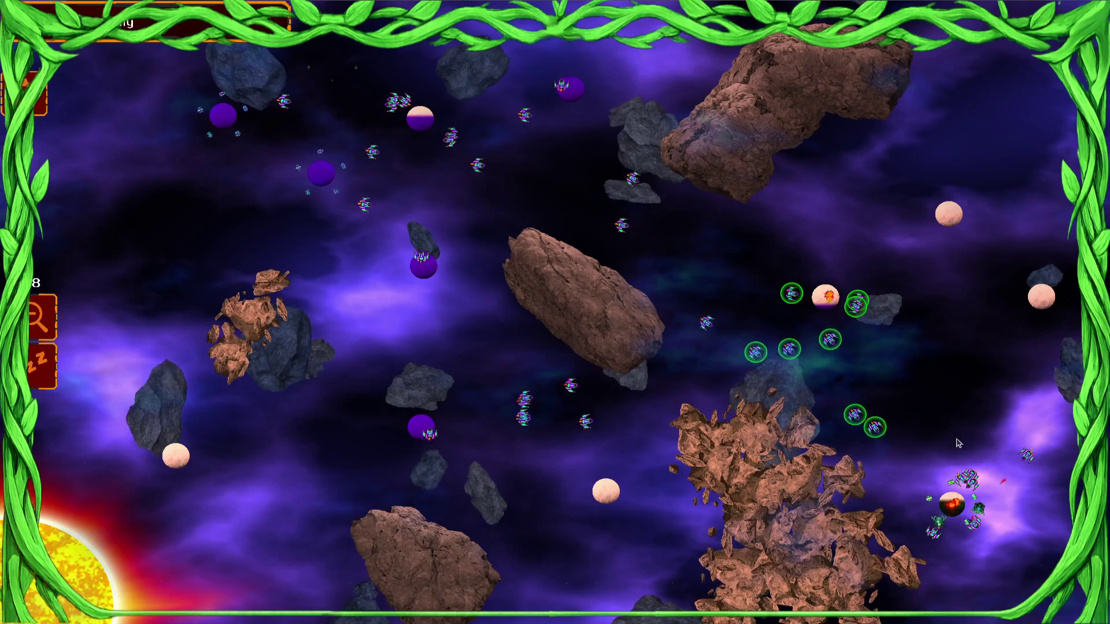
{"action": "left_click_drag", "start_coordinate": [1008, 489], "coordinate": [1008, 489]}
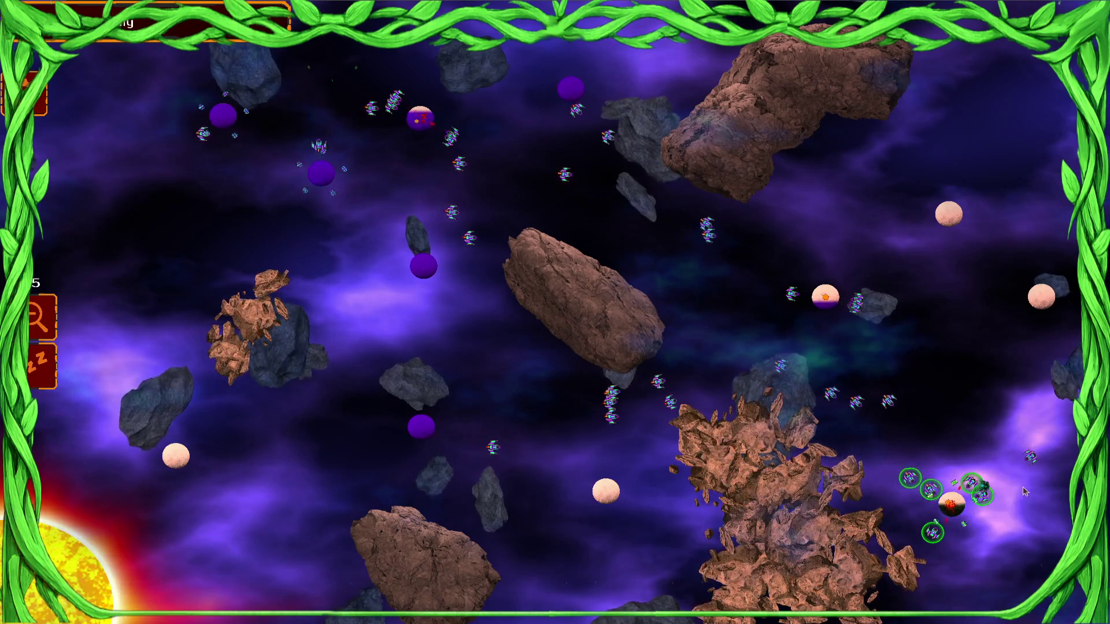
{"action": "left_click_drag", "start_coordinate": [882, 467], "coordinate": [736, 462]}
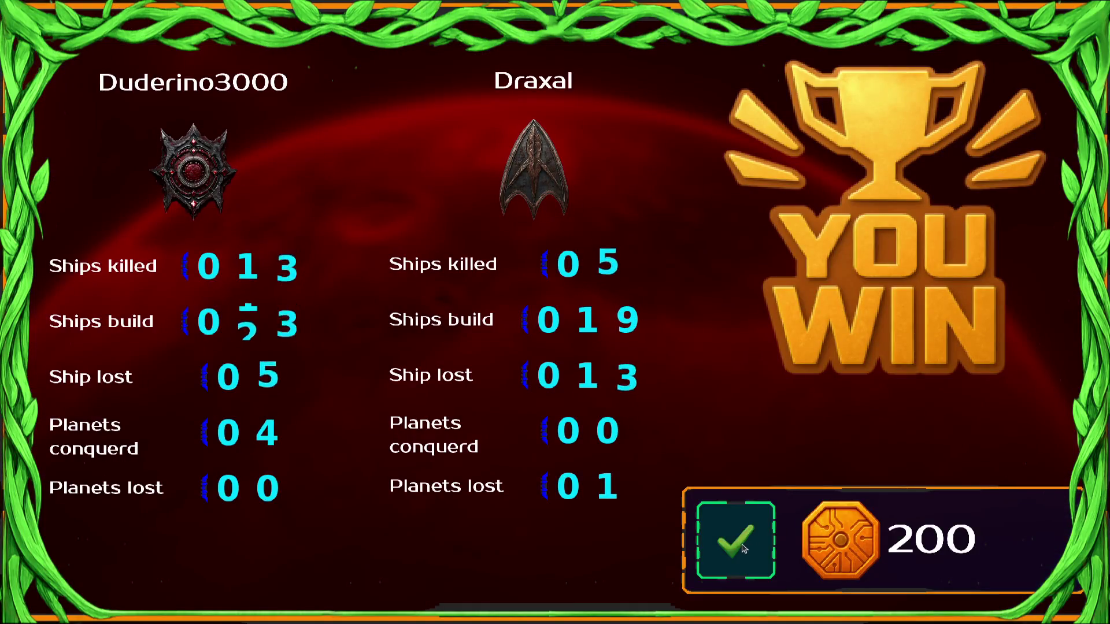
Step: Take the 2 Shooting Speed bonus and start the Draxal Homesector mission
{"action": "left_click", "coordinate": [744, 548]}
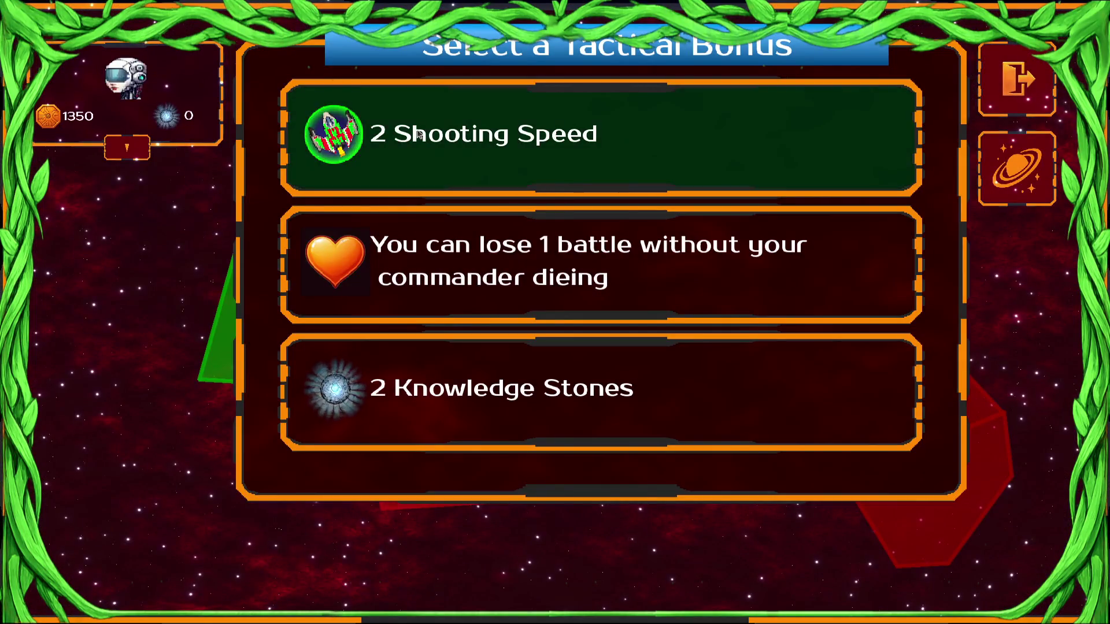
{"action": "left_click", "coordinate": [439, 167]}
{"action": "left_click", "coordinate": [490, 404]}
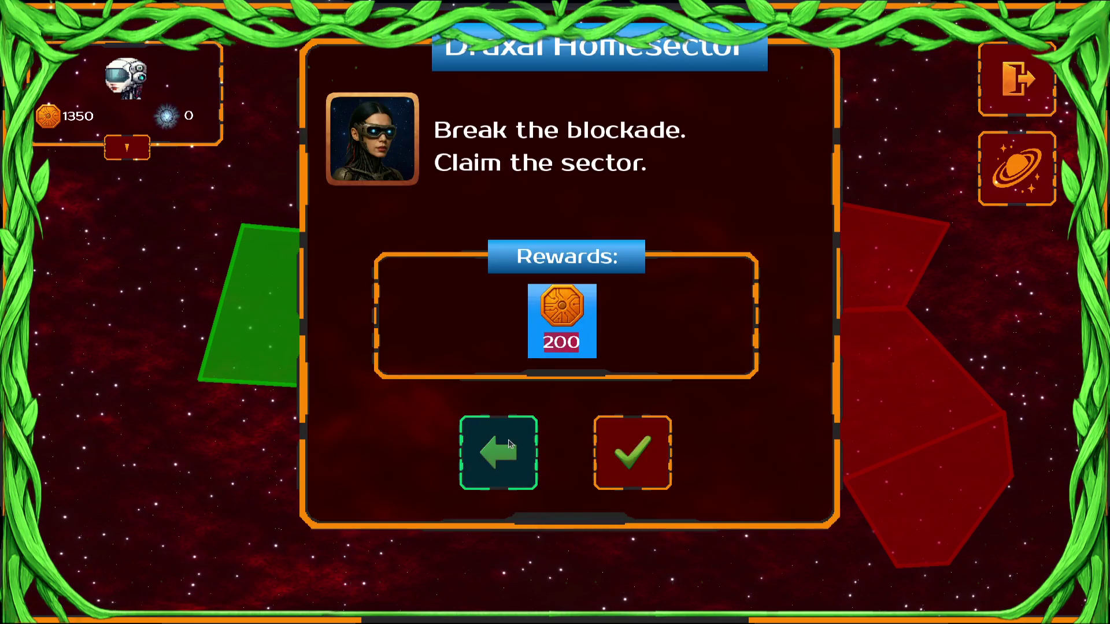
{"action": "left_click", "coordinate": [494, 460]}
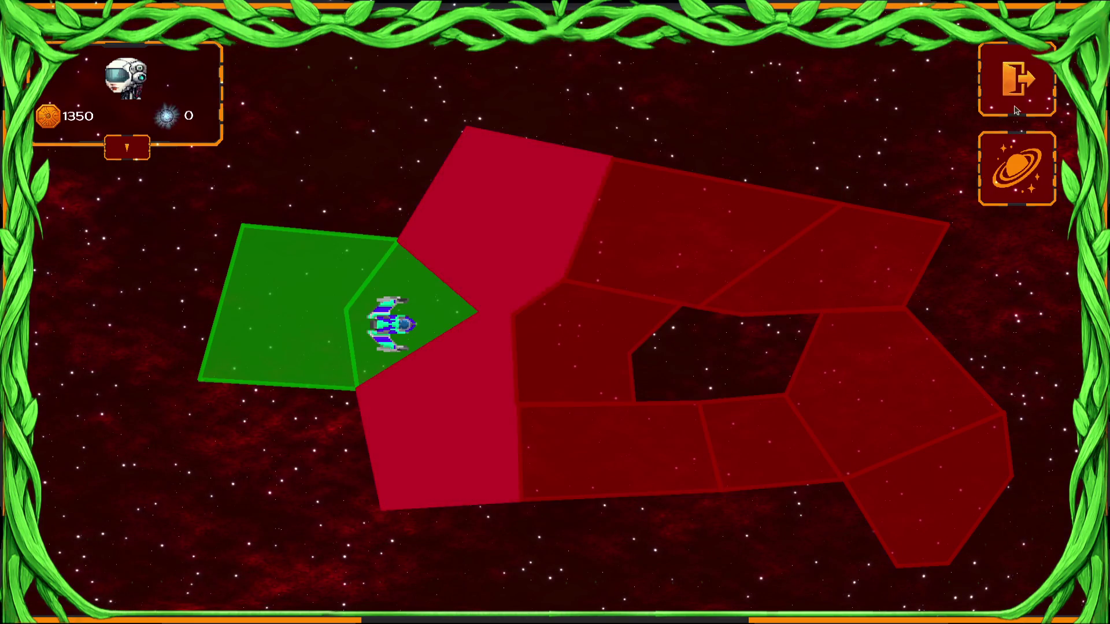
{"action": "left_click", "coordinate": [510, 224]}
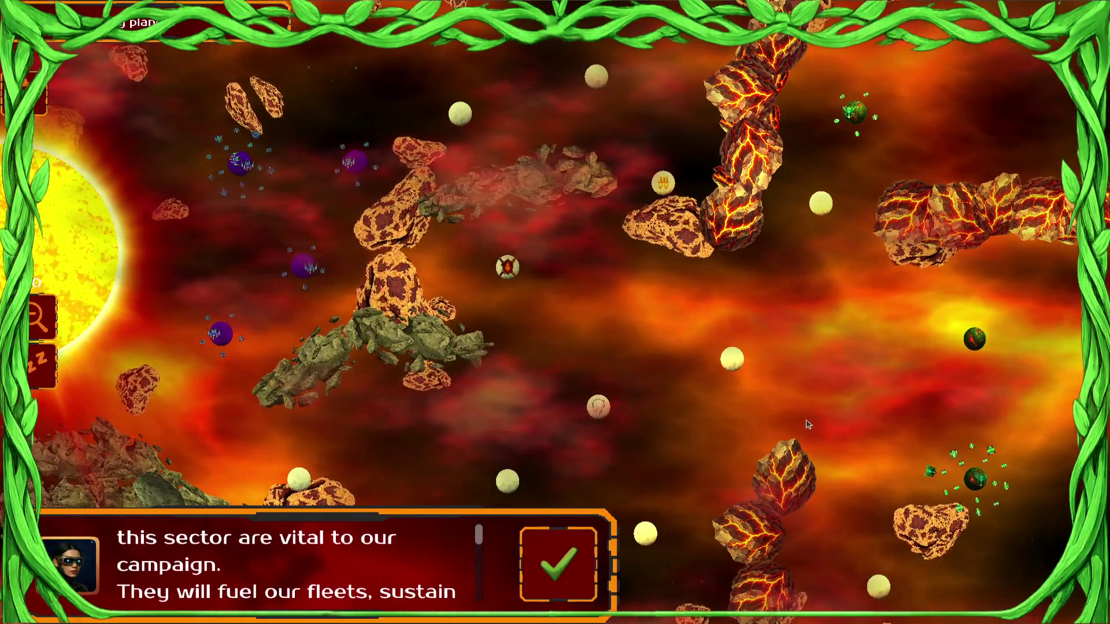
{"action": "left_click", "coordinate": [557, 564]}
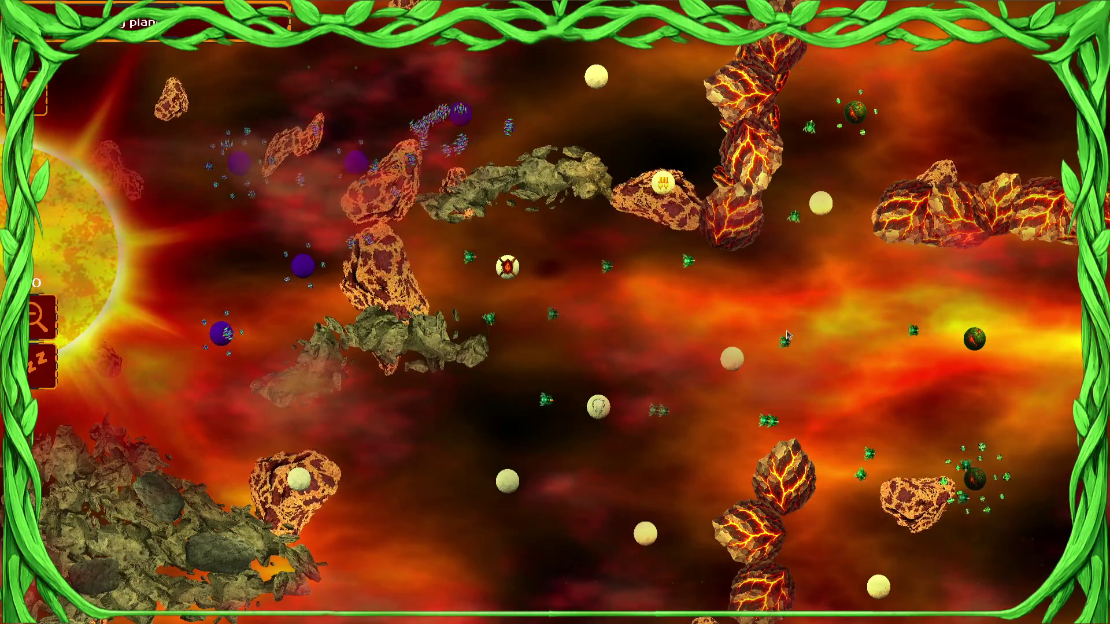
Step: Surrender the Draxal battle, return to the commander screen and close the game with F8
{"action": "left_click_drag", "start_coordinate": [731, 358], "coordinate": [598, 406]}
{"action": "key", "text": "Escape"}
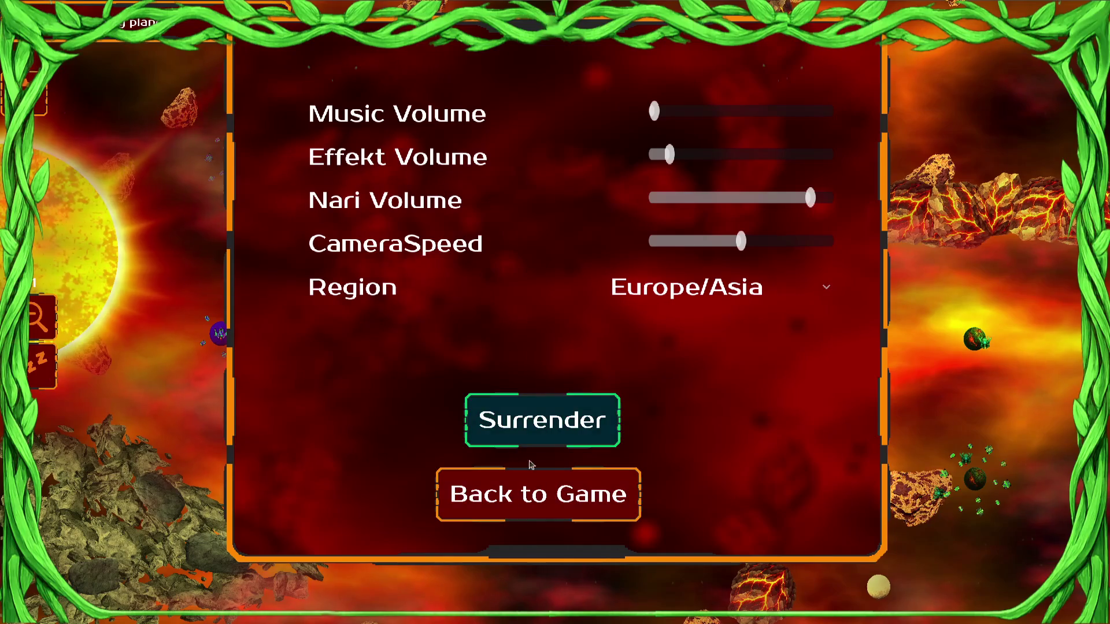
{"action": "key", "text": "Escape"}
{"action": "key", "text": "Escape"}
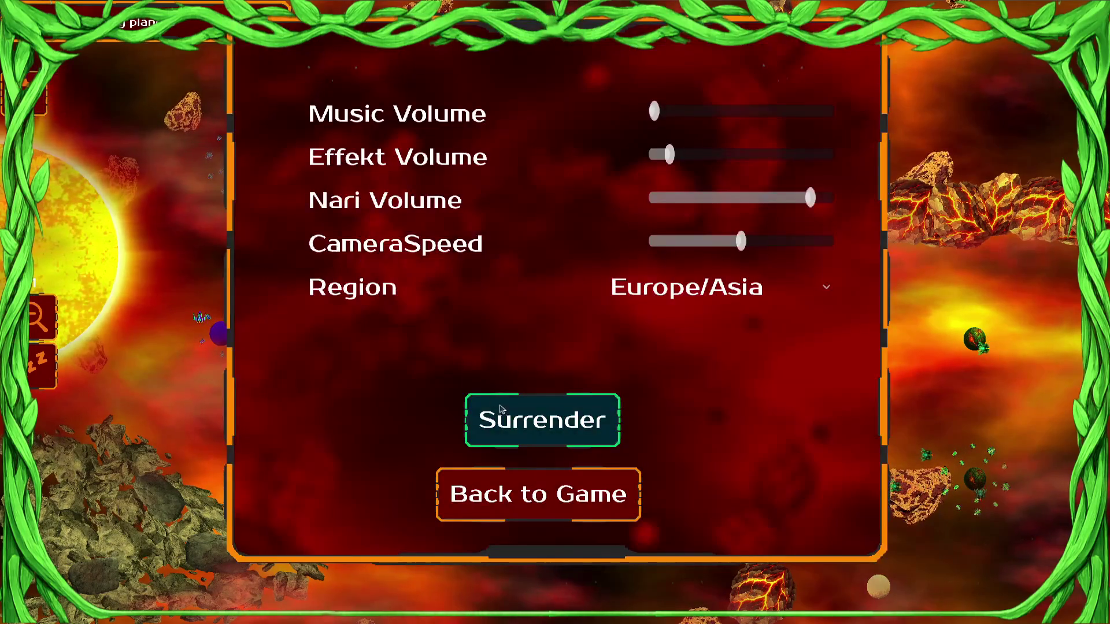
{"action": "left_click", "coordinate": [519, 418]}
{"action": "left_click", "coordinate": [735, 539]}
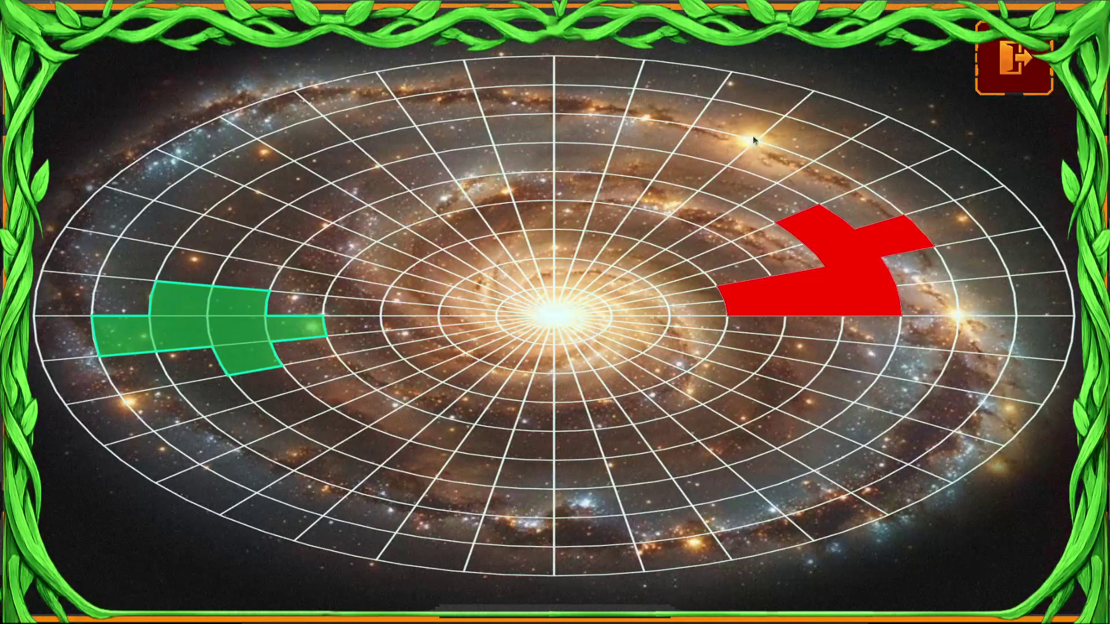
{"action": "left_click", "coordinate": [1016, 60]}
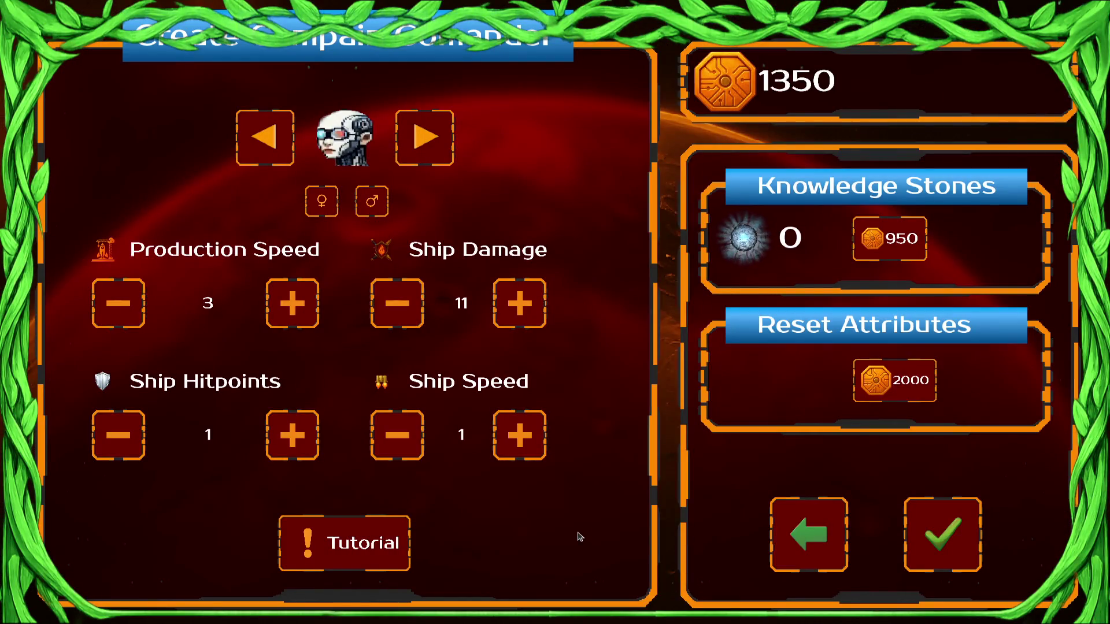
{"action": "key", "text": "F8"}
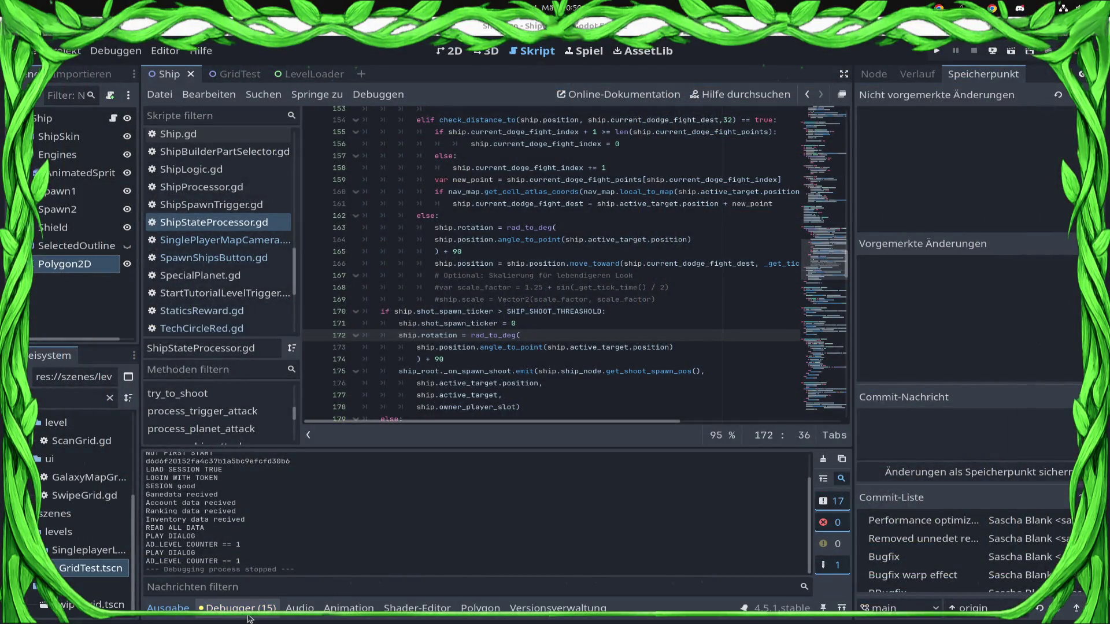
Step: Show the debugger's errors list and click through the SinglePlayerMapCamera, SpawnShipsButton, StaticsReward and TechCircleRed scripts
{"action": "left_click", "coordinate": [253, 608]}
{"action": "left_click", "coordinate": [240, 457]}
{"action": "scroll", "coordinate": [380, 572], "scroll_direction": "down", "scroll_amount": 5}
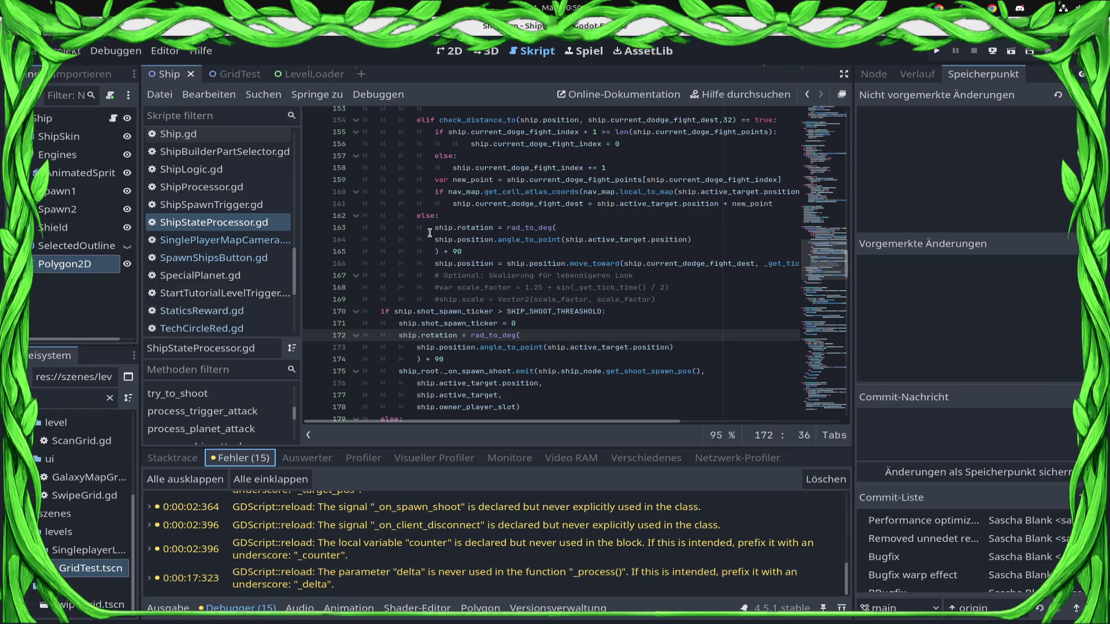
{"action": "left_click", "coordinate": [254, 240]}
{"action": "left_click", "coordinate": [254, 258]}
{"action": "left_click", "coordinate": [253, 310]}
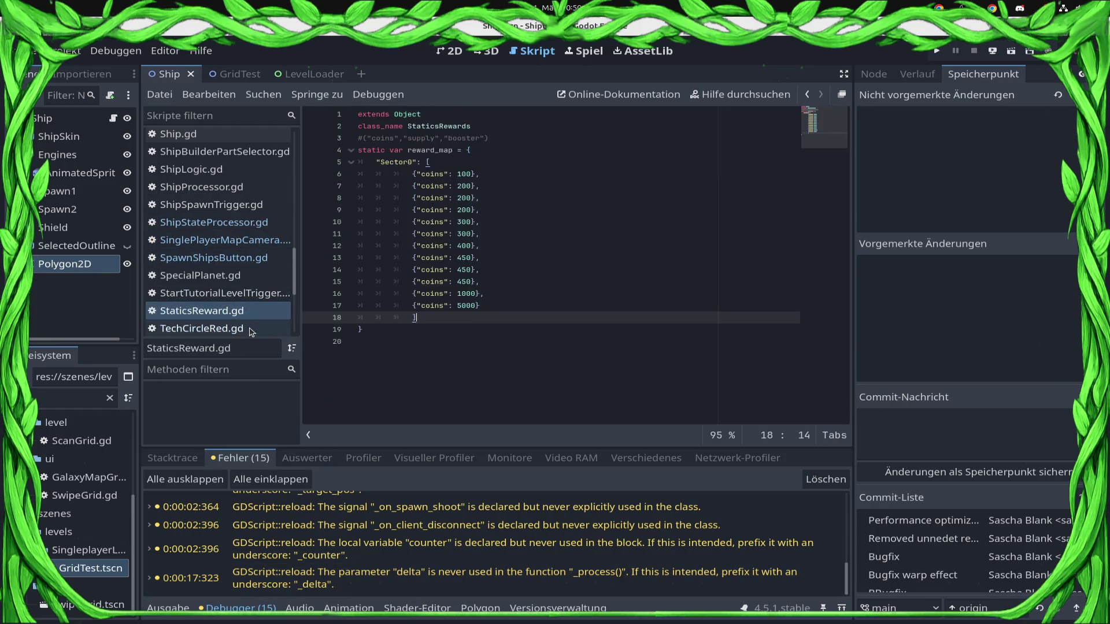
{"action": "left_click", "coordinate": [252, 328]}
{"action": "scroll", "coordinate": [258, 289], "scroll_direction": "up", "scroll_amount": 5}
{"action": "scroll", "coordinate": [259, 284], "scroll_direction": "down", "scroll_amount": 2}
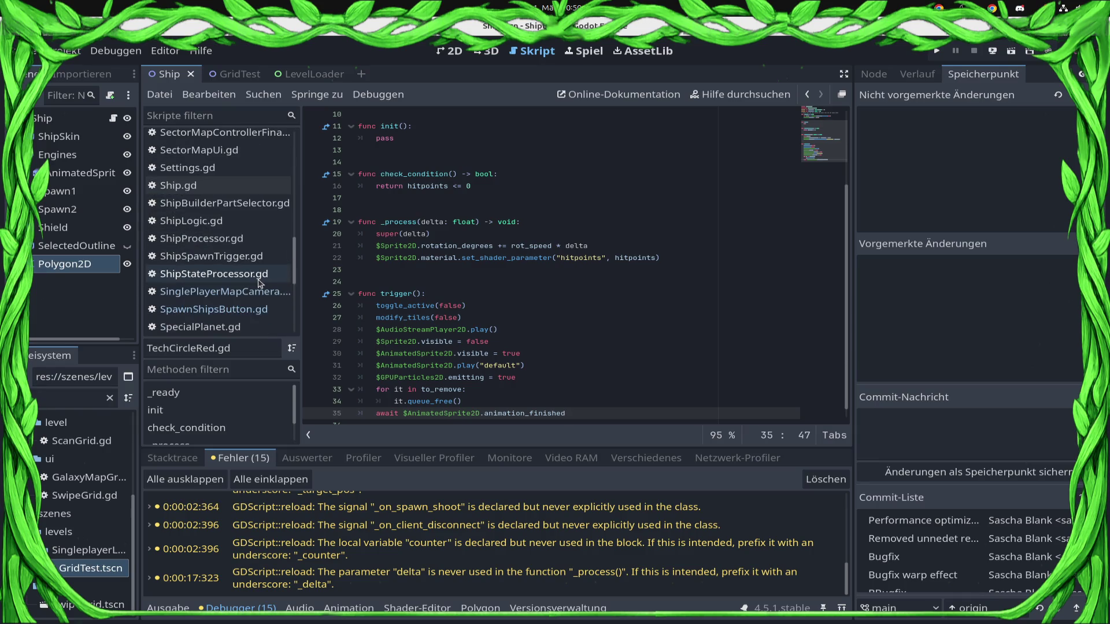
Step: Open ShipStateProcessor.gd, scroll through its ship state code, and run the project
{"action": "left_click", "coordinate": [260, 275]}
{"action": "scroll", "coordinate": [712, 320], "scroll_direction": "up", "scroll_amount": 3}
{"action": "scroll", "coordinate": [710, 329], "scroll_direction": "down", "scroll_amount": 3}
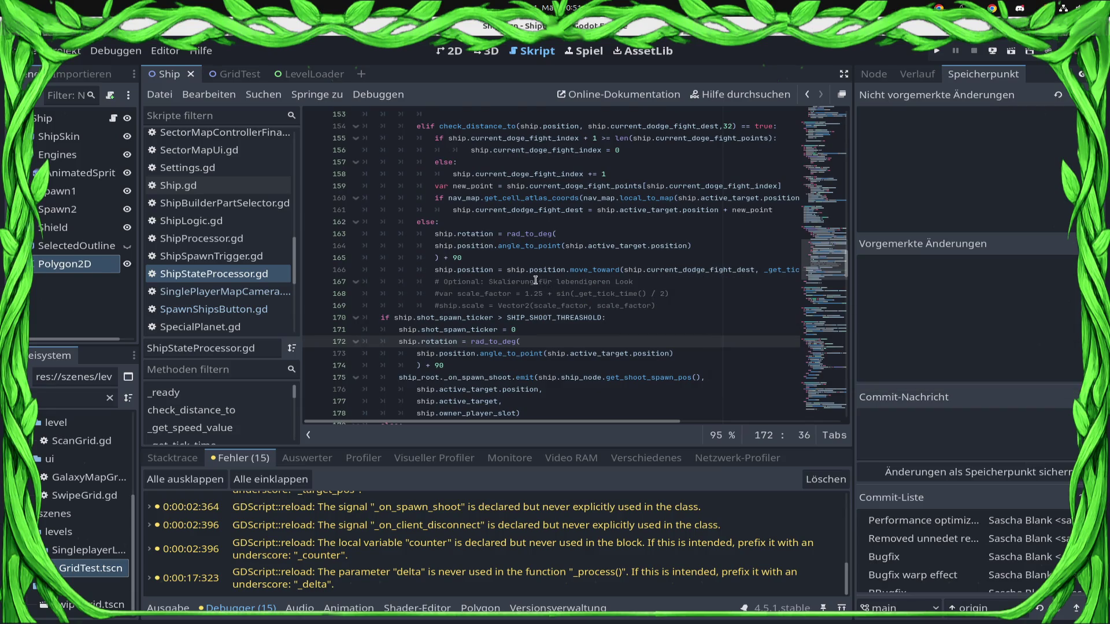
{"action": "scroll", "coordinate": [535, 280], "scroll_direction": "up", "scroll_amount": 10}
{"action": "scroll", "coordinate": [535, 280], "scroll_direction": "up", "scroll_amount": 8}
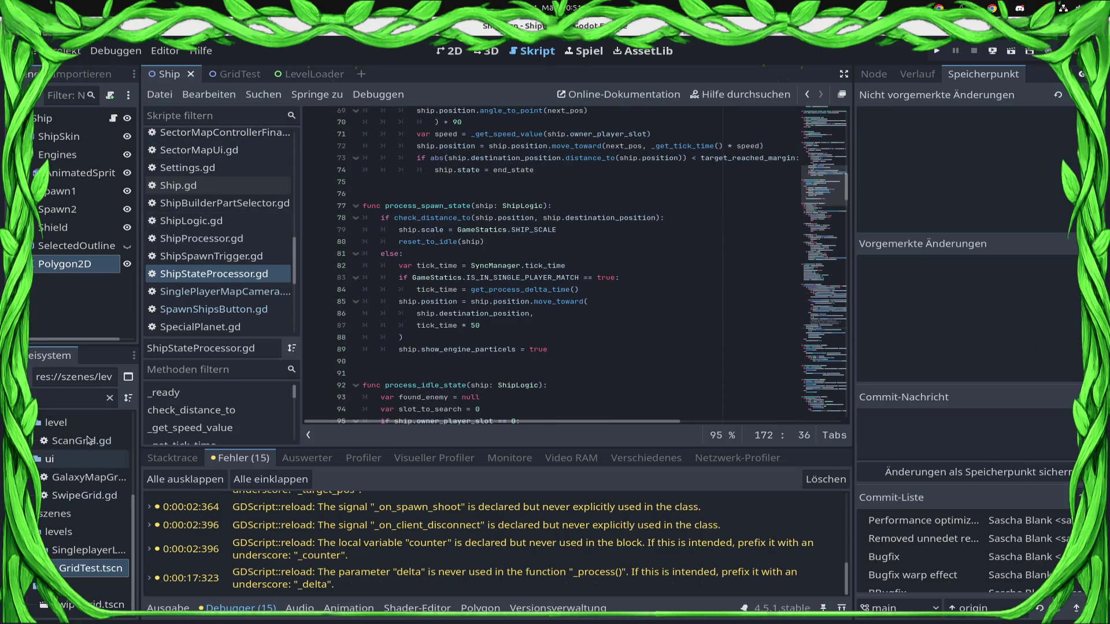
{"action": "mouse_move", "coordinate": [440, 516]}
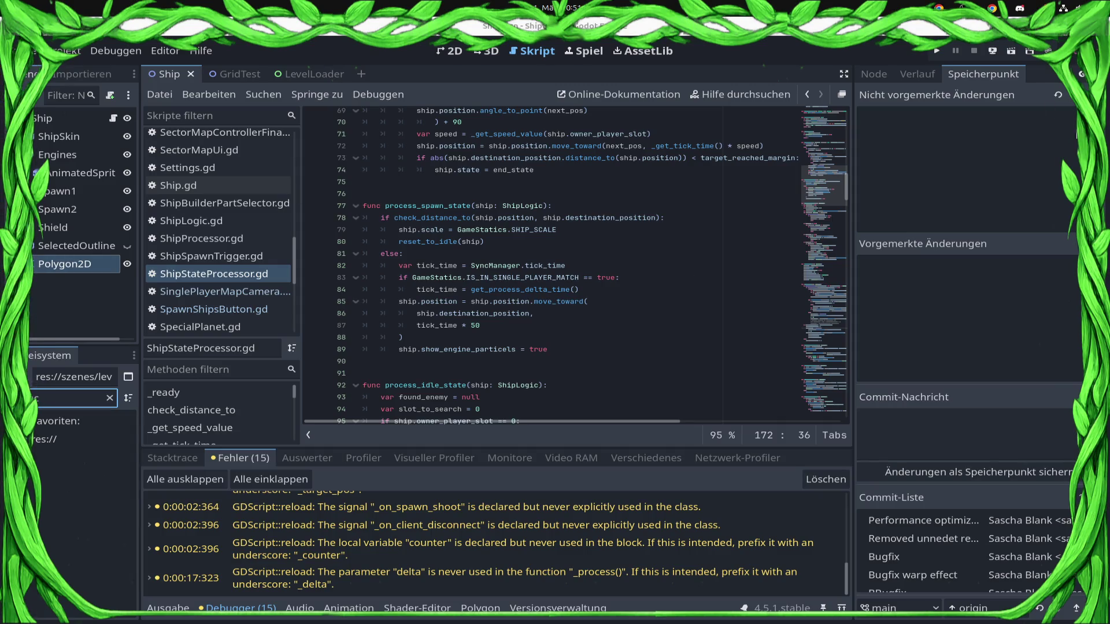
{"action": "left_click", "coordinate": [936, 50]}
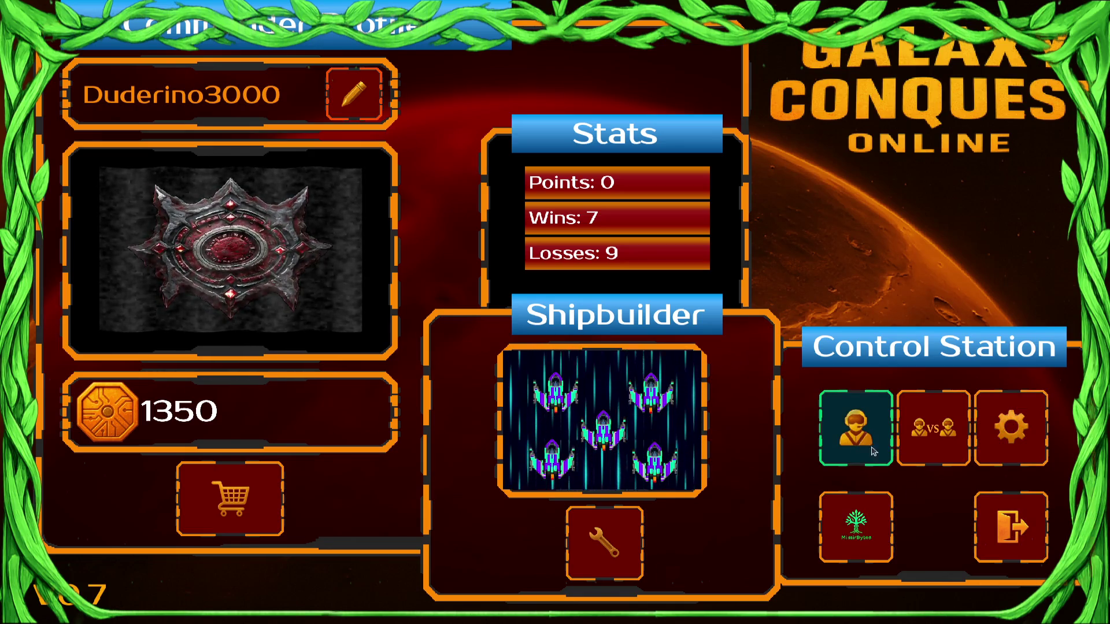
Step: Create a versus match from the lobby on The Big Abyss map and start it
{"action": "left_click", "coordinate": [944, 433]}
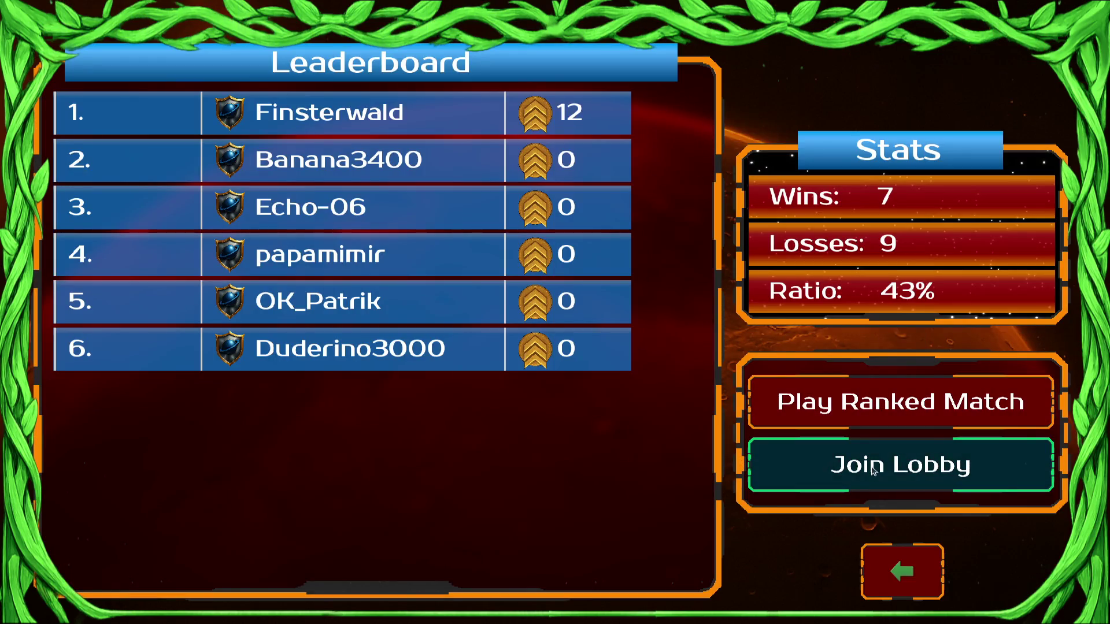
{"action": "left_click", "coordinate": [817, 460]}
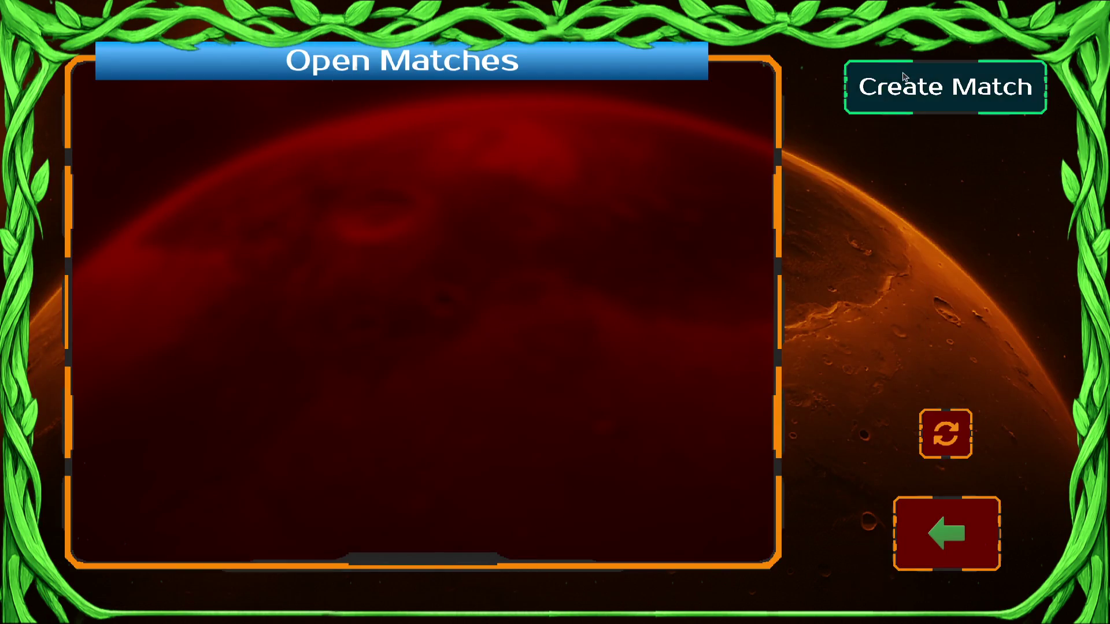
{"action": "left_click", "coordinate": [905, 77]}
{"action": "left_click", "coordinate": [431, 209]}
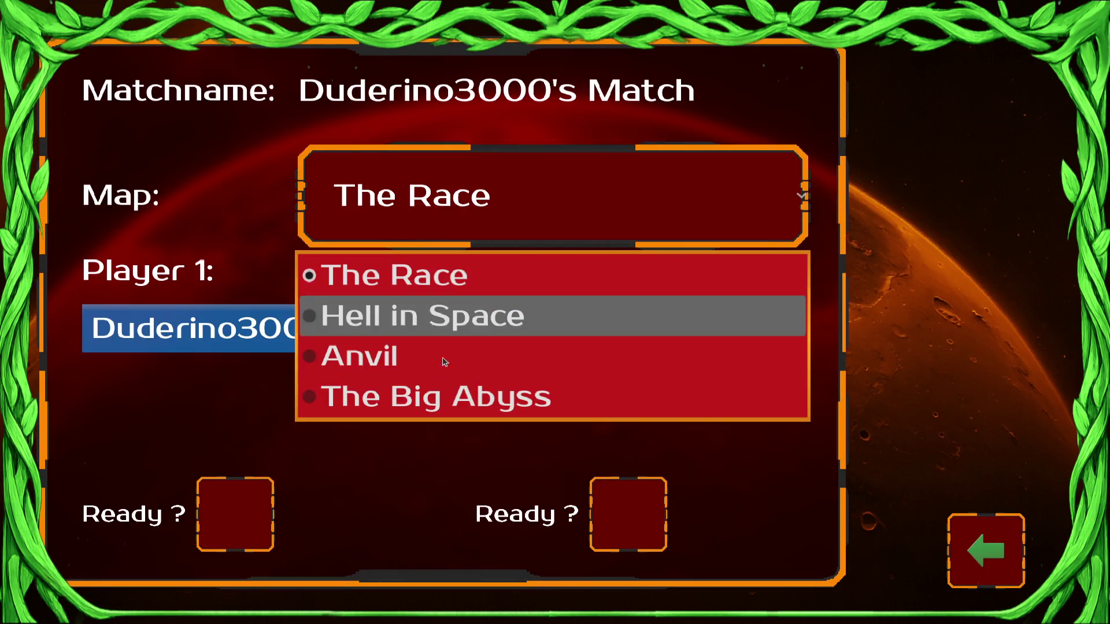
{"action": "left_click", "coordinate": [401, 393]}
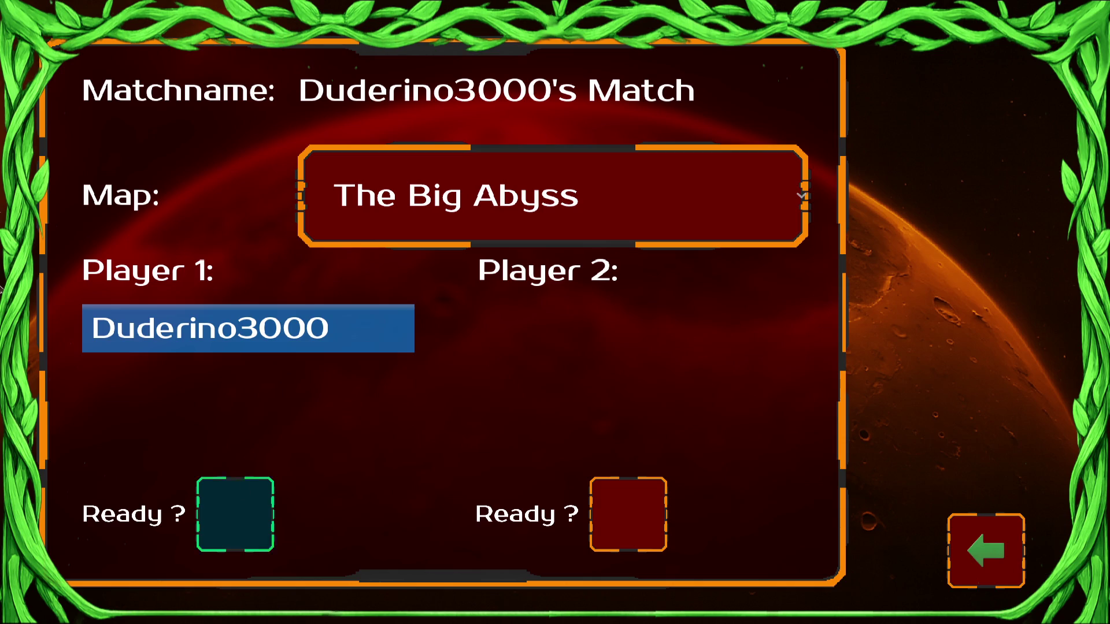
{"action": "key", "text": "super"}
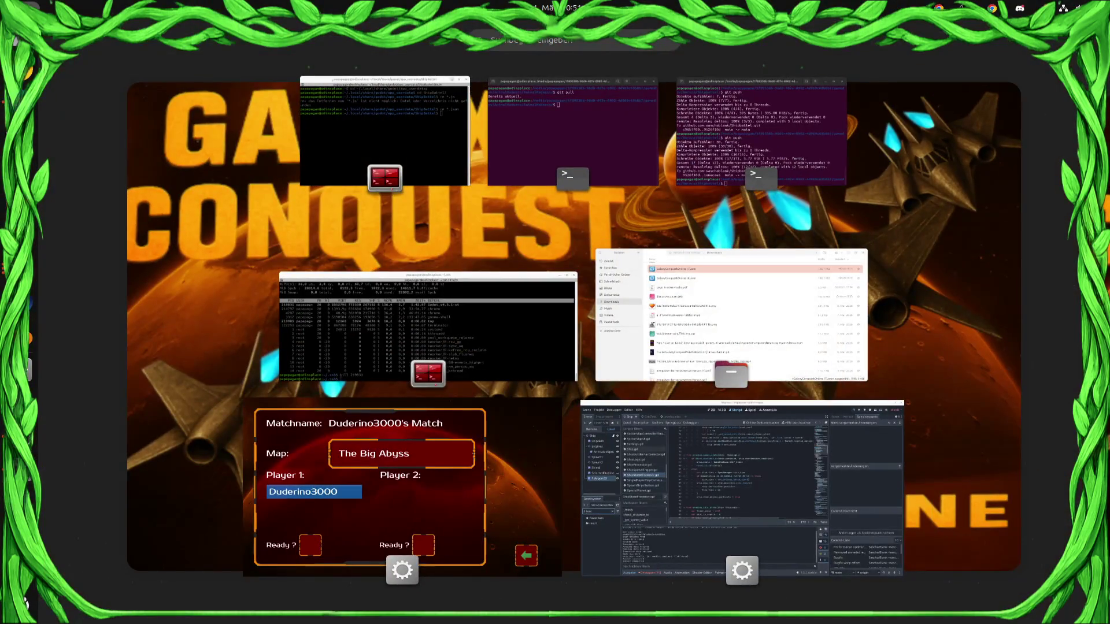
{"action": "key", "text": "super"}
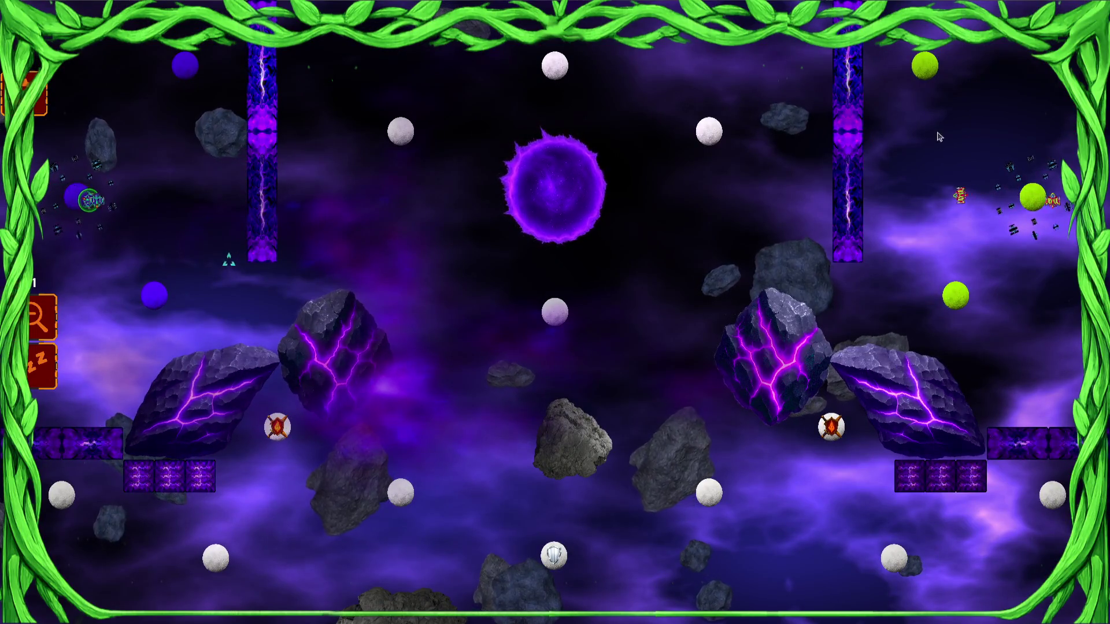
Step: Select the blue ship groups on the left and move them up and right
{"action": "left_click", "coordinate": [985, 297]}
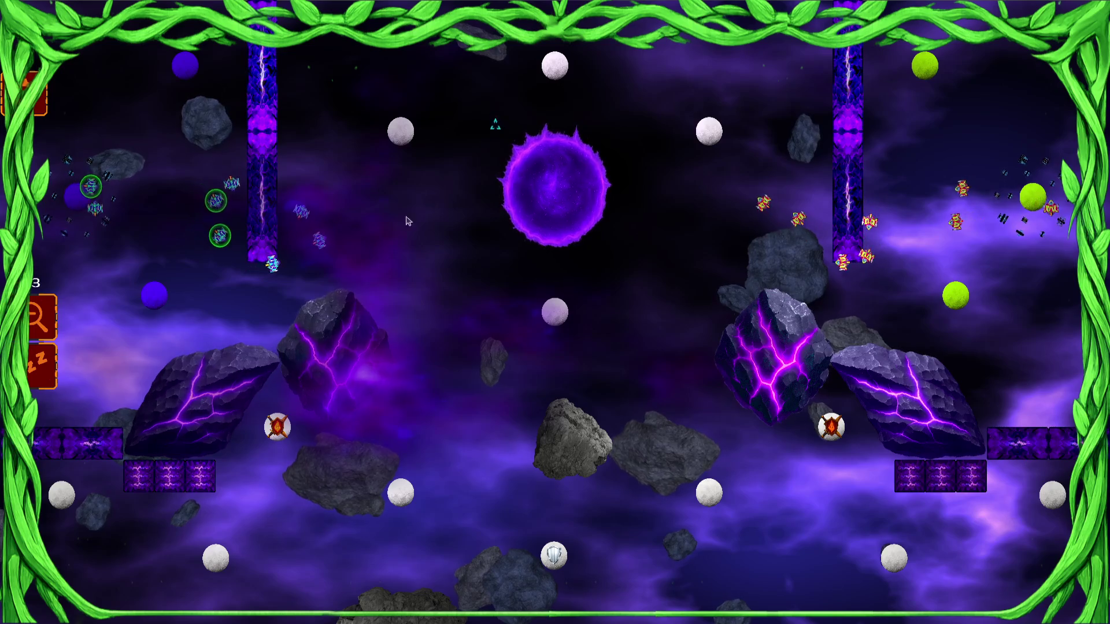
{"action": "left_click_drag", "start_coordinate": [162, 186], "coordinate": [242, 141]}
{"action": "left_click", "coordinate": [207, 123]}
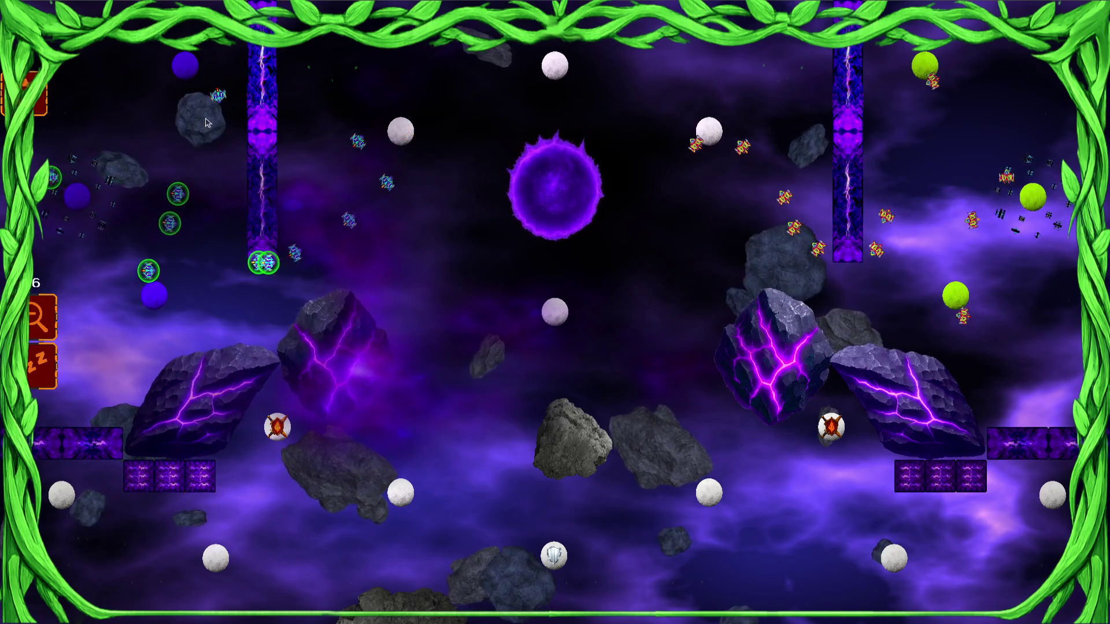
{"action": "left_click_drag", "start_coordinate": [74, 185], "coordinate": [173, 185]}
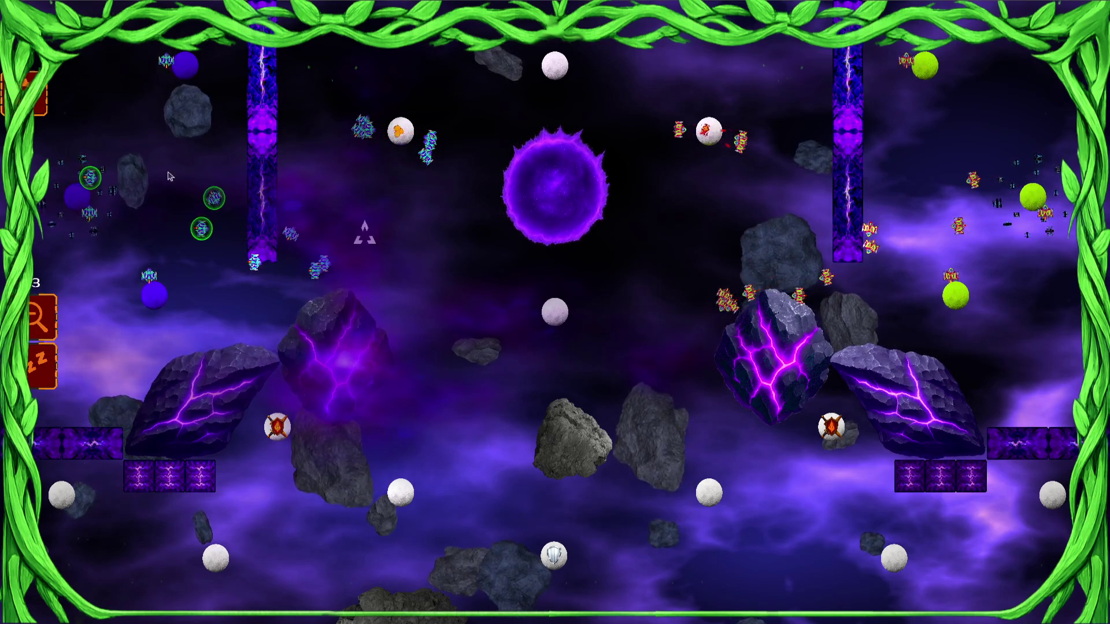
{"action": "left_click_drag", "start_coordinate": [100, 240], "coordinate": [236, 278]}
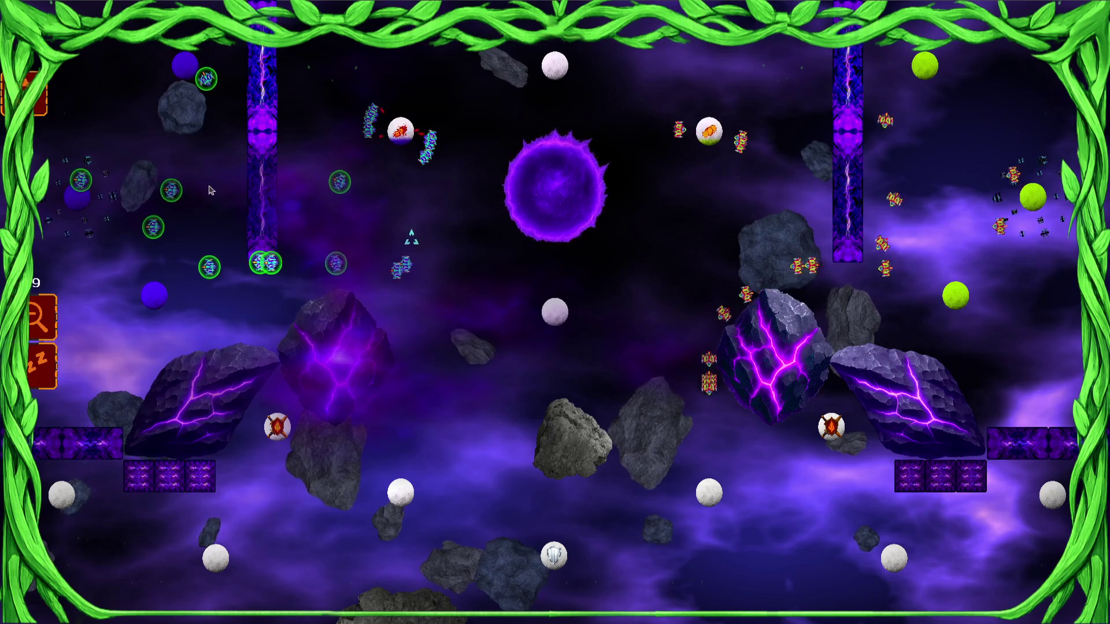
{"action": "left_click_drag", "start_coordinate": [176, 183], "coordinate": [301, 95]}
{"action": "left_click", "coordinate": [284, 259]}
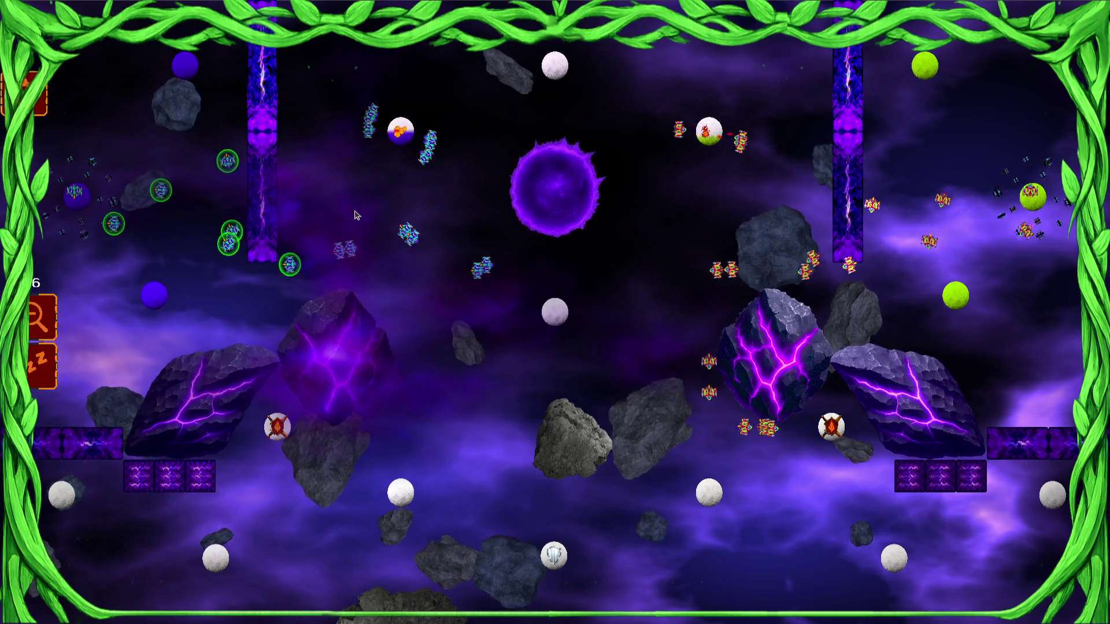
Step: Gather more groups near the middle and upper middle and send them toward the centre-right
{"action": "left_click_drag", "start_coordinate": [513, 266], "coordinate": [467, 317]}
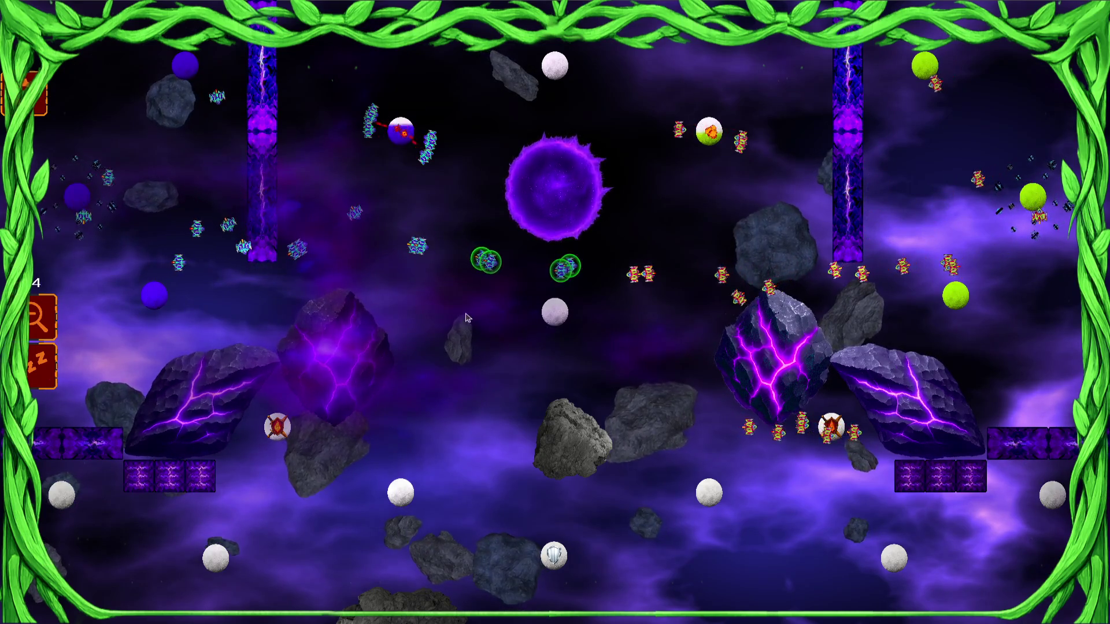
{"action": "left_click", "coordinate": [467, 312]}
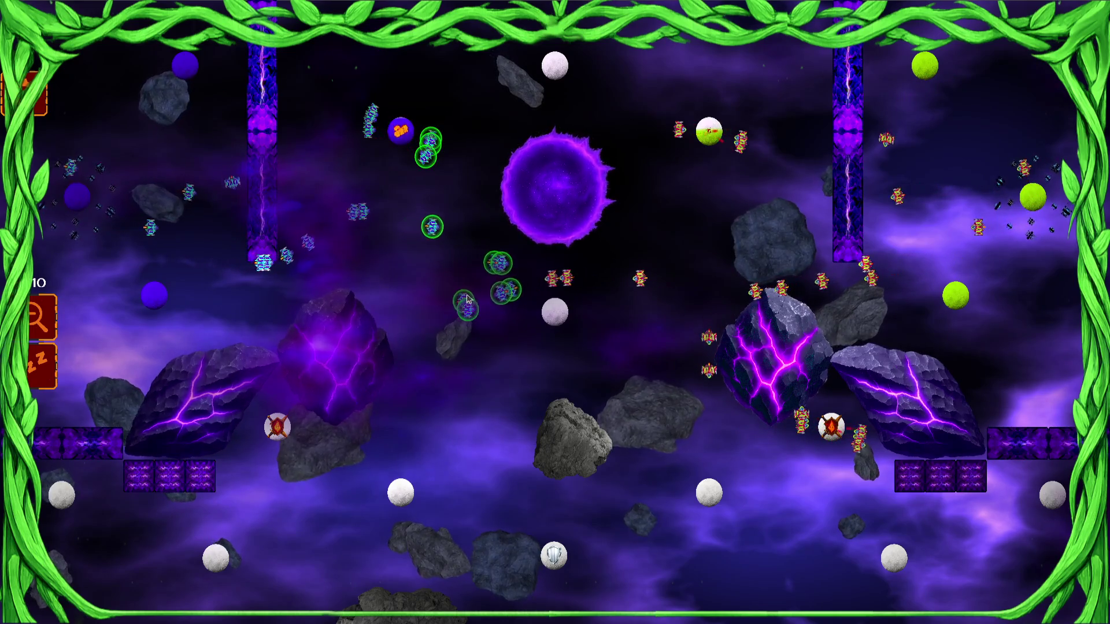
{"action": "left_click_drag", "start_coordinate": [457, 261], "coordinate": [407, 315]}
{"action": "left_click_drag", "start_coordinate": [515, 306], "coordinate": [398, 333]}
{"action": "mouse_move", "coordinate": [416, 136]}
{"action": "left_mouse_down"}
{"action": "mouse_move", "coordinate": [351, 210]}
{"action": "mouse_move", "coordinate": [372, 186]}
{"action": "left_mouse_up"}
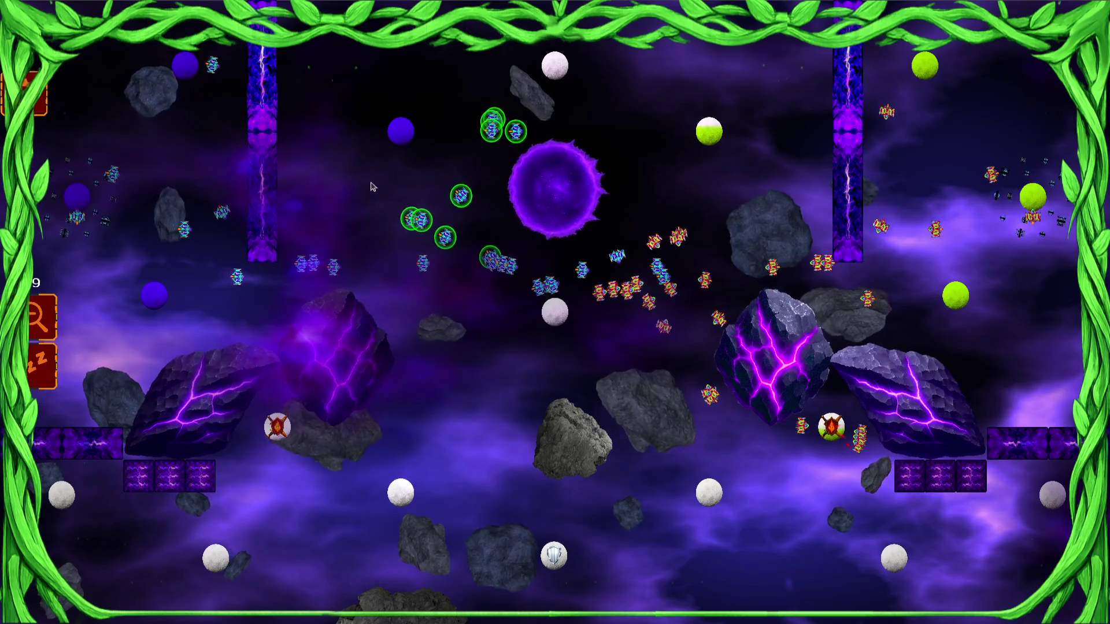
{"action": "left_click", "coordinate": [397, 303]}
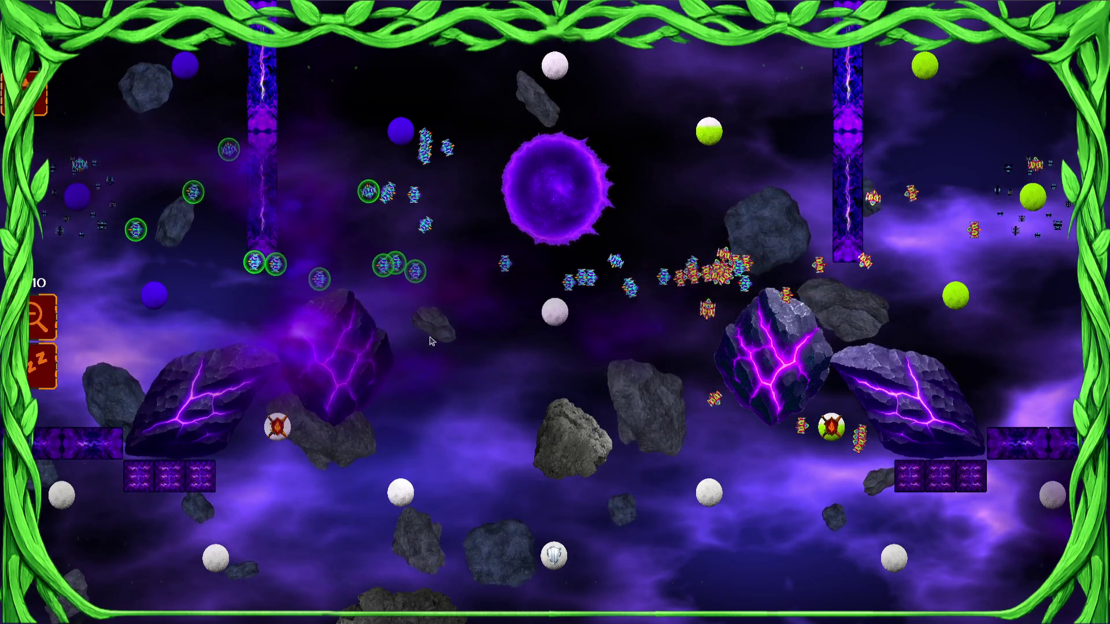
{"action": "left_click", "coordinate": [838, 252]}
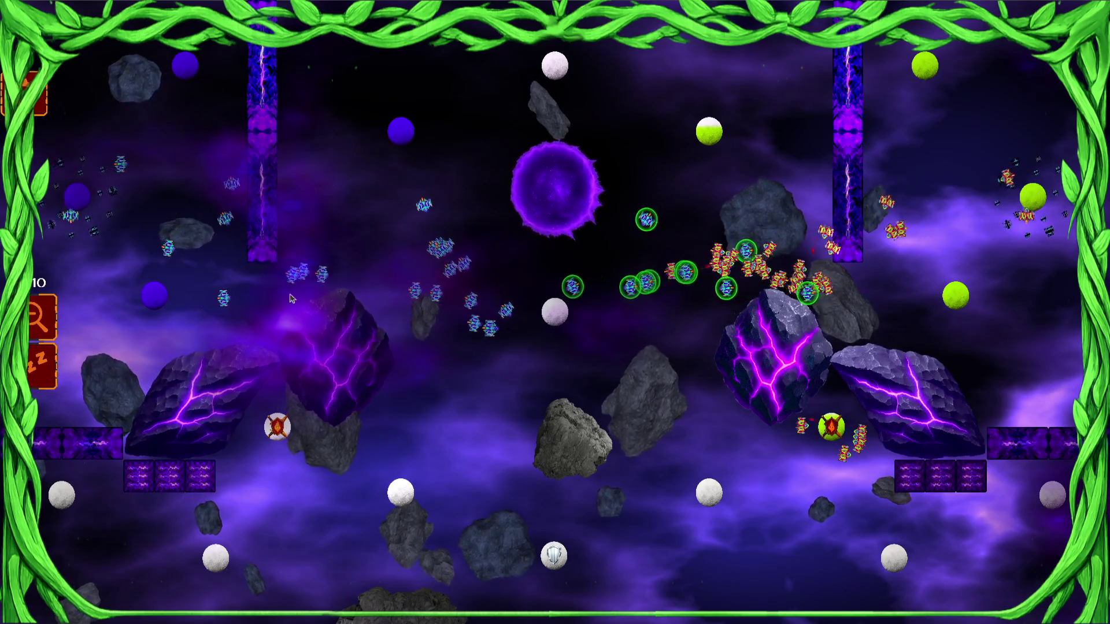
{"action": "left_click_drag", "start_coordinate": [235, 205], "coordinate": [153, 343]}
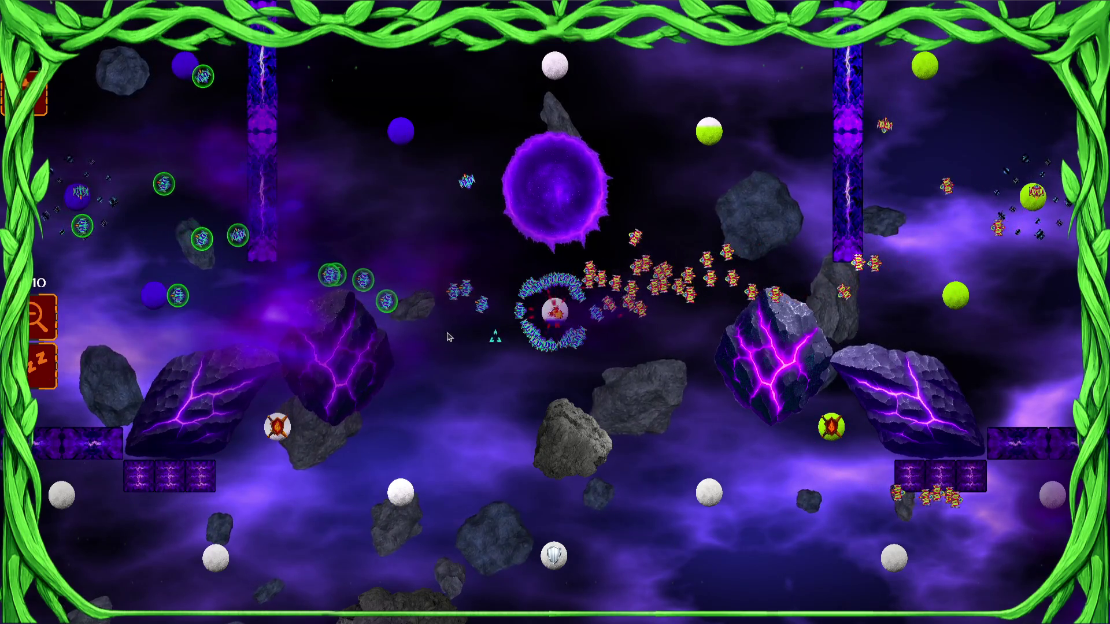
{"action": "left_click_drag", "start_coordinate": [554, 295], "coordinate": [321, 295]}
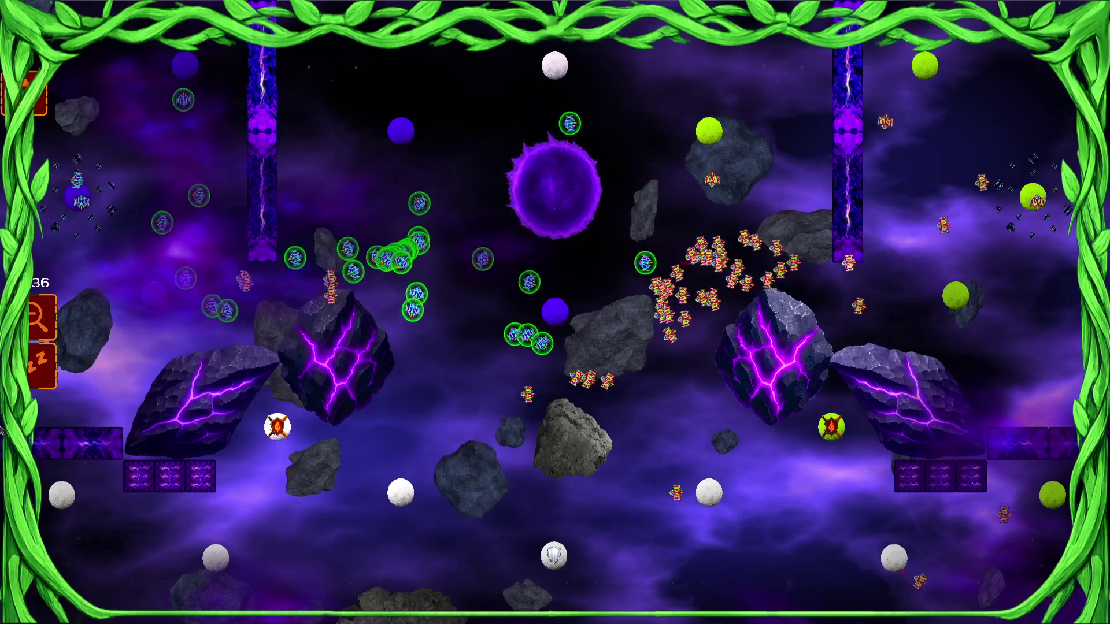
Step: Redirect the blue swarm to a series of new target points across the battlefield
{"action": "key", "text": "super"}
{"action": "key", "text": "super"}
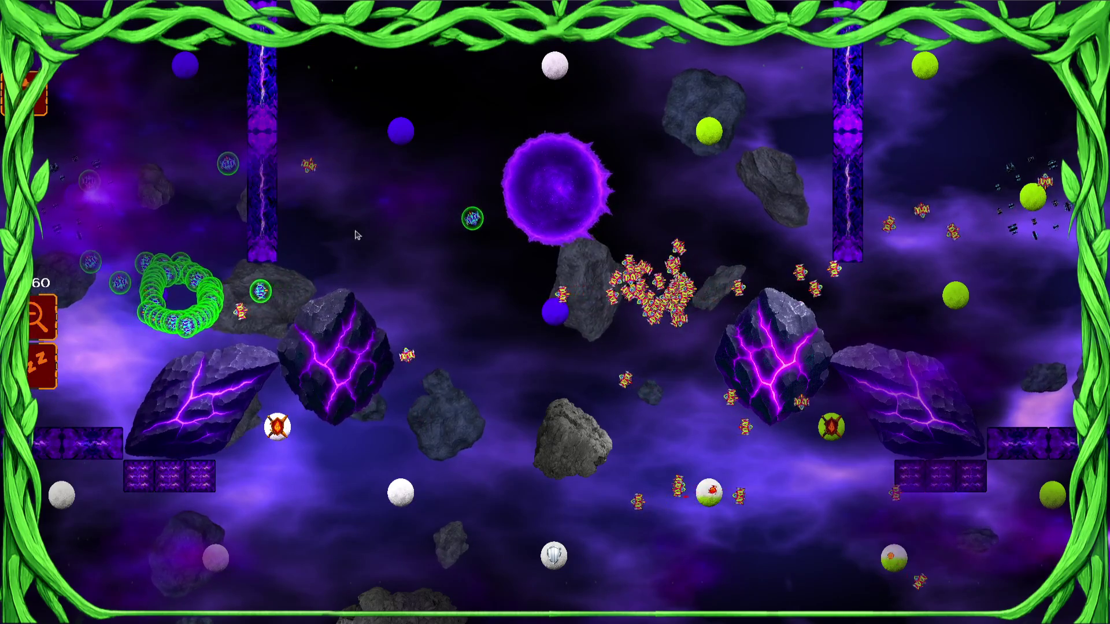
{"action": "left_click", "coordinate": [362, 284]}
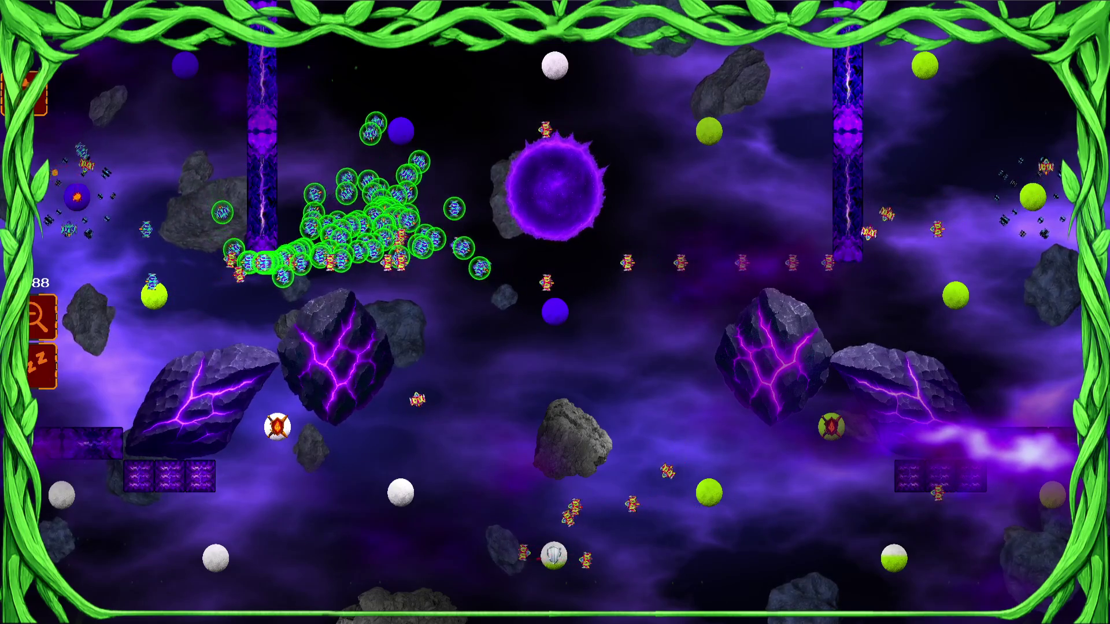
{"action": "left_click", "coordinate": [241, 309]}
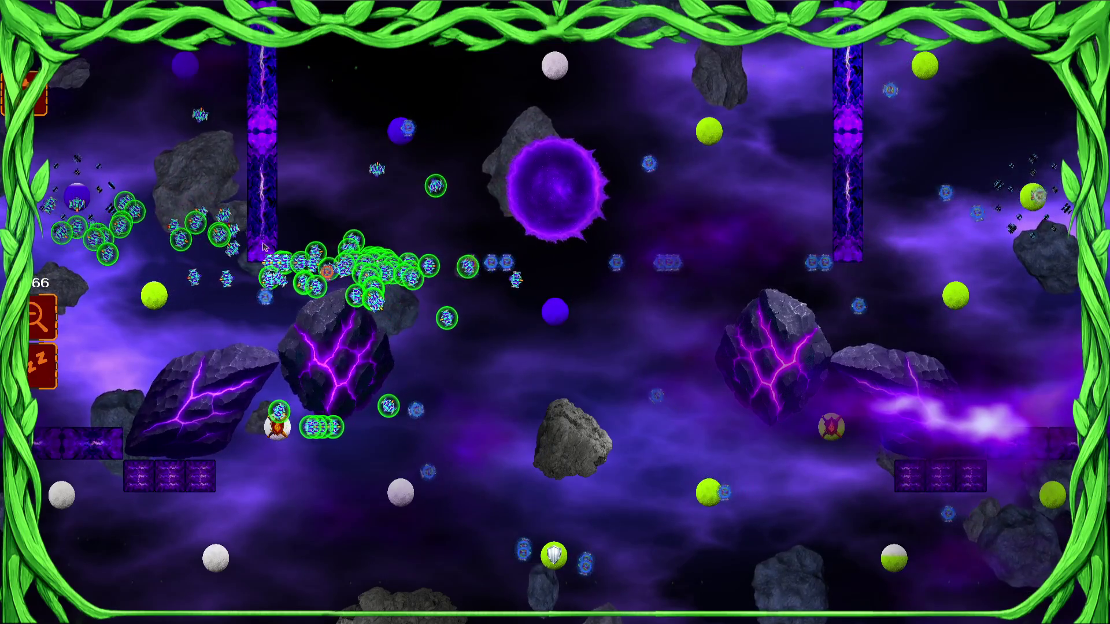
{"action": "left_click", "coordinate": [289, 349]}
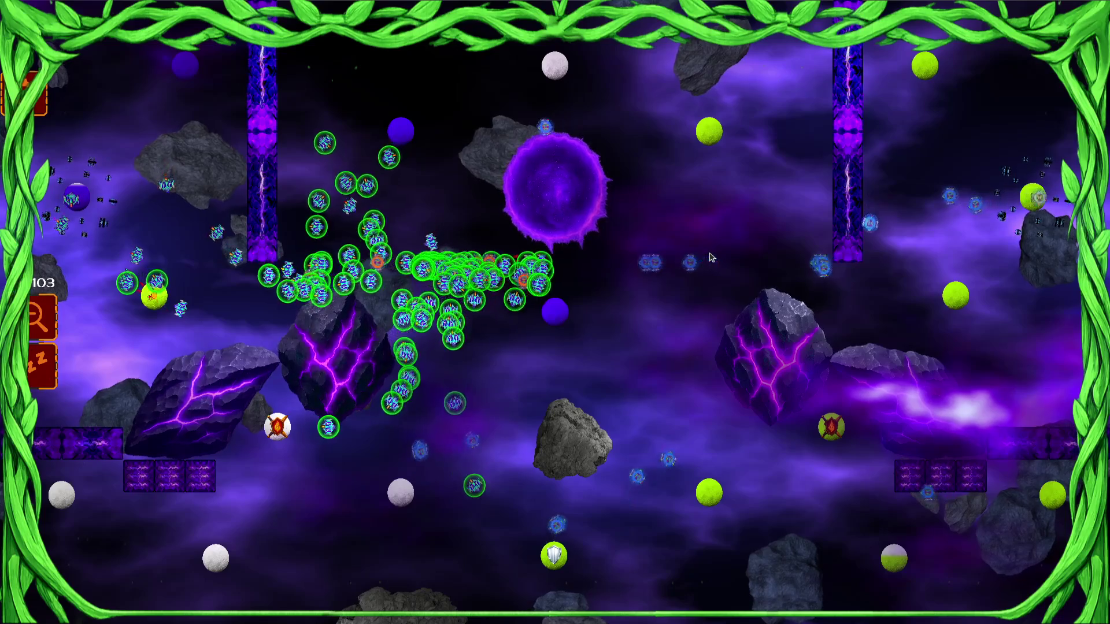
{"action": "left_click", "coordinate": [358, 387]}
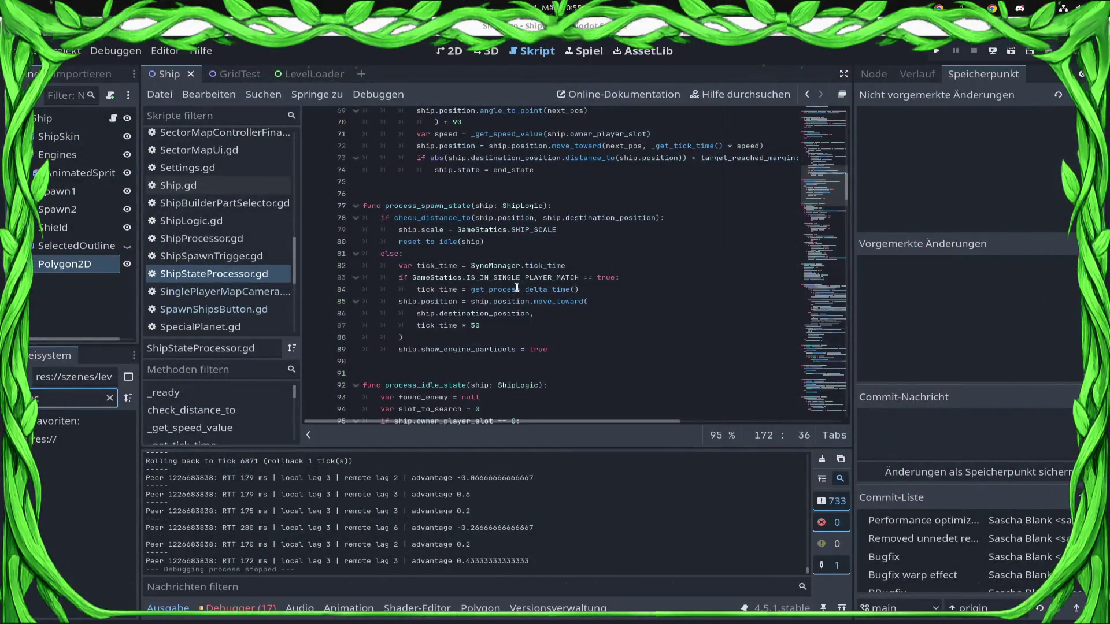
Step: Add the Ship root node to the network_sync group and save the scene
{"action": "left_click", "coordinate": [176, 185]}
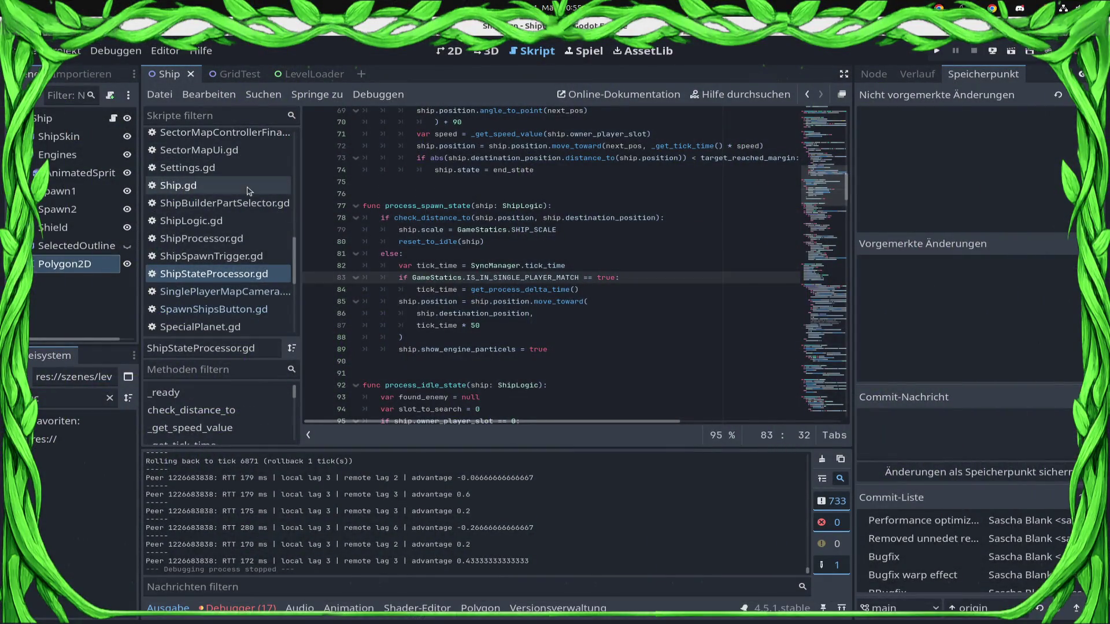
{"action": "left_click", "coordinate": [87, 124]}
{"action": "left_click", "coordinate": [919, 74]}
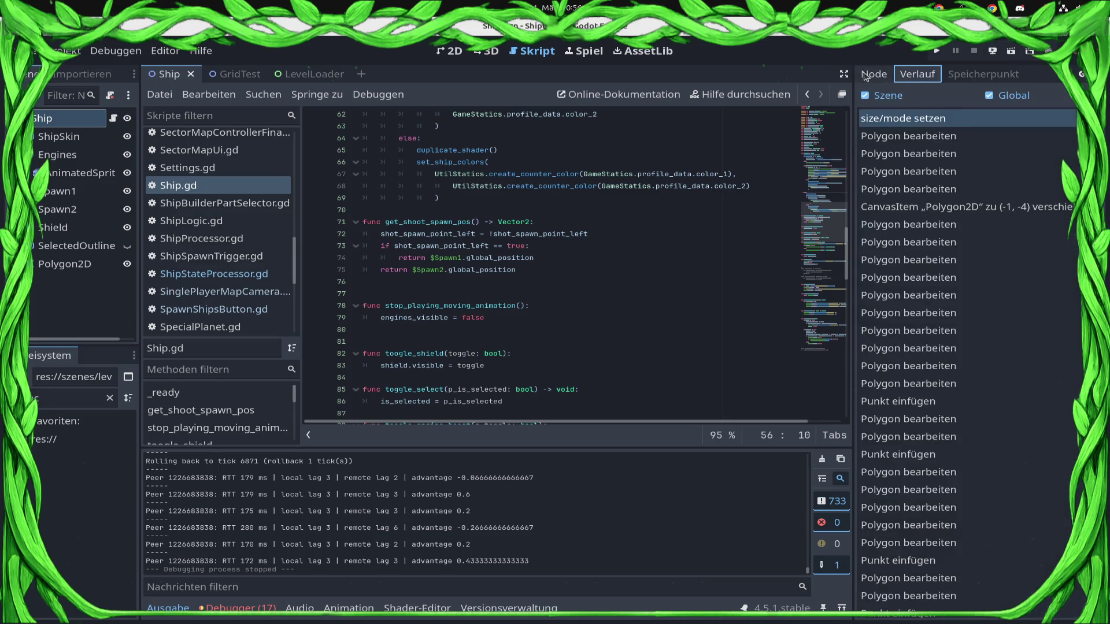
{"action": "left_click", "coordinate": [870, 75]}
{"action": "left_click", "coordinate": [1041, 98]}
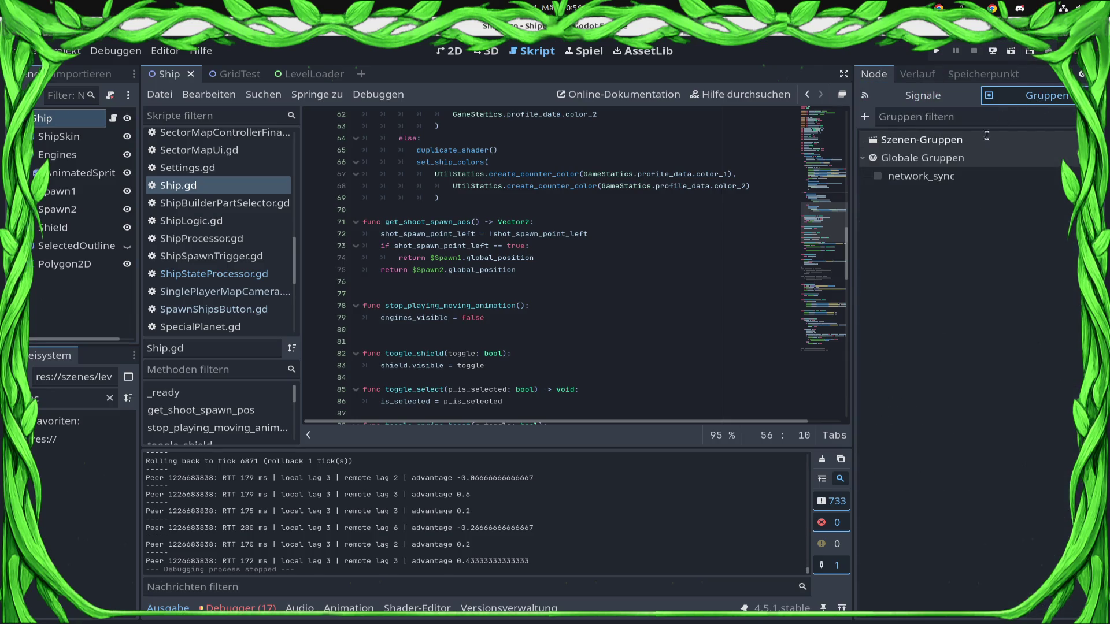
{"action": "left_click", "coordinate": [877, 176]}
{"action": "key", "text": "ctrl+s"}
Step: Begin a new 'func _get_input(' declaration on a fresh line after _process in Ship.gd
{"action": "left_click", "coordinate": [115, 112]}
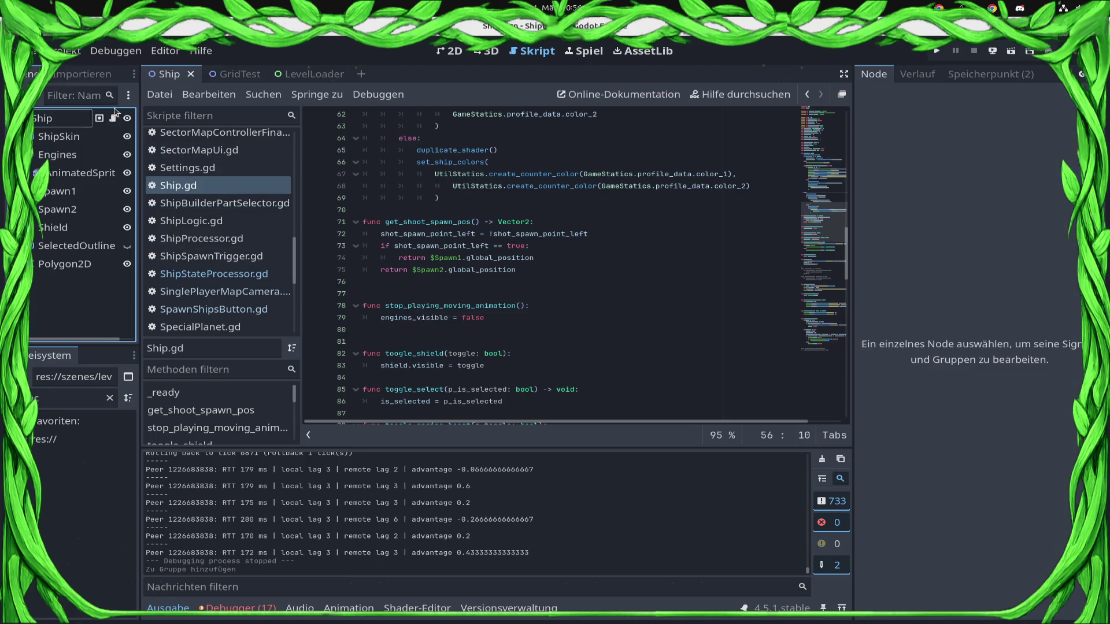
{"action": "scroll", "coordinate": [390, 339], "scroll_direction": "down", "scroll_amount": 15}
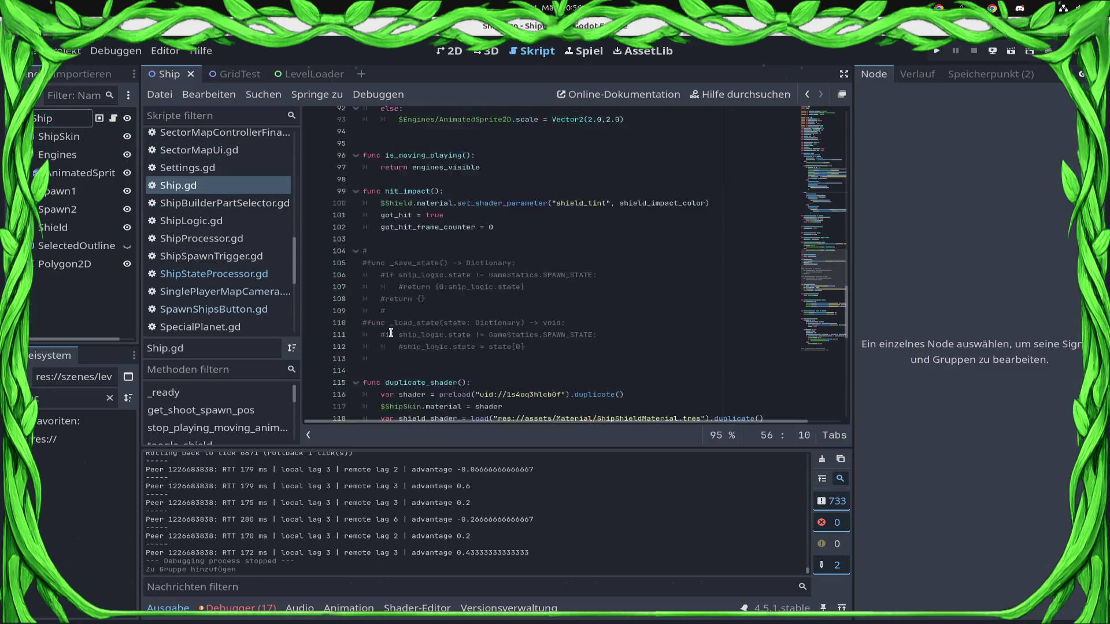
{"action": "scroll", "coordinate": [390, 339], "scroll_direction": "down", "scroll_amount": 6}
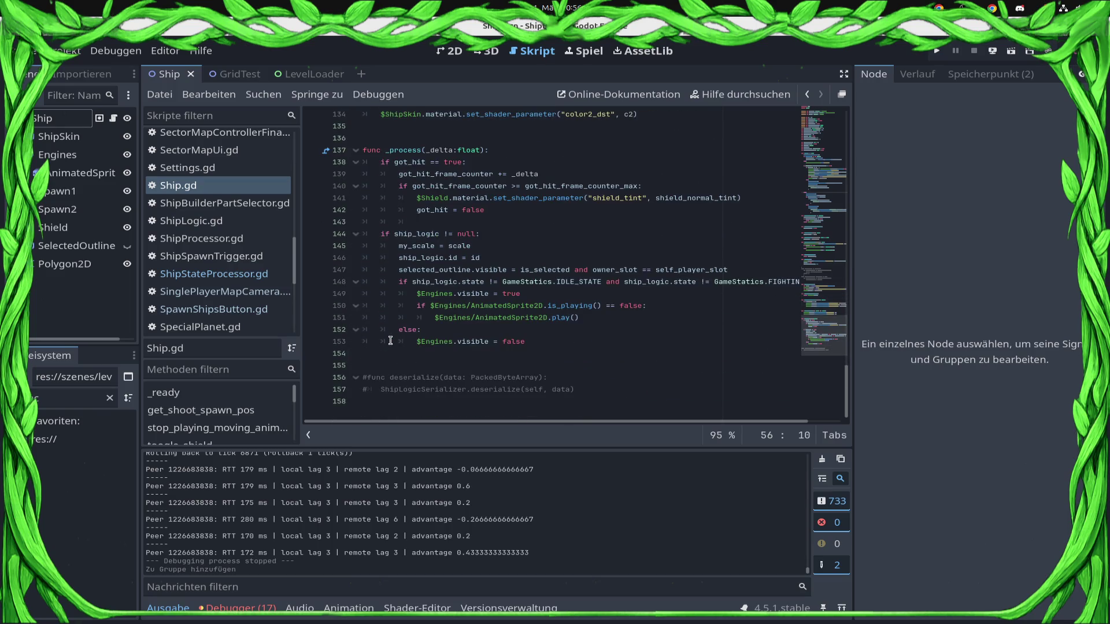
{"action": "left_click", "coordinate": [379, 353]}
{"action": "key", "text": "Return"}
{"action": "type", "text": "func "}
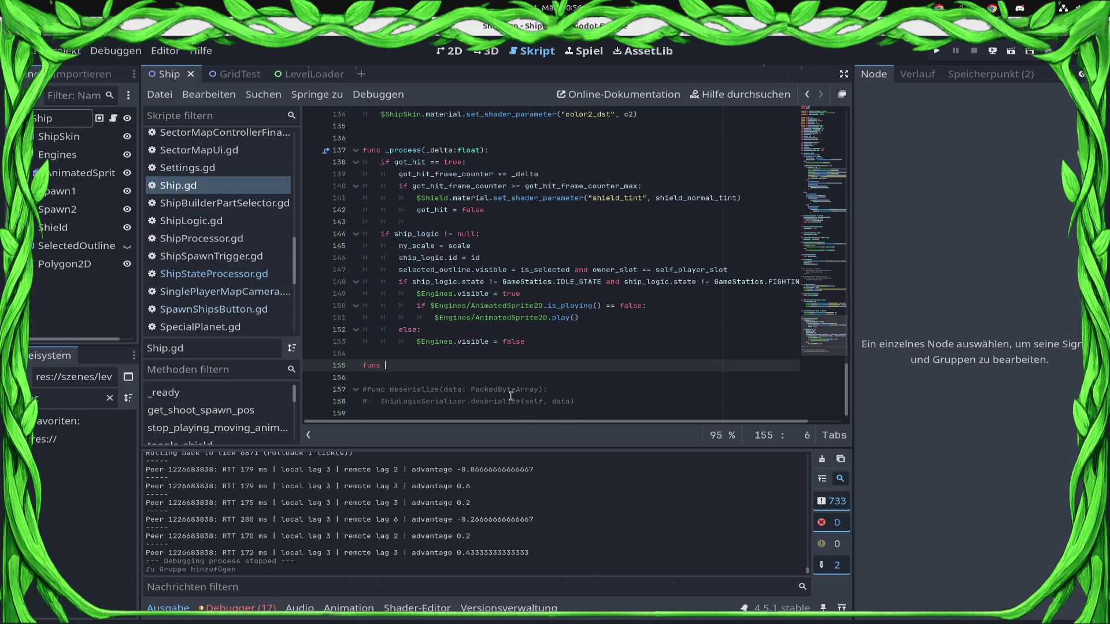
{"action": "type", "text": "_get_input():"}
{"action": "key", "text": "Return"}
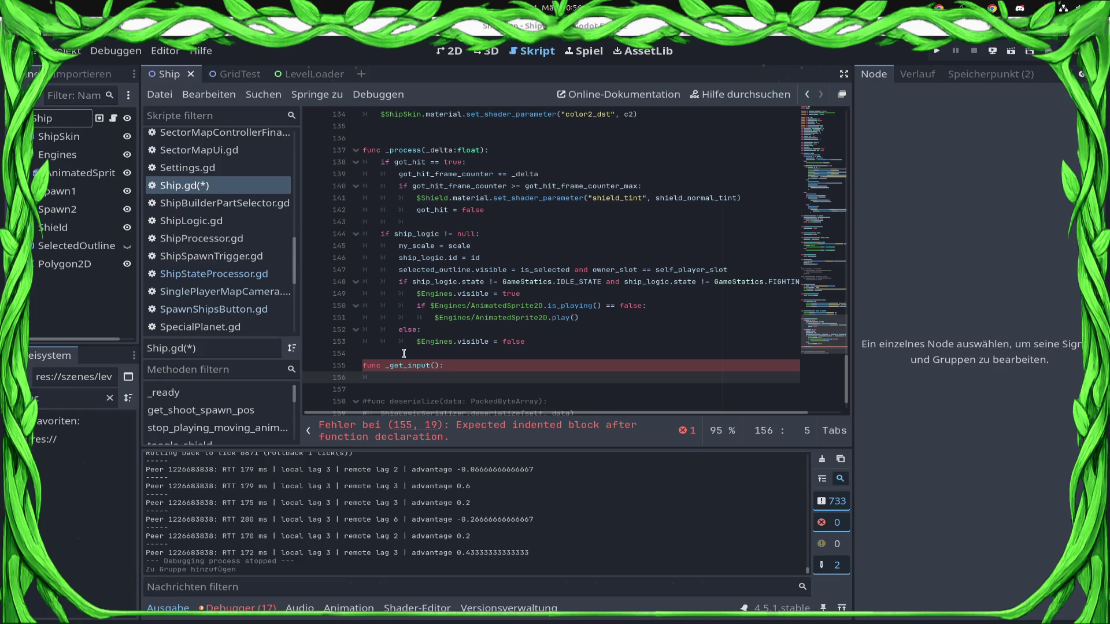
{"action": "left_click", "coordinate": [469, 369]}
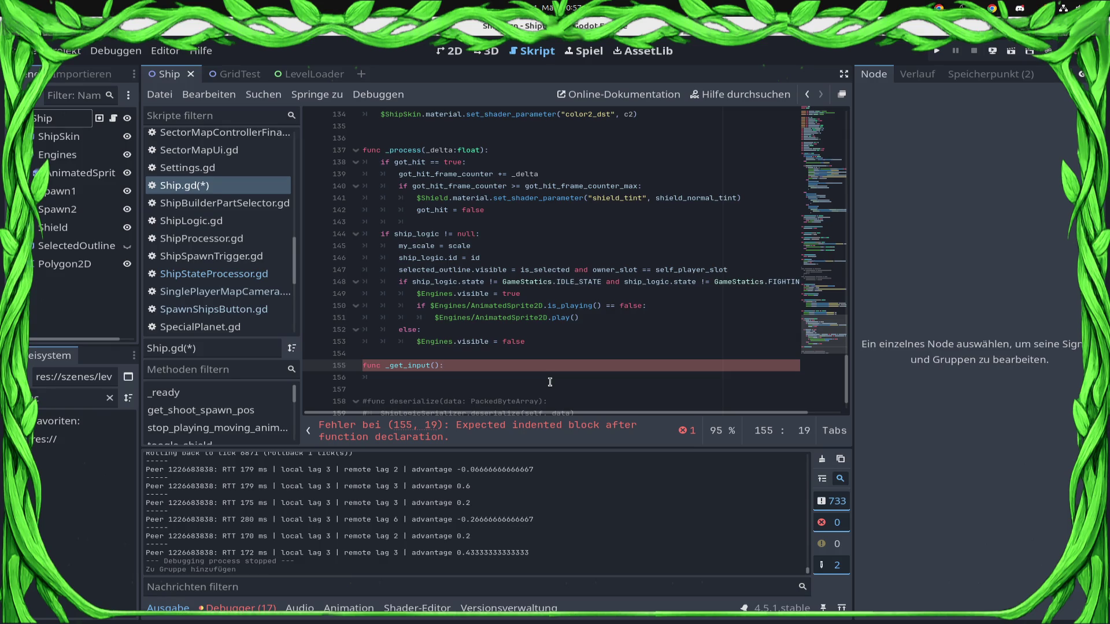
{"action": "key", "text": "ctrl+z"}
{"action": "key", "text": "ctrl+z"}
{"action": "key", "text": "ctrl+z"}
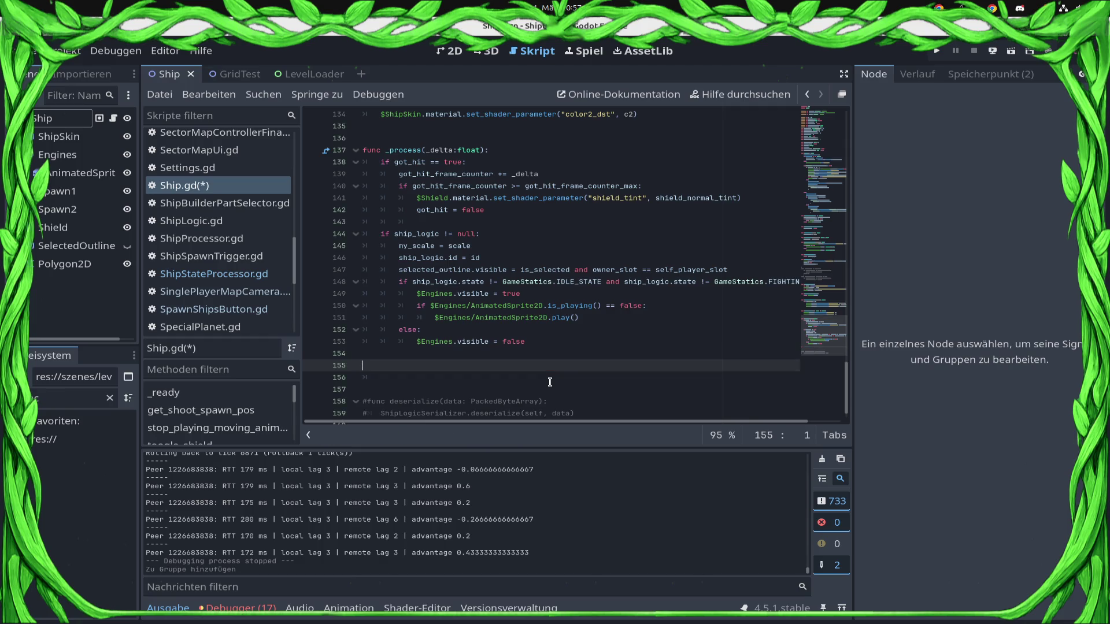
{"action": "type", "text": "@rpc("}
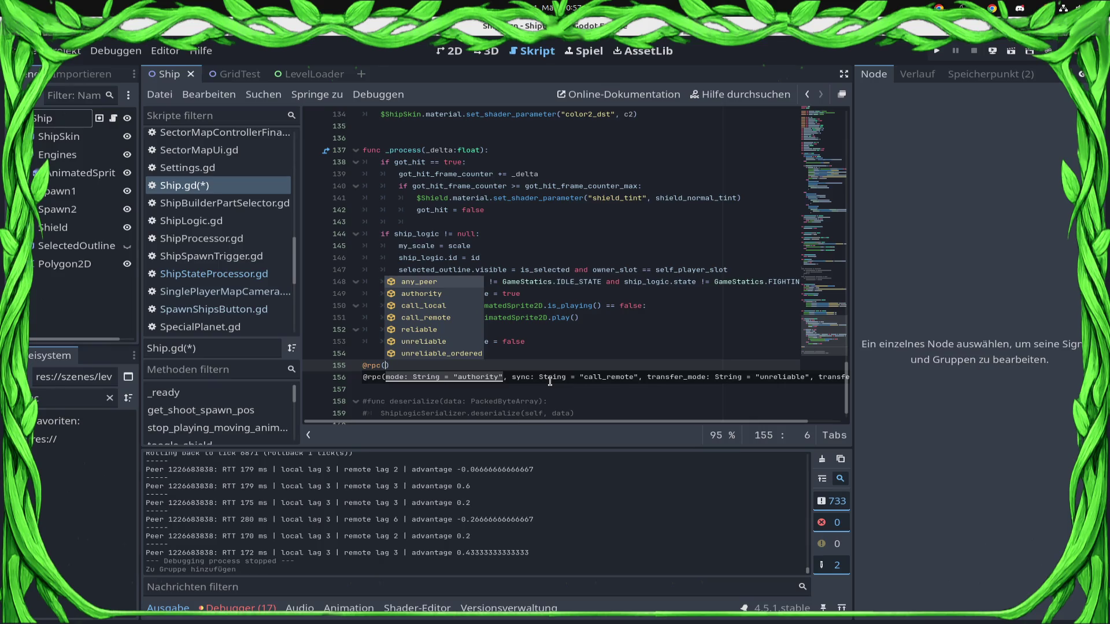
{"action": "key", "text": "Return"}
{"action": "type", "text": ",remap("}
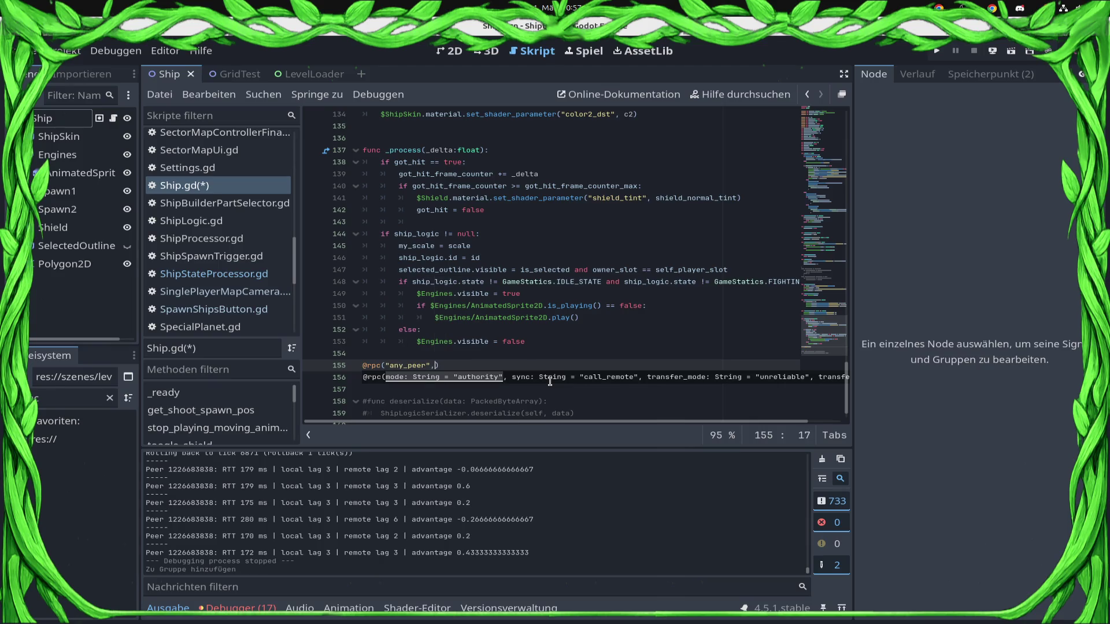
{"action": "key", "text": "BackSpace"}
{"action": "key", "text": "BackSpace"}
{"action": "key", "text": "BackSpace"}
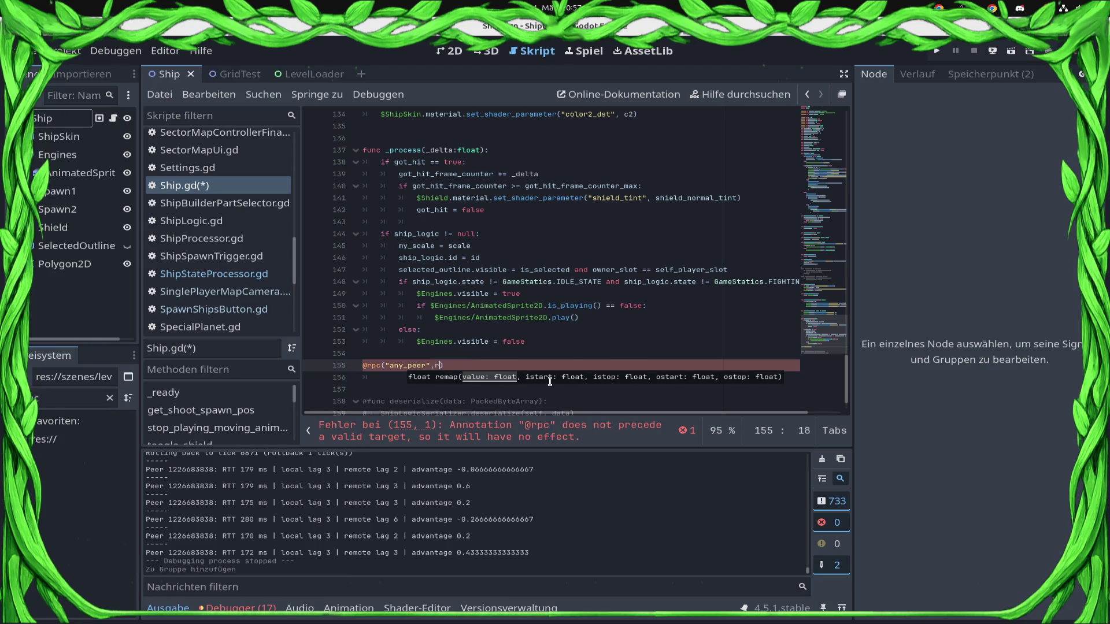
{"action": "type", "text": "e\""}
{"action": "key", "text": "Left"}
{"action": "key", "text": "Left"}
{"action": "key", "text": "Left"}
{"action": "type", "text": "\""}
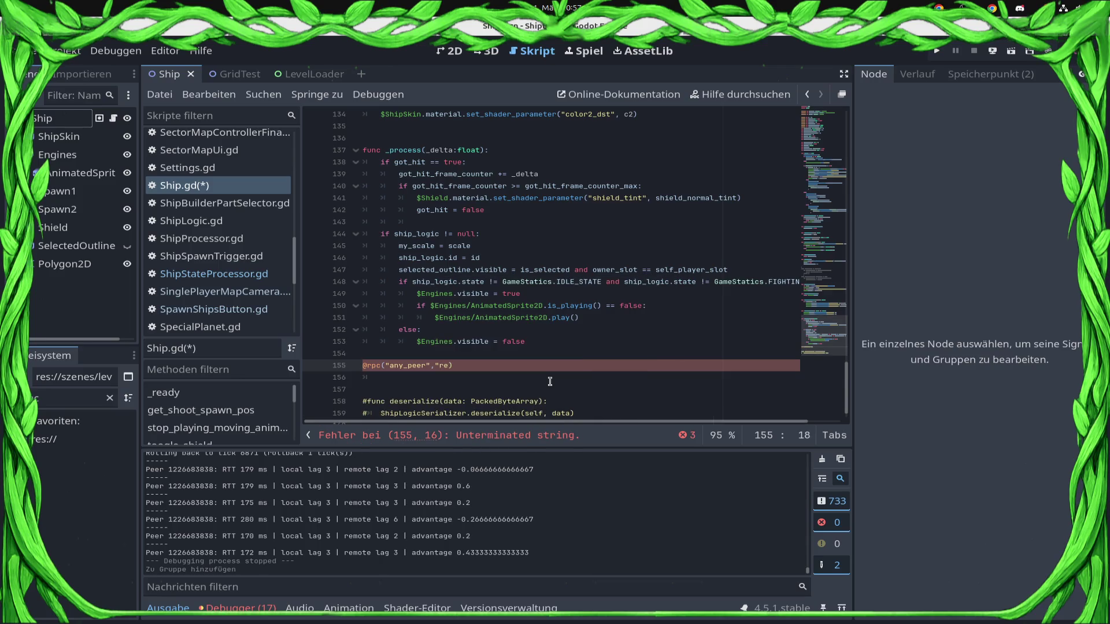
{"action": "key", "text": "Right"}
{"action": "key", "text": "Right"}
{"action": "type", "text": "l"}
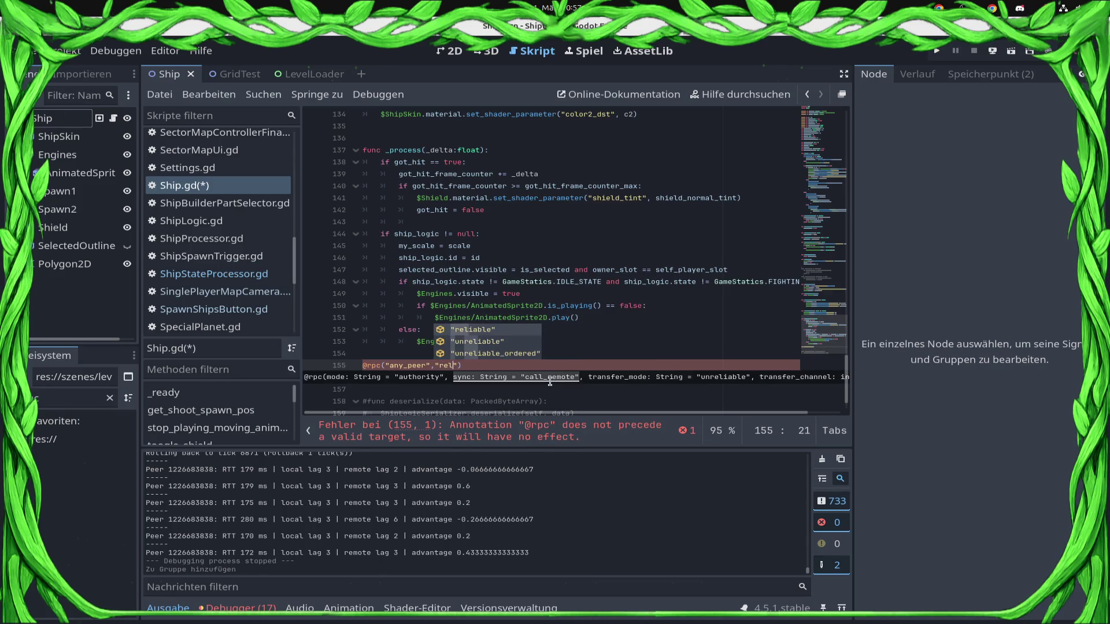
{"action": "key", "text": "Return"}
{"action": "key", "text": "Right"}
{"action": "key", "text": "Return"}
{"action": "type", "text": "func "}
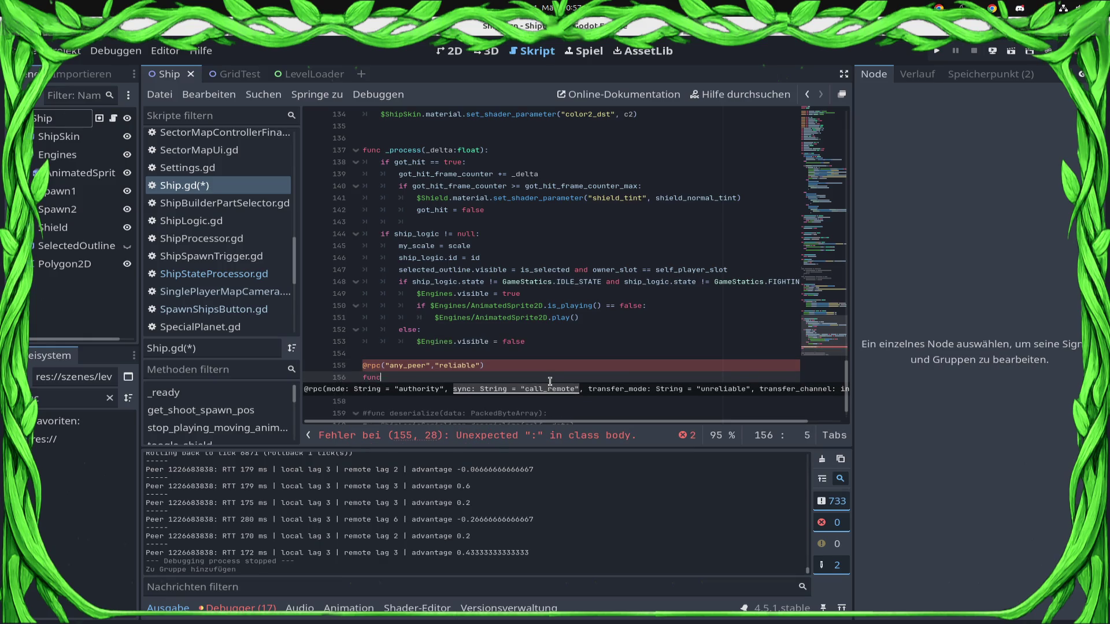
{"action": "type", "text": "send_target"}
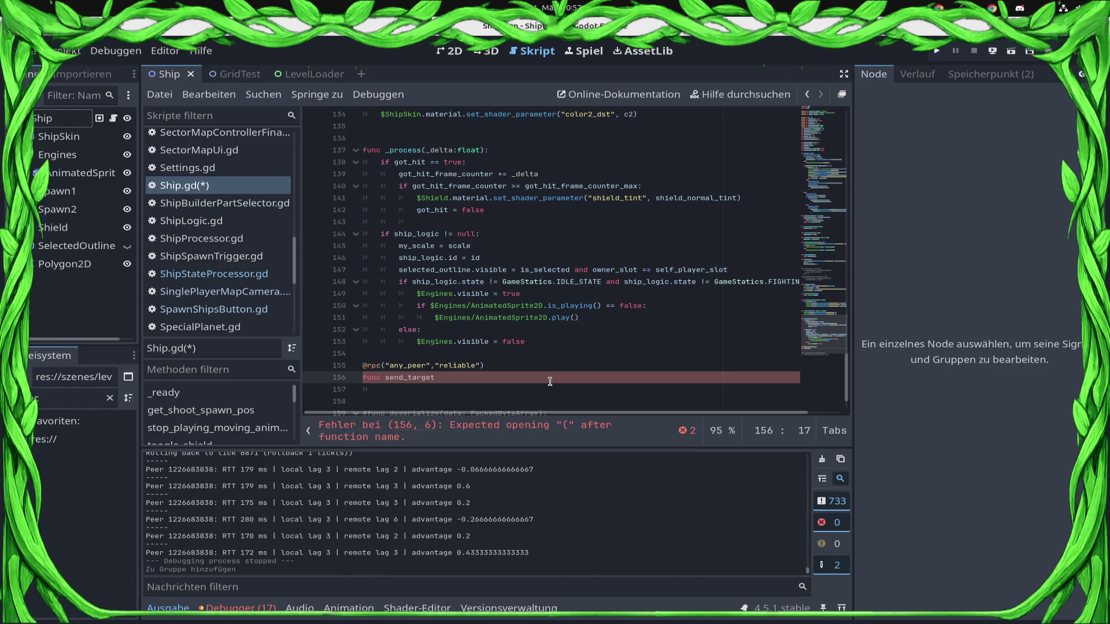
Step: Delete the drafted send_target lines and leftover blank lines, then save Ship.gd
{"action": "key", "text": "shift+Home"}
{"action": "key", "text": "shift+Up"}
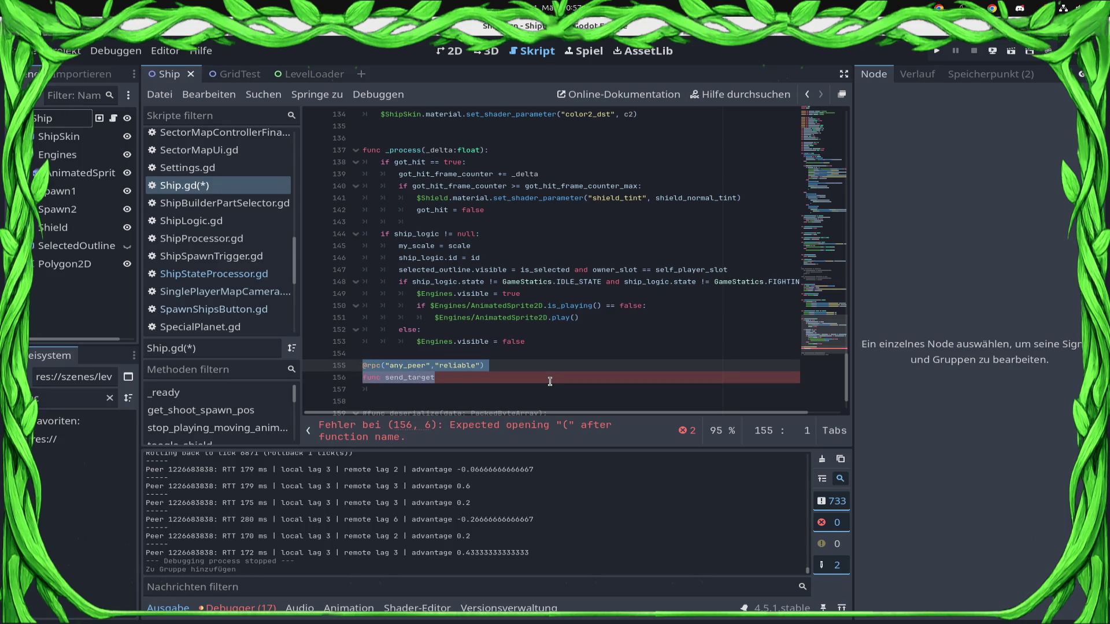
{"action": "key", "text": "BackSpace"}
{"action": "key", "text": "BackSpace"}
{"action": "key", "text": "Down"}
{"action": "key", "text": "End"}
{"action": "key", "text": "shift+Up"}
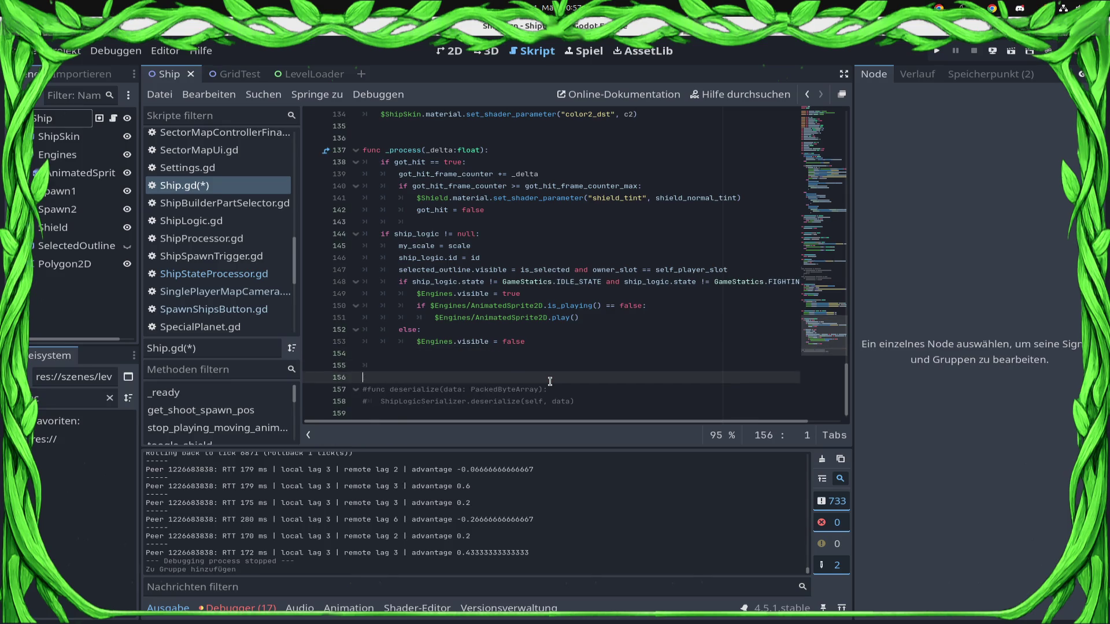
{"action": "key", "text": "Delete"}
{"action": "key", "text": "Delete"}
{"action": "key", "text": "ctrl+s"}
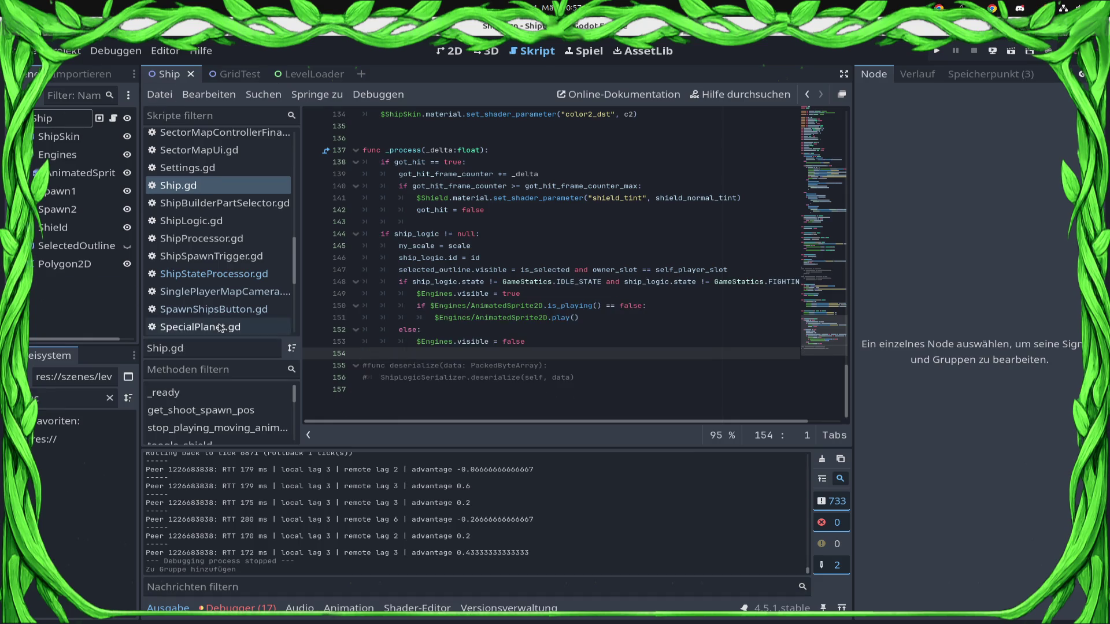
Step: Open ShipStateProcessor.gd and scroll down through its code to process_ship
{"action": "left_click", "coordinate": [269, 274]}
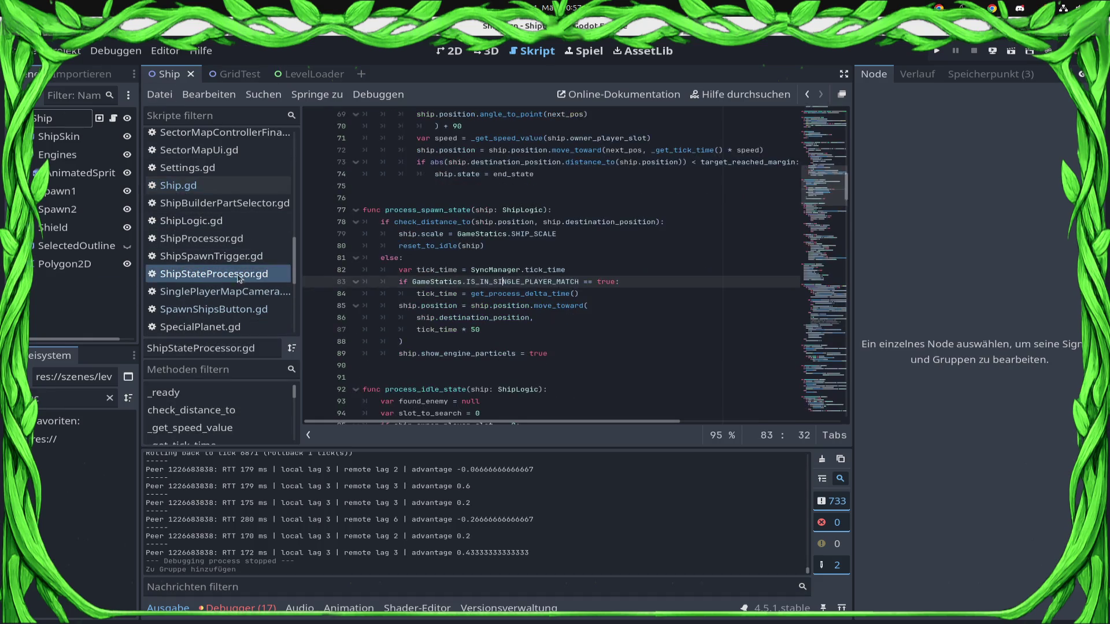
{"action": "scroll", "coordinate": [588, 335], "scroll_direction": "up", "scroll_amount": 6}
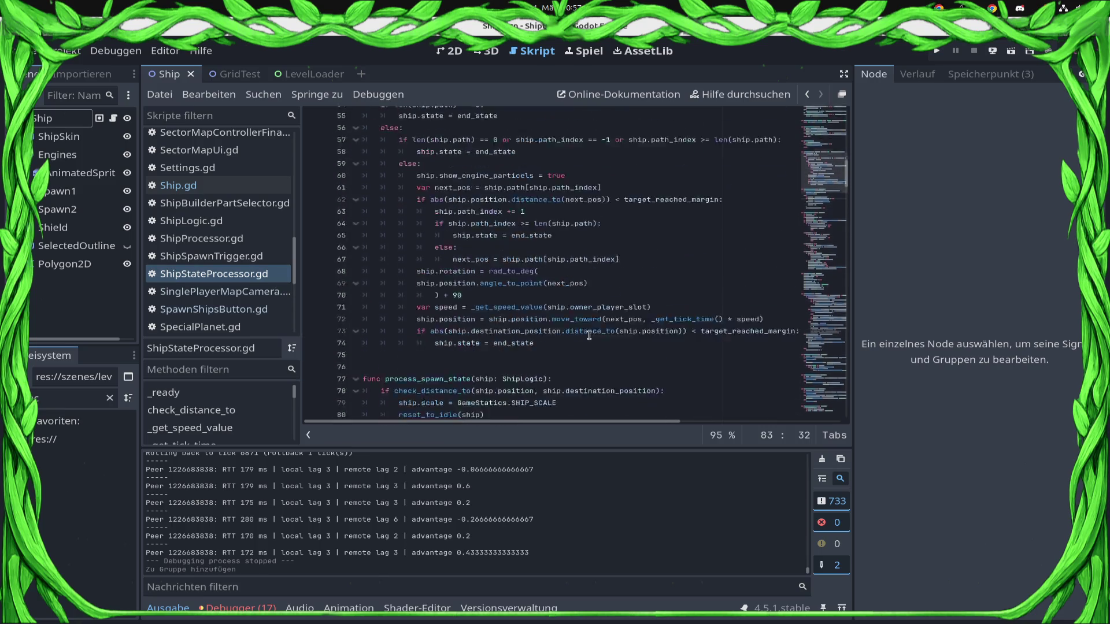
{"action": "scroll", "coordinate": [588, 335], "scroll_direction": "down", "scroll_amount": 6}
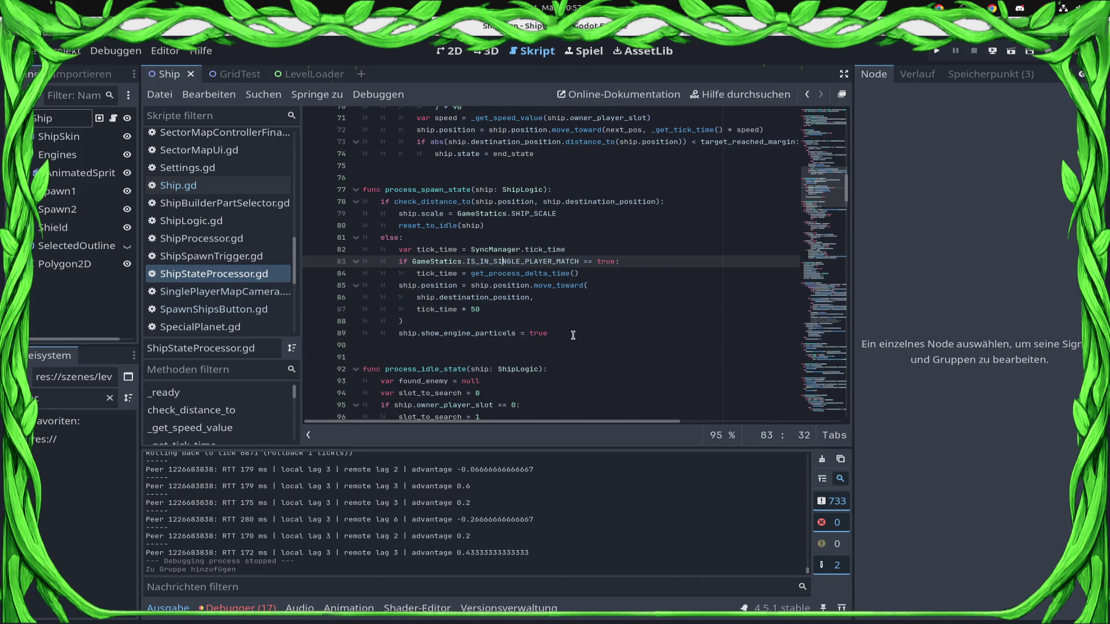
{"action": "scroll", "coordinate": [572, 335], "scroll_direction": "down", "scroll_amount": 3}
{"action": "scroll", "coordinate": [573, 336], "scroll_direction": "down", "scroll_amount": 15}
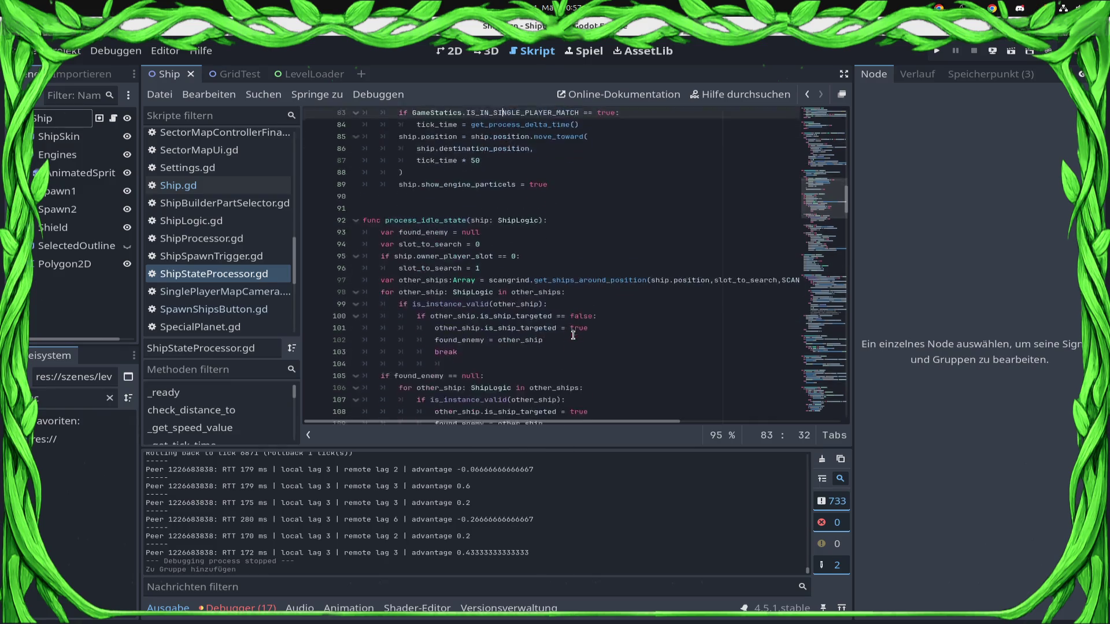
{"action": "scroll", "coordinate": [571, 336], "scroll_direction": "down", "scroll_amount": 6}
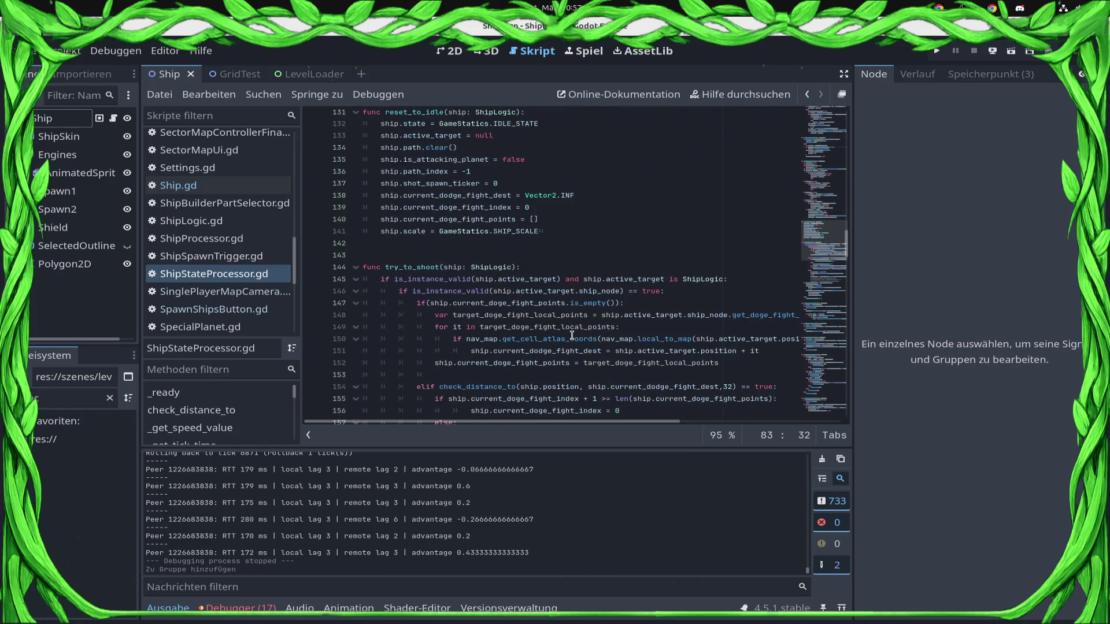
{"action": "scroll", "coordinate": [568, 333], "scroll_direction": "down", "scroll_amount": 16}
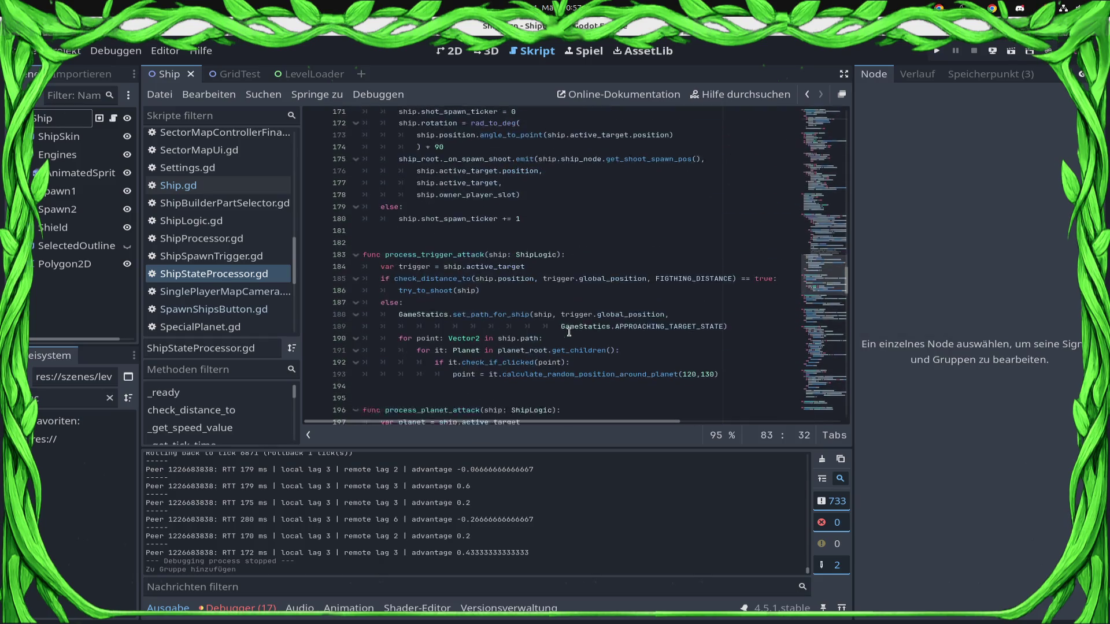
{"action": "scroll", "coordinate": [569, 332], "scroll_direction": "down", "scroll_amount": 13}
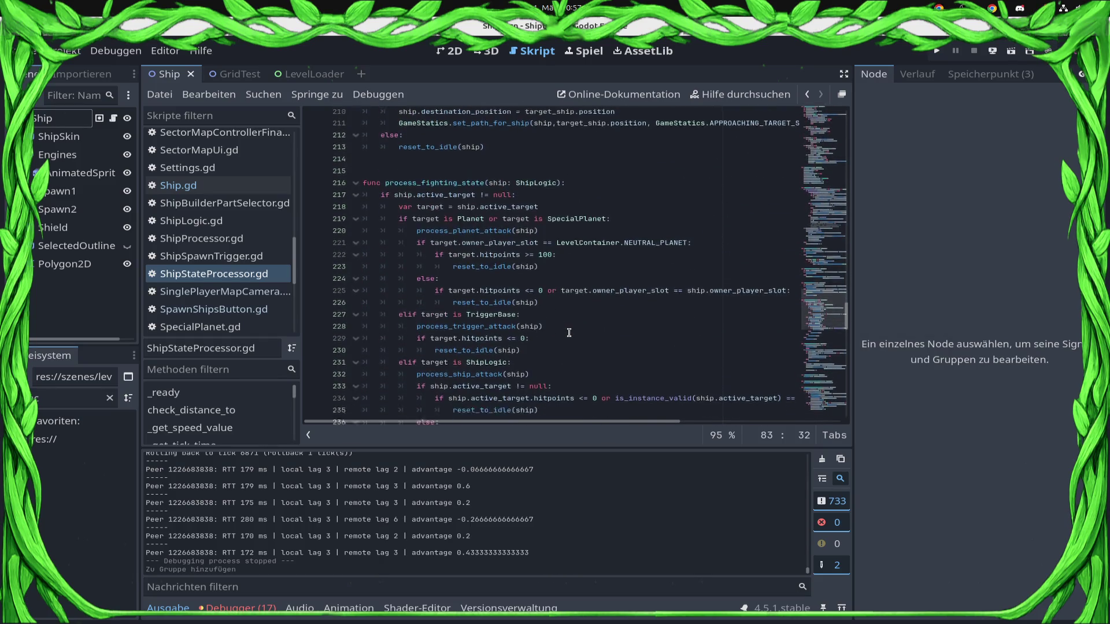
{"action": "scroll", "coordinate": [569, 332], "scroll_direction": "down", "scroll_amount": 4}
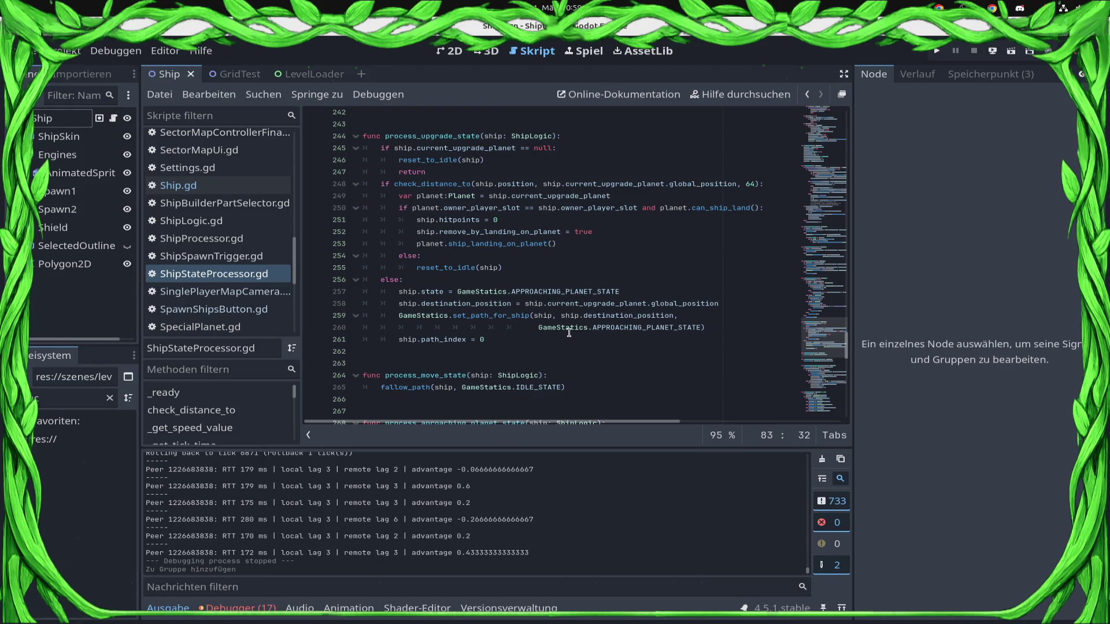
{"action": "scroll", "coordinate": [569, 332], "scroll_direction": "down", "scroll_amount": 6}
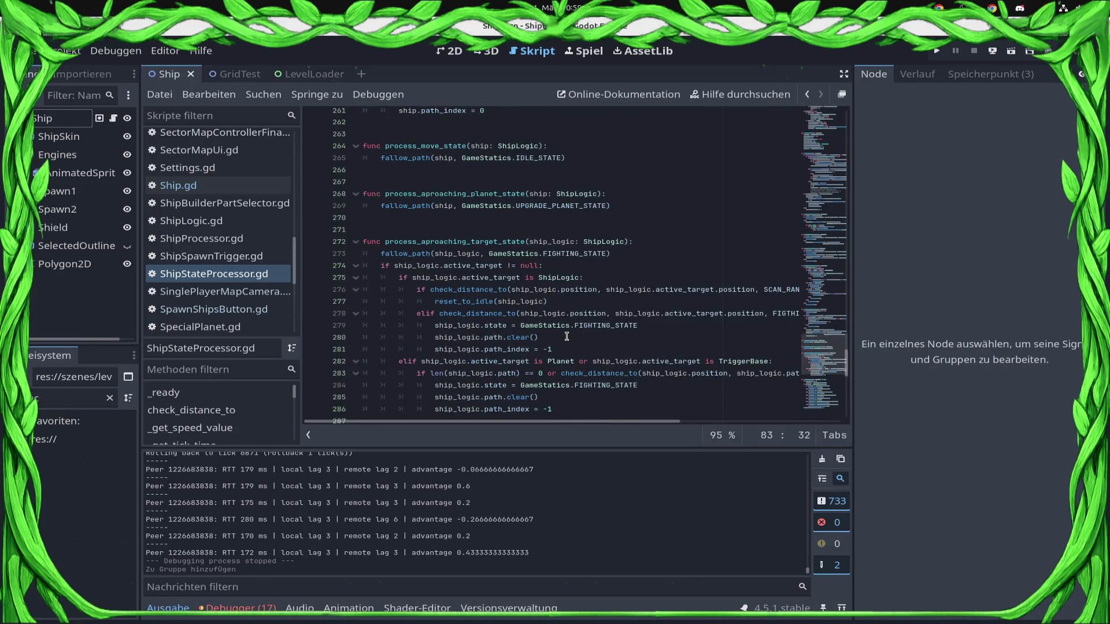
{"action": "scroll", "coordinate": [567, 337], "scroll_direction": "down", "scroll_amount": 4}
{"action": "scroll", "coordinate": [567, 336], "scroll_direction": "down", "scroll_amount": 4}
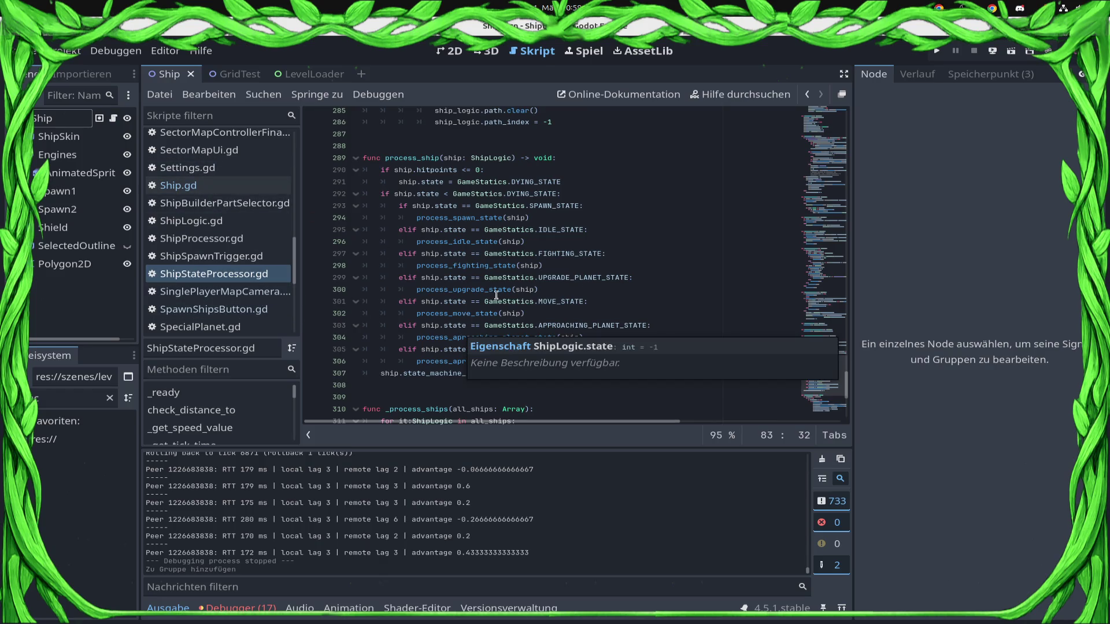
Step: Step the caret through process_ship's state branches at lines 304–306, then open Ship.gd
{"action": "left_click", "coordinate": [547, 243]}
{"action": "left_click", "coordinate": [590, 266]}
{"action": "left_click", "coordinate": [596, 278]}
{"action": "left_click", "coordinate": [615, 301]}
{"action": "left_click", "coordinate": [614, 315]}
{"action": "left_click", "coordinate": [640, 344]}
{"action": "key", "text": "Up"}
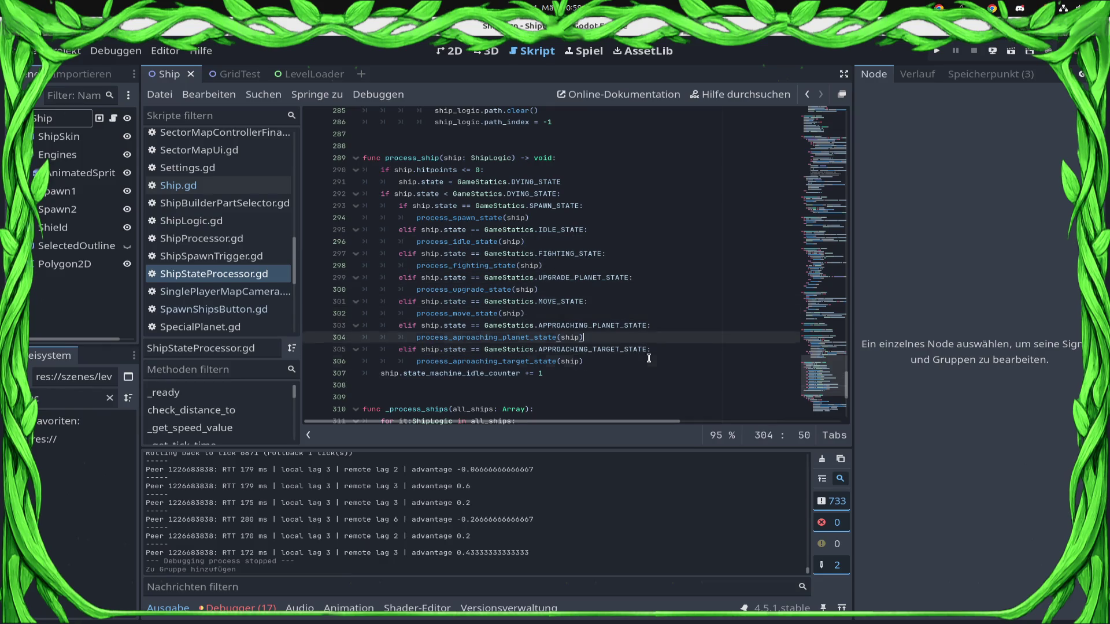
{"action": "key", "text": "Down"}
{"action": "key", "text": "Up"}
{"action": "key", "text": "Down"}
{"action": "key", "text": "Up"}
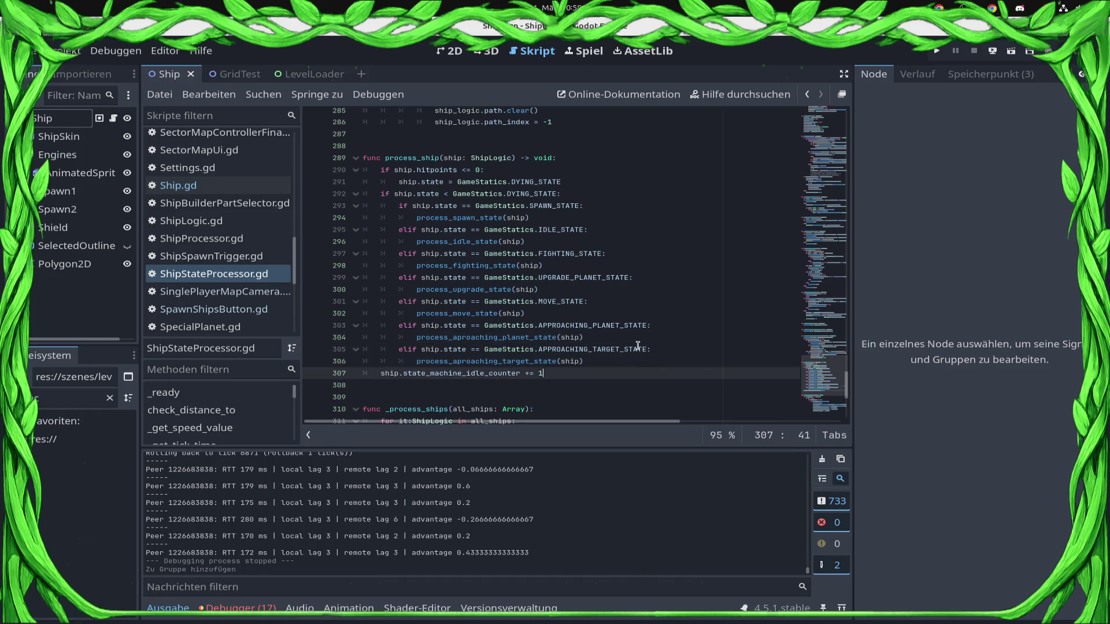
{"action": "left_click", "coordinate": [647, 363]}
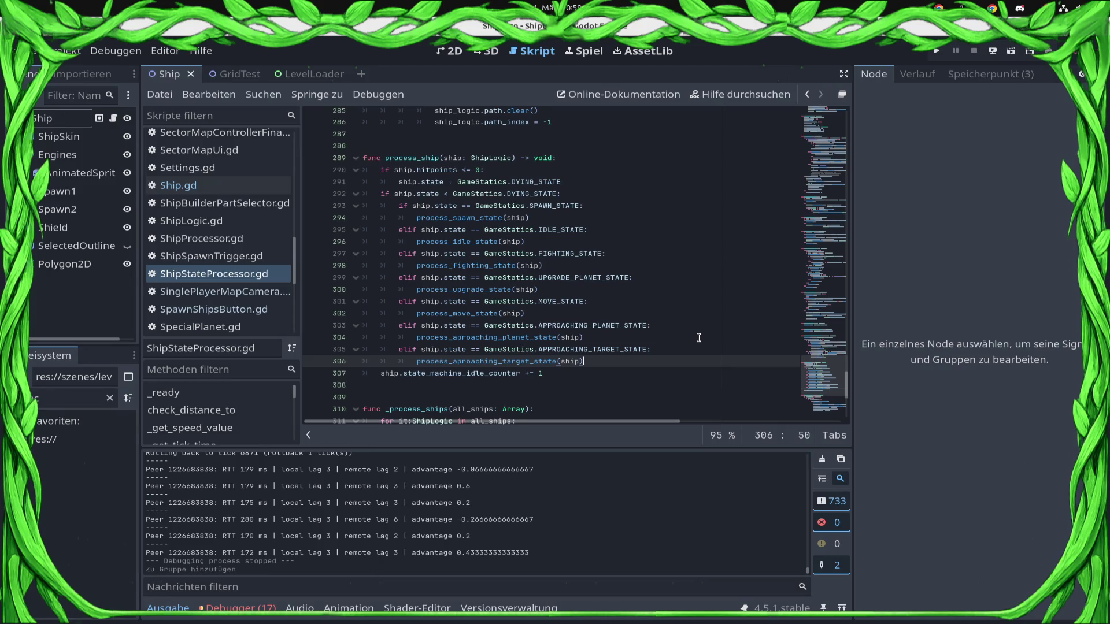
{"action": "left_click", "coordinate": [111, 121]}
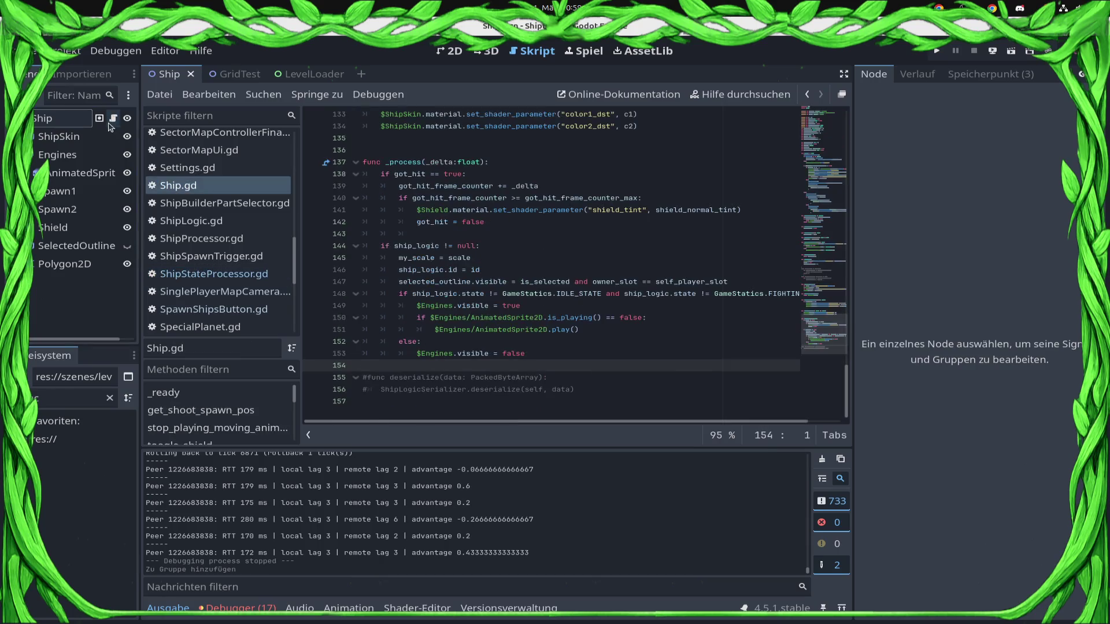
Step: Reopen ShipStateProcessor.gd from the script list
{"action": "mouse_move", "coordinate": [503, 358]}
{"action": "mouse_move", "coordinate": [525, 297]}
{"action": "left_click", "coordinate": [114, 119]}
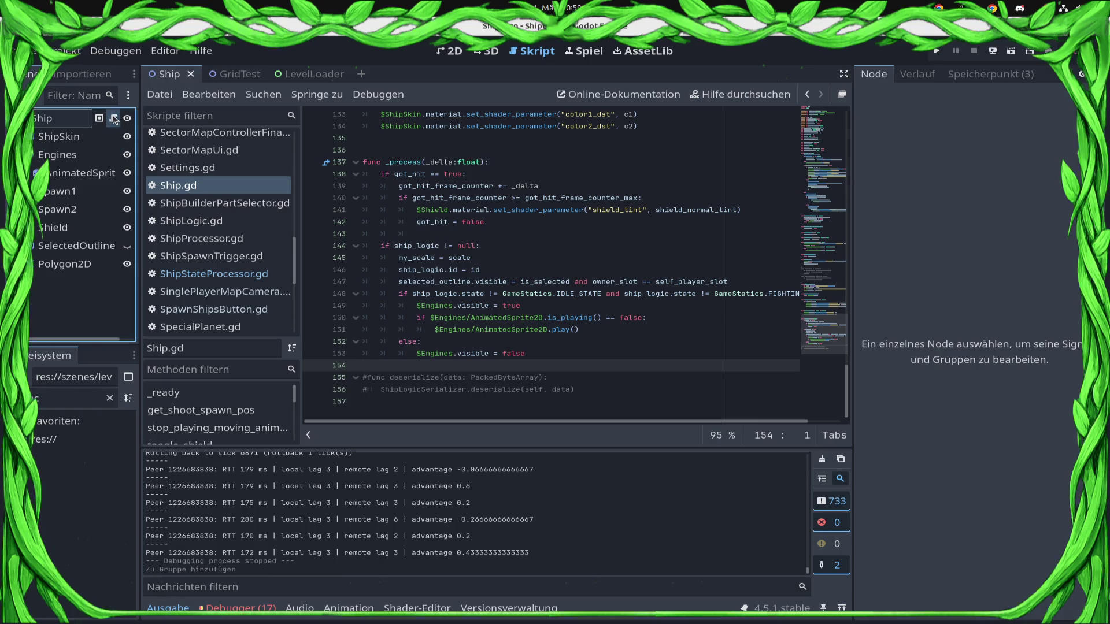
{"action": "left_click", "coordinate": [244, 274]}
Step: Scroll back to the top of the file and place the caret on empty line 18
{"action": "scroll", "coordinate": [615, 312], "scroll_direction": "up", "scroll_amount": 6}
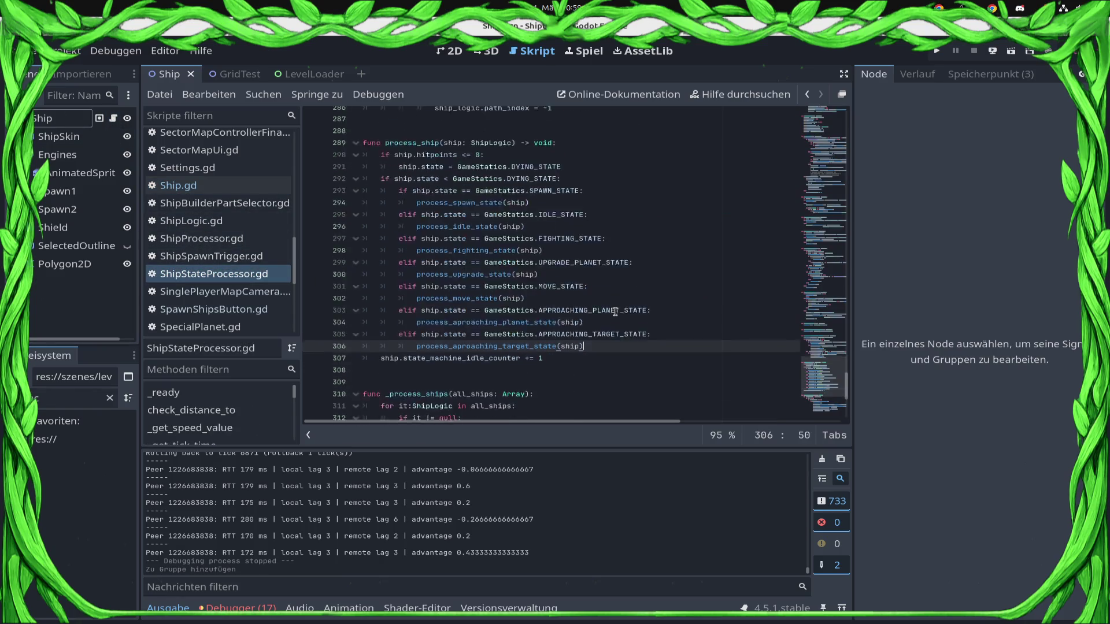
{"action": "scroll", "coordinate": [615, 302], "scroll_direction": "up", "scroll_amount": 12}
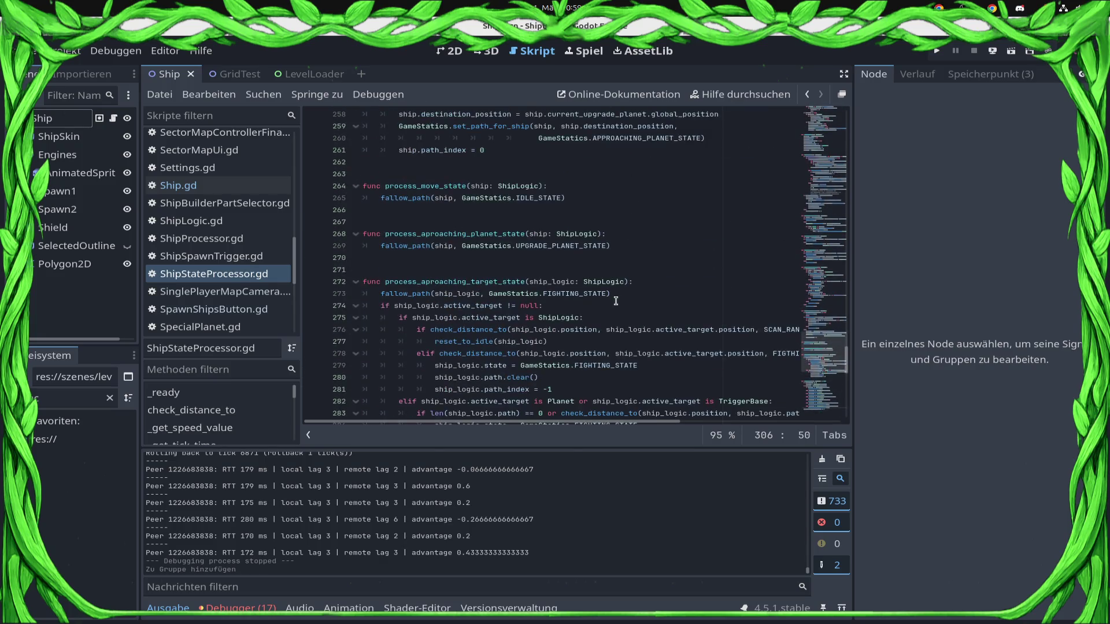
{"action": "scroll", "coordinate": [609, 300], "scroll_direction": "up", "scroll_amount": 3}
{"action": "scroll", "coordinate": [595, 294], "scroll_direction": "down", "scroll_amount": 20}
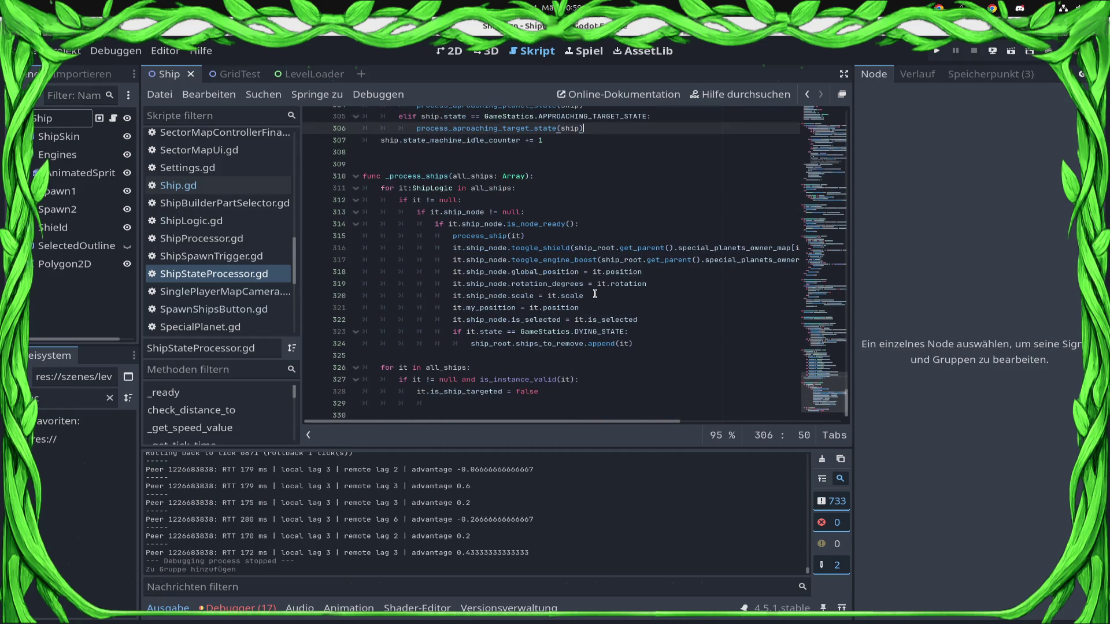
{"action": "scroll", "coordinate": [589, 295], "scroll_direction": "down", "scroll_amount": 1}
{"action": "scroll", "coordinate": [586, 296], "scroll_direction": "up", "scroll_amount": 10}
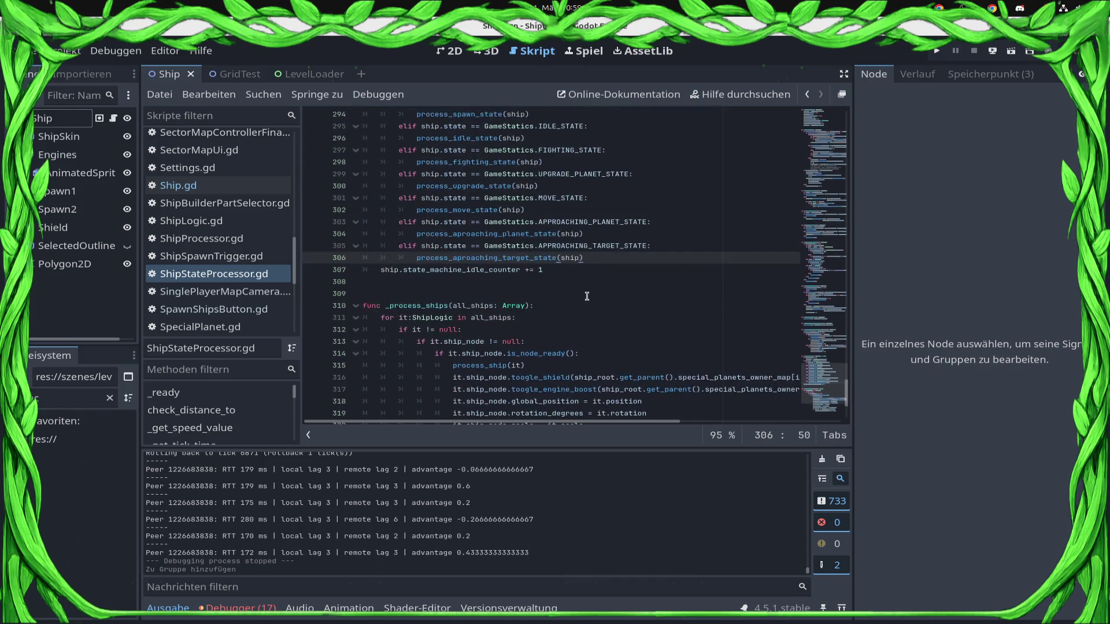
{"action": "scroll", "coordinate": [577, 305], "scroll_direction": "up", "scroll_amount": 13}
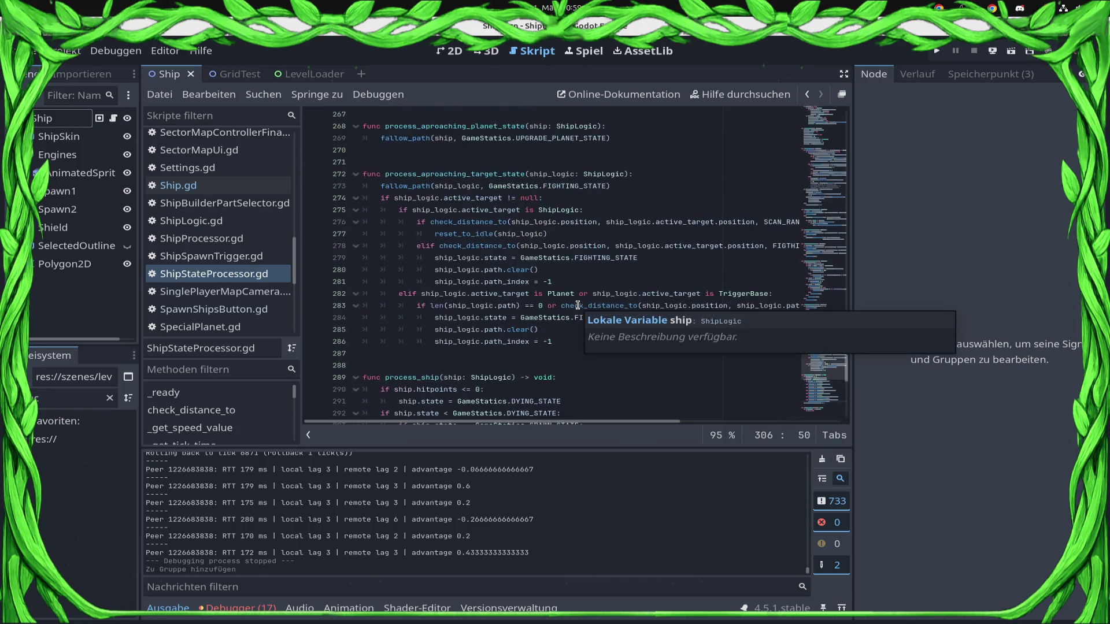
{"action": "scroll", "coordinate": [577, 305], "scroll_direction": "up", "scroll_amount": 20}
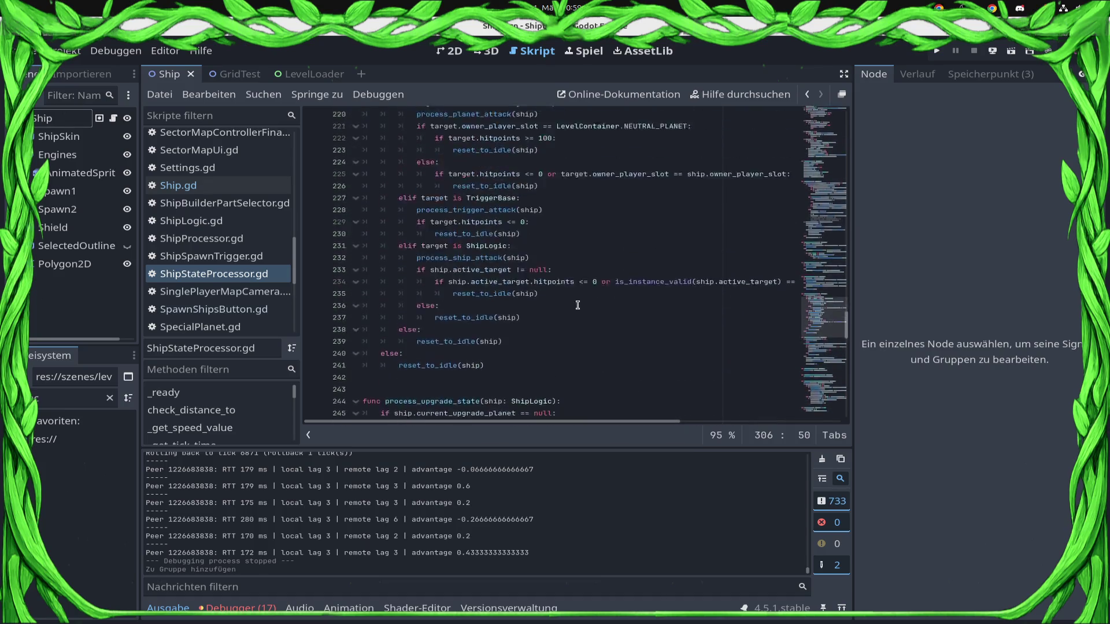
{"action": "scroll", "coordinate": [576, 309], "scroll_direction": "up", "scroll_amount": 15}
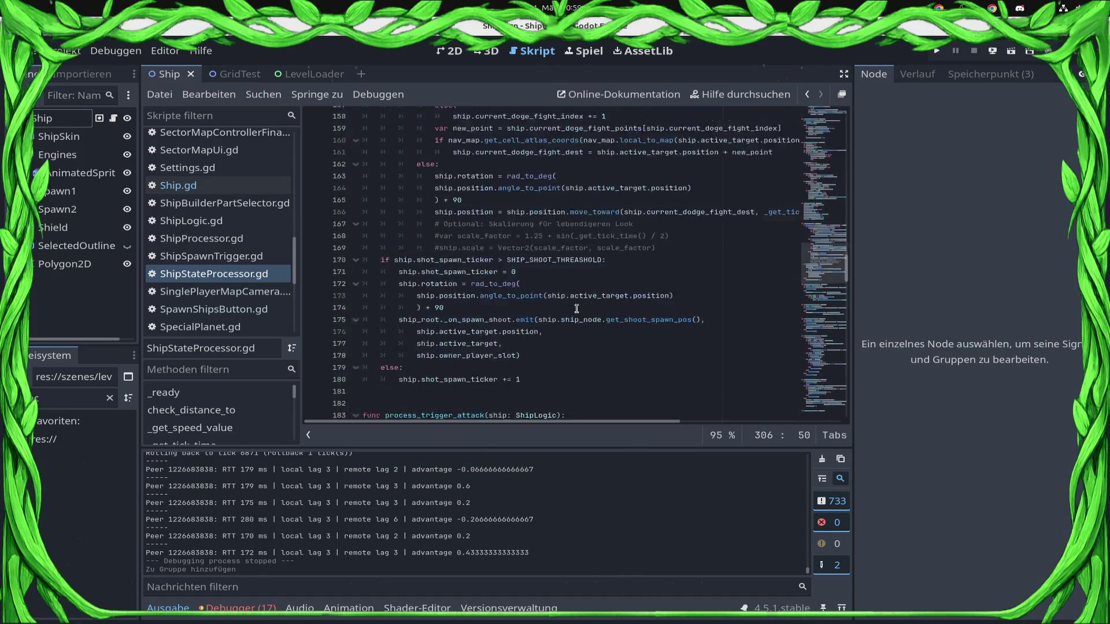
{"action": "scroll", "coordinate": [834, 182], "scroll_direction": "up", "scroll_amount": 20}
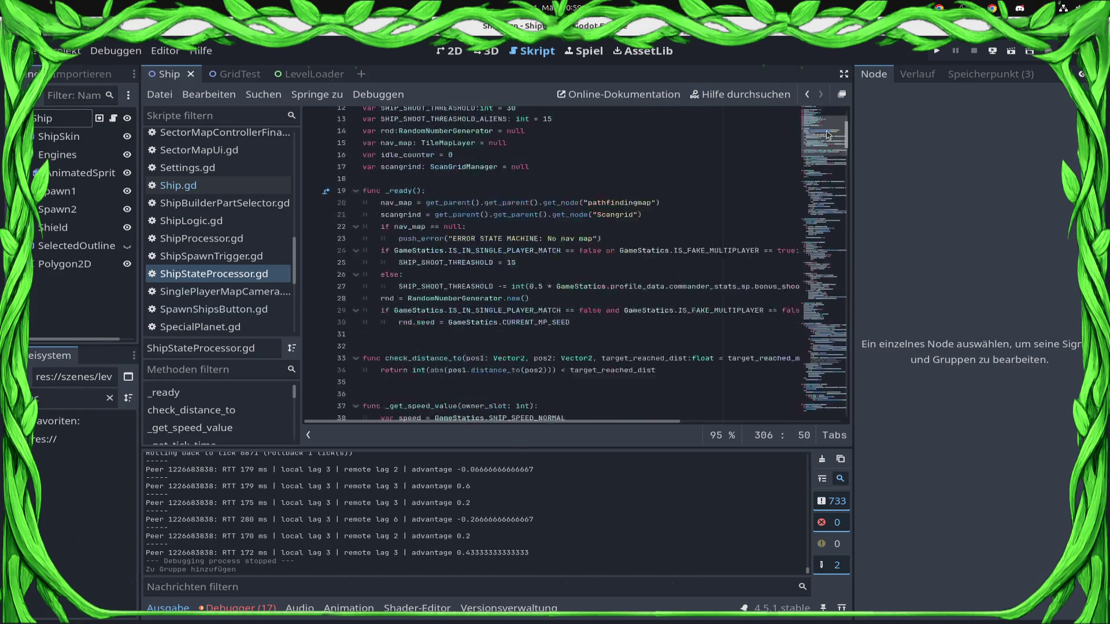
{"action": "left_click", "coordinate": [581, 315]}
Step: Declare var ship_targets_to_sync: Array[ShipLogic] on line 18 and save
{"action": "type", "text": "var "}
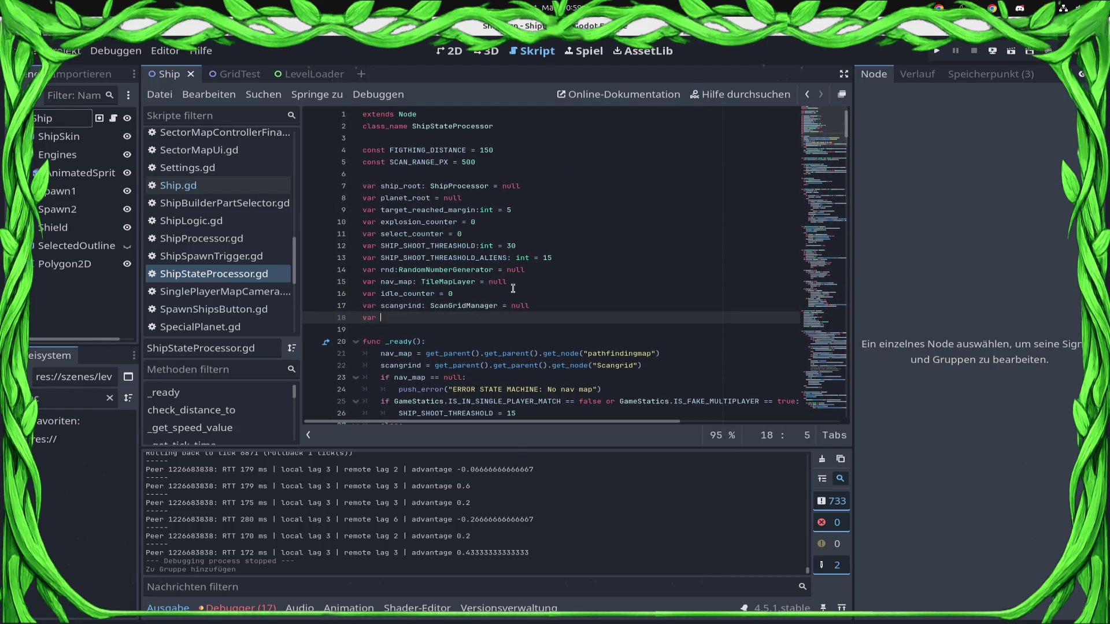
{"action": "type", "text": "ship_targets_to_sync()"}
{"action": "key", "text": "BackSpace"}
{"action": "key", "text": "BackSpace"}
{"action": "type", "text": "Array[Ship"}
{"action": "type", "text": "Logic"}
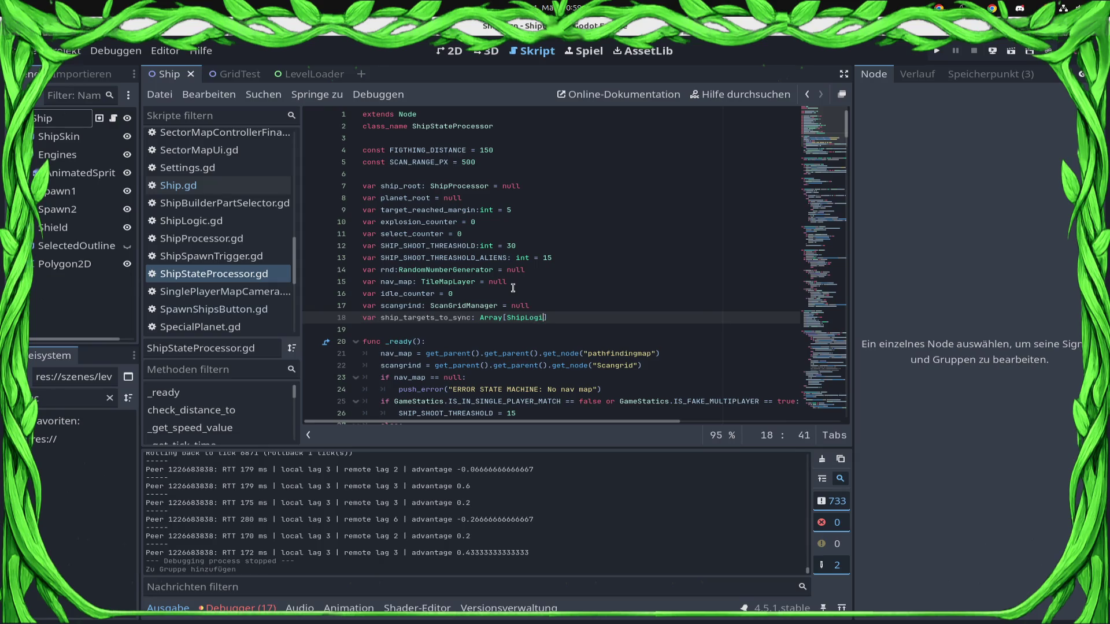
{"action": "key", "text": "ctrl+s"}
Step: Add ship_targets_to_sync.append(ship) after the FIGHTING_STATE assignment on line 123
{"action": "double_click", "coordinate": [403, 323]}
{"action": "key", "text": "ctrl+c"}
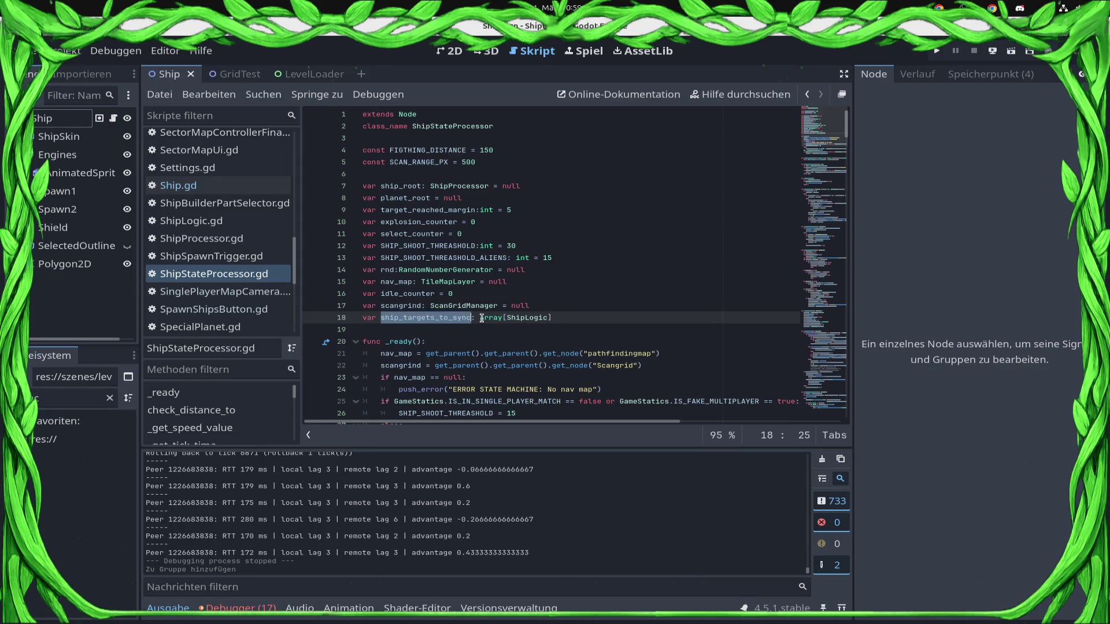
{"action": "scroll", "coordinate": [529, 360], "scroll_direction": "down", "scroll_amount": 15}
{"action": "scroll", "coordinate": [530, 360], "scroll_direction": "down", "scroll_amount": 8}
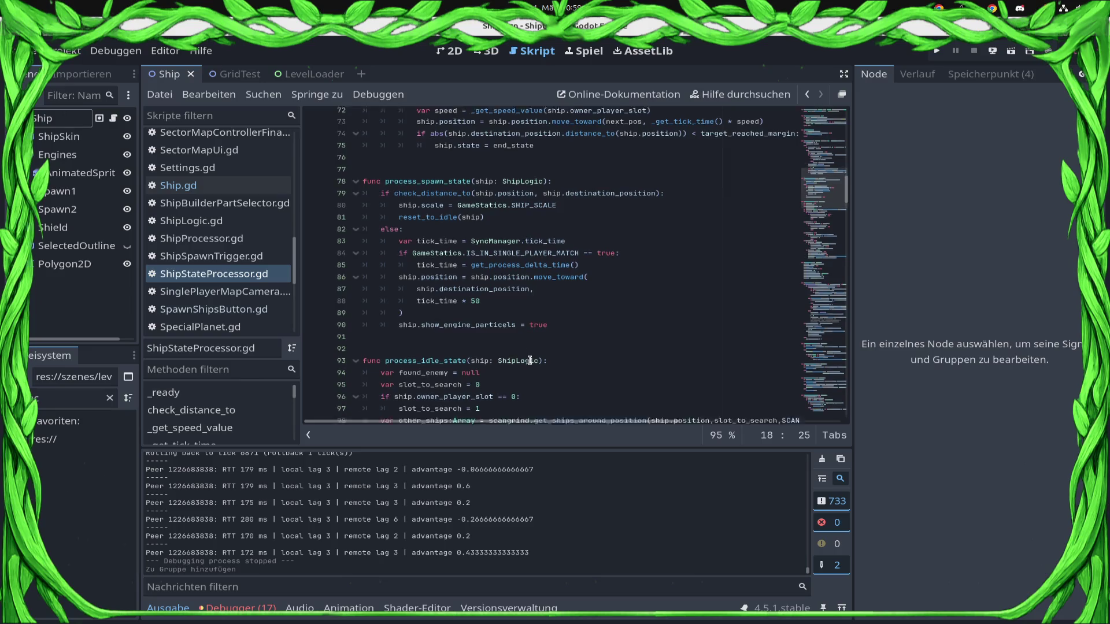
{"action": "scroll", "coordinate": [521, 348], "scroll_direction": "down", "scroll_amount": 6}
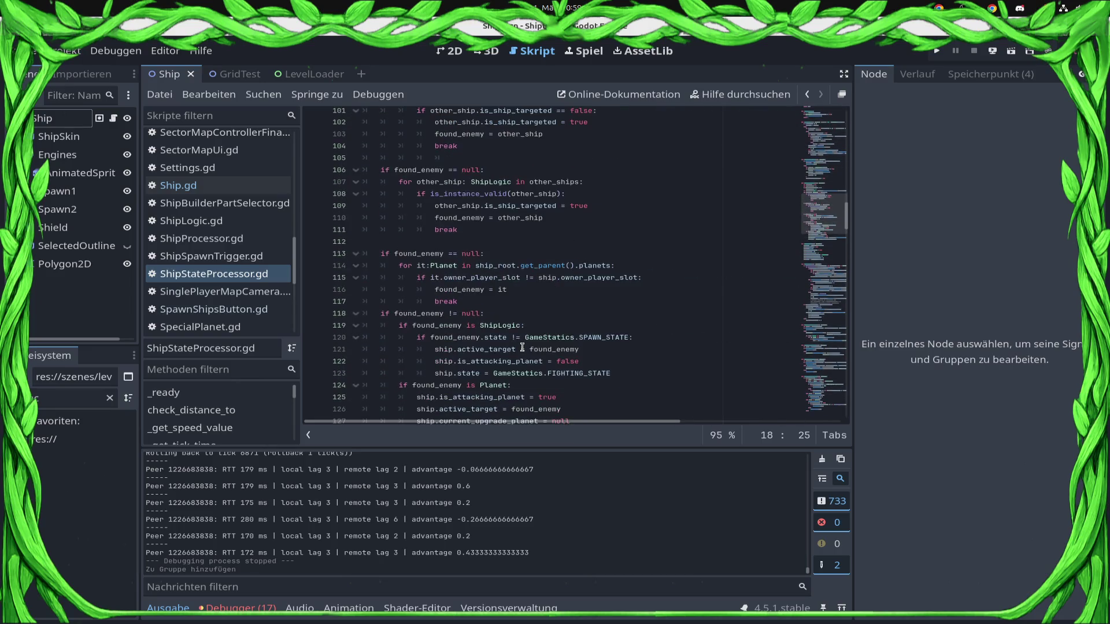
{"action": "left_click", "coordinate": [615, 195]}
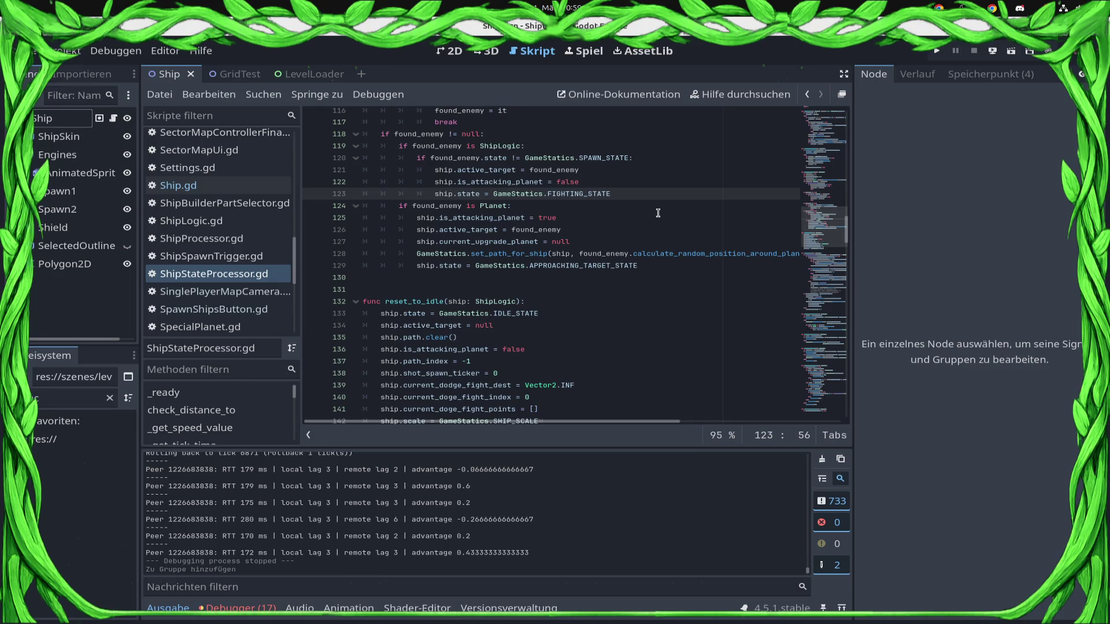
{"action": "key", "text": "Return"}
{"action": "key", "text": "ctrl+v"}
{"action": "type", "text": "append(shit"}
{"action": "key", "text": "BackSpace"}
{"action": "type", "text": "p"}
{"action": "key", "text": "Escape"}
Step: Add the same append call after the APPROACHING_TARGET_STATE line 130 and save the script
{"action": "key", "text": "Home"}
{"action": "key", "text": "Down"}
{"action": "key", "text": "Down"}
{"action": "key", "text": "Down"}
{"action": "key", "text": "Down"}
{"action": "key", "text": "End"}
{"action": "key", "text": "Return"}
{"action": "type", "text": "ship_targets_to_sync.append(ship)"}
{"action": "key", "text": "ctrl+s"}
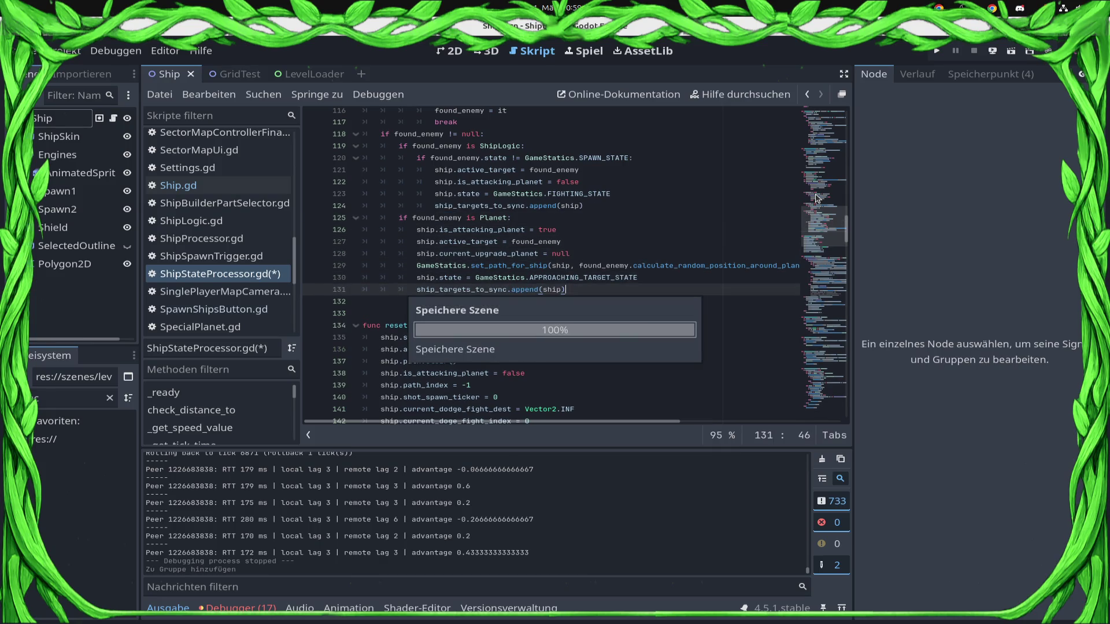
{"action": "scroll", "coordinate": [816, 198], "scroll_direction": "down", "scroll_amount": 9}
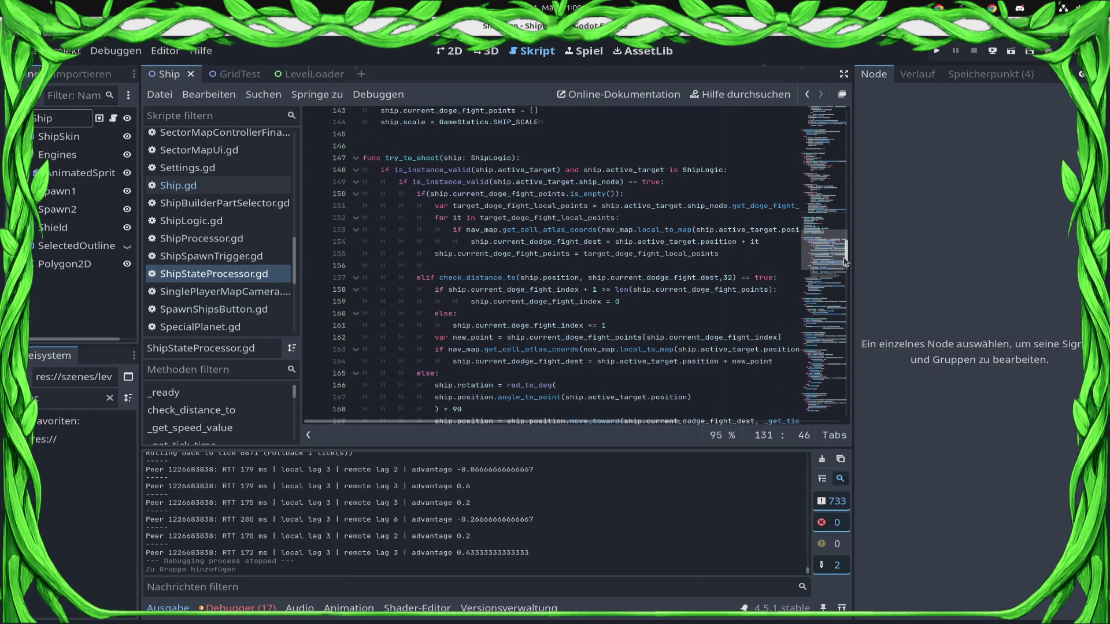
{"action": "key", "text": "ctrl+End"}
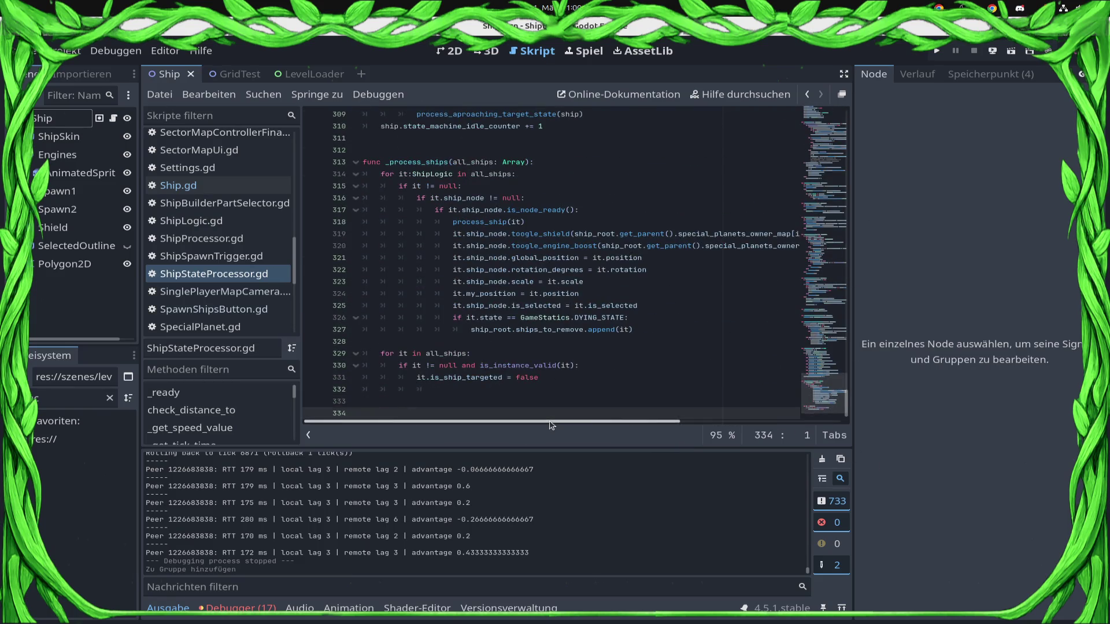
{"action": "key", "text": "Return"}
{"action": "type", "text": "func "}
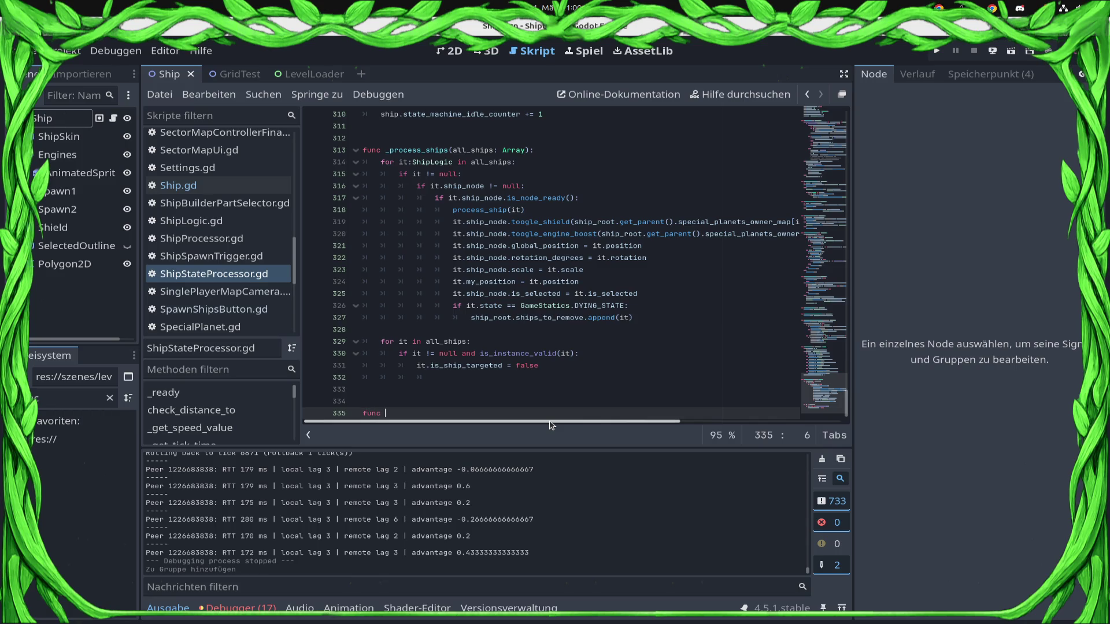
{"action": "type", "text": "#"}
{"action": "type", "text": "rpc"}
{"action": "type", "text": "("}
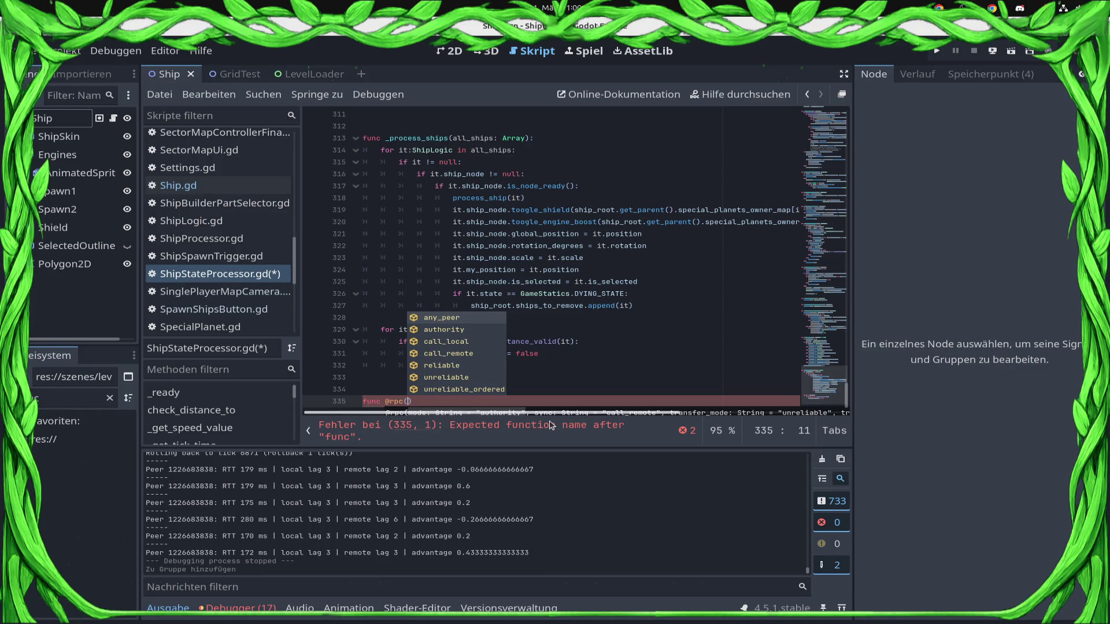
{"action": "key", "text": "Return"}
{"action": "type", "text": ","}
{"action": "key", "text": "Down"}
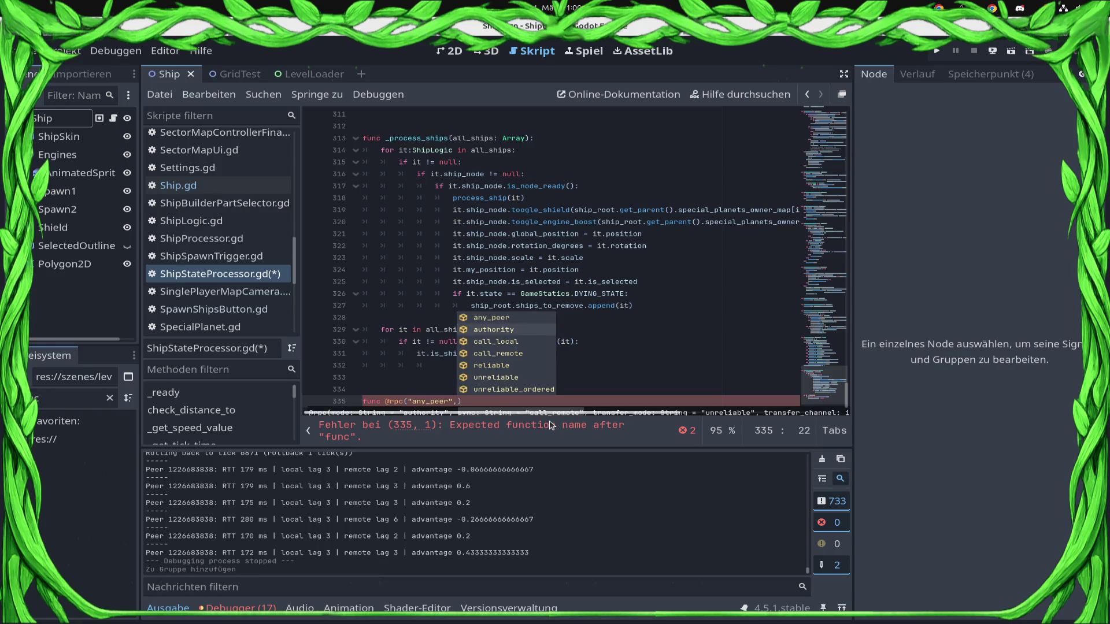
{"action": "key", "text": "Return"}
{"action": "key", "text": "End"}
{"action": "key", "text": "Return"}
{"action": "key", "text": "Up"}
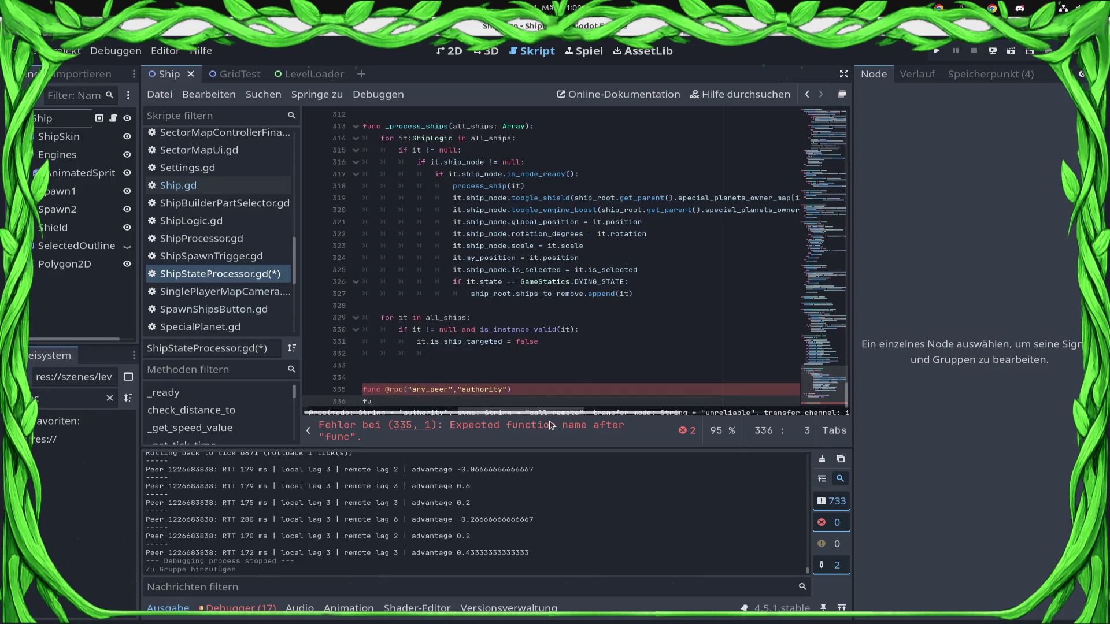
{"action": "key", "text": "Delete"}
{"action": "key", "text": "Delete"}
{"action": "key", "text": "Delete"}
{"action": "key", "text": "Delete"}
{"action": "key", "text": "Delete"}
{"action": "key", "text": "End"}
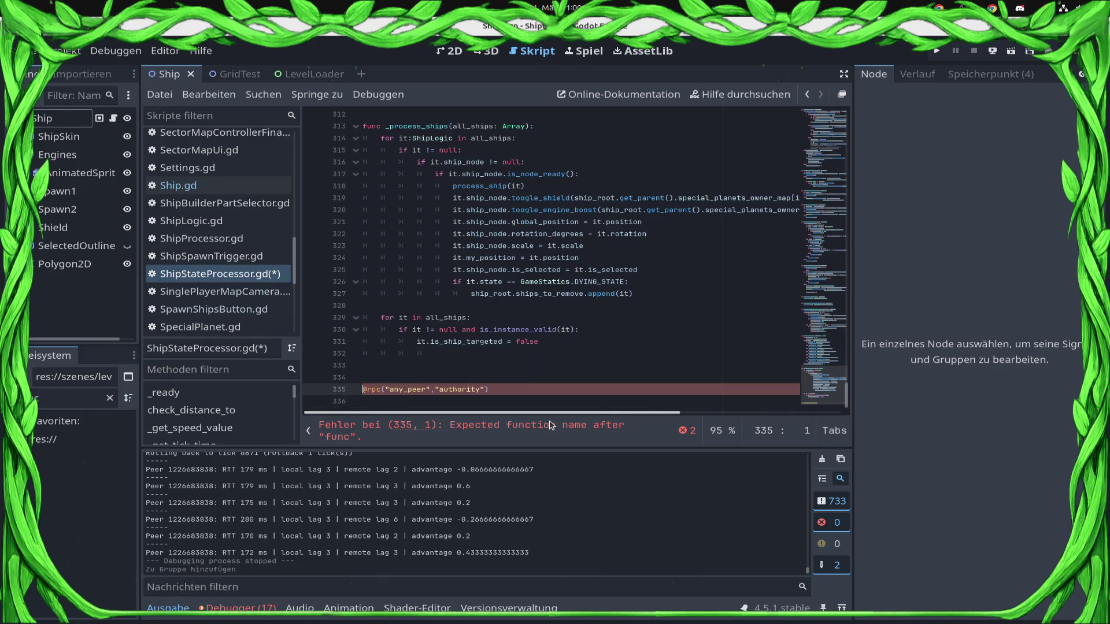
{"action": "key", "text": "Return"}
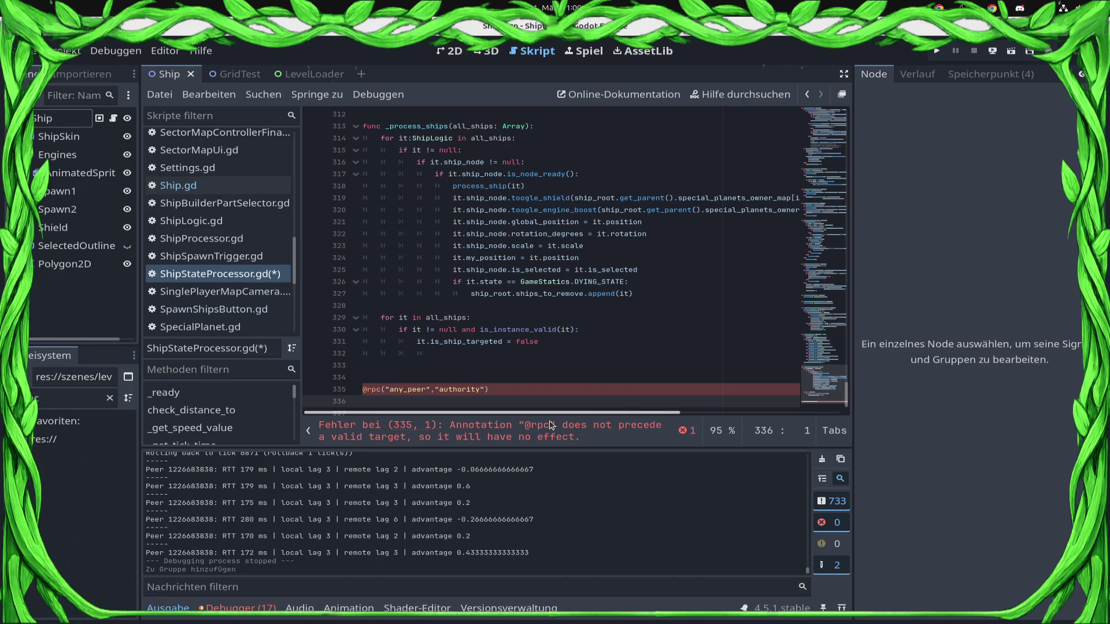
Step: Add an empty func _synch_target(): with a pass body under the annotation and save
{"action": "type", "text": "func "}
{"action": "type", "text": "_"}
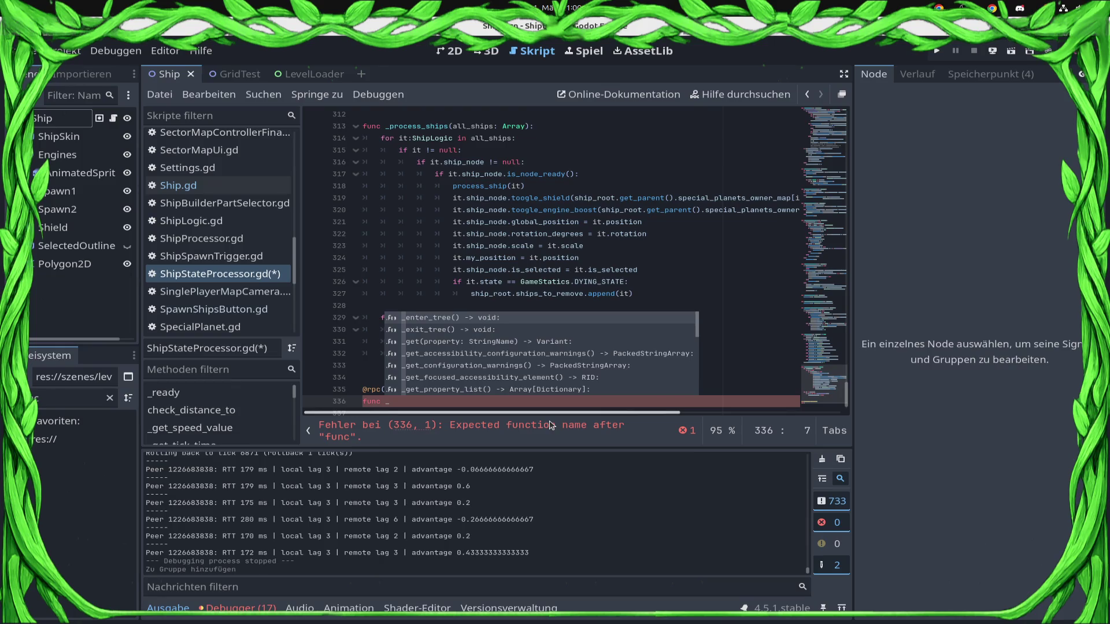
{"action": "type", "text": "synch_target"}
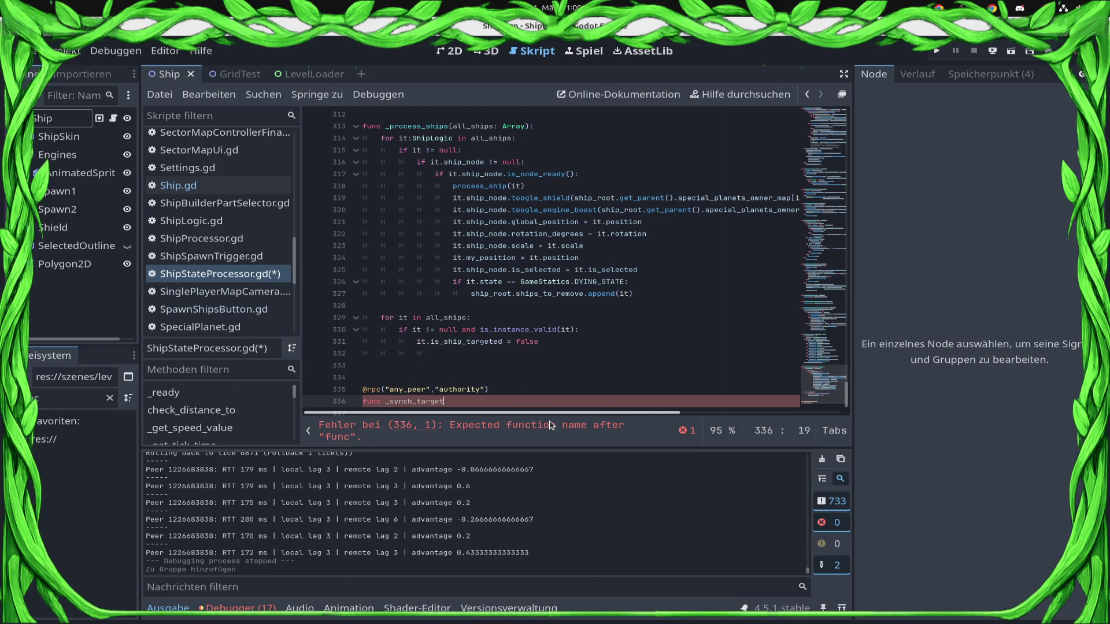
{"action": "type", "text": "():"}
{"action": "key", "text": "Return"}
{"action": "type", "text": "p"}
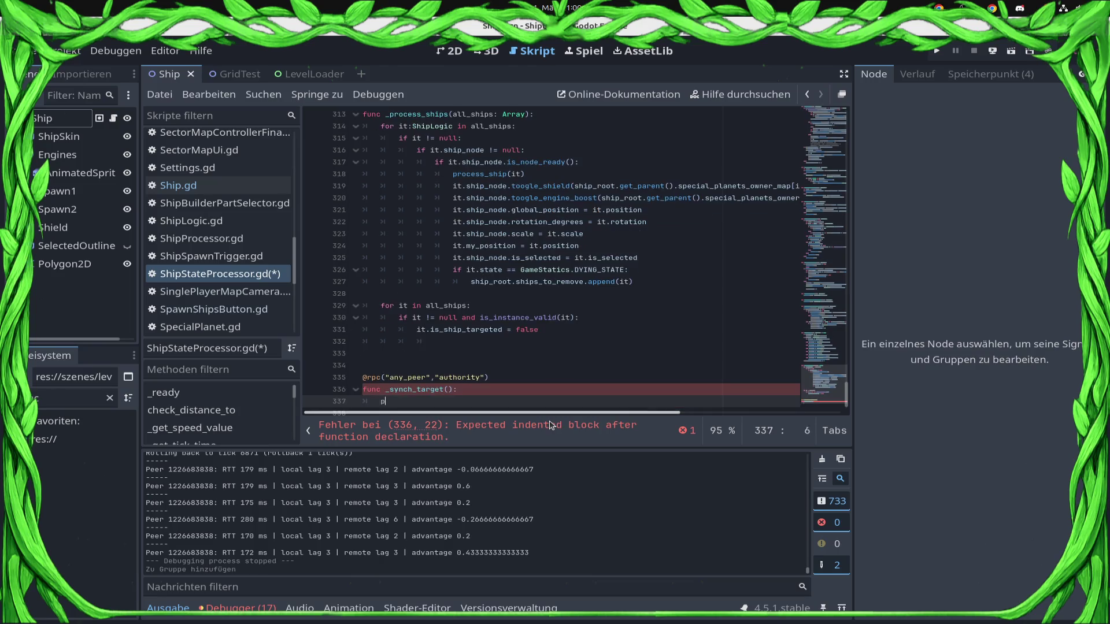
{"action": "type", "text": "ass"}
{"action": "key", "text": "ctrl+s"}
{"action": "key", "text": "Up"}
{"action": "key", "text": "Up"}
{"action": "key", "text": "Up"}
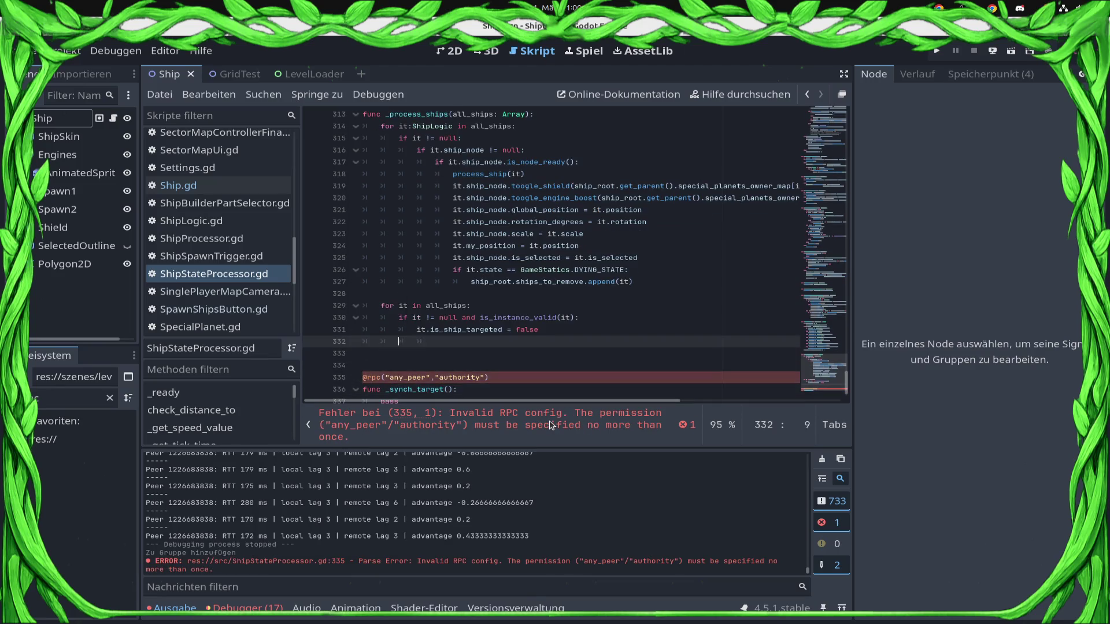
Step: Add a for it in ship_targets_to_sync: loop with a pass body on line 332 and save
{"action": "key", "text": "Down"}
{"action": "key", "text": "Down"}
{"action": "key", "text": "Down"}
{"action": "key", "text": "Up"}
{"action": "key", "text": "Up"}
{"action": "key", "text": "Up"}
{"action": "key", "text": "Down"}
{"action": "key", "text": "Down"}
{"action": "key", "text": "Down"}
{"action": "type", "text": "for it in "}
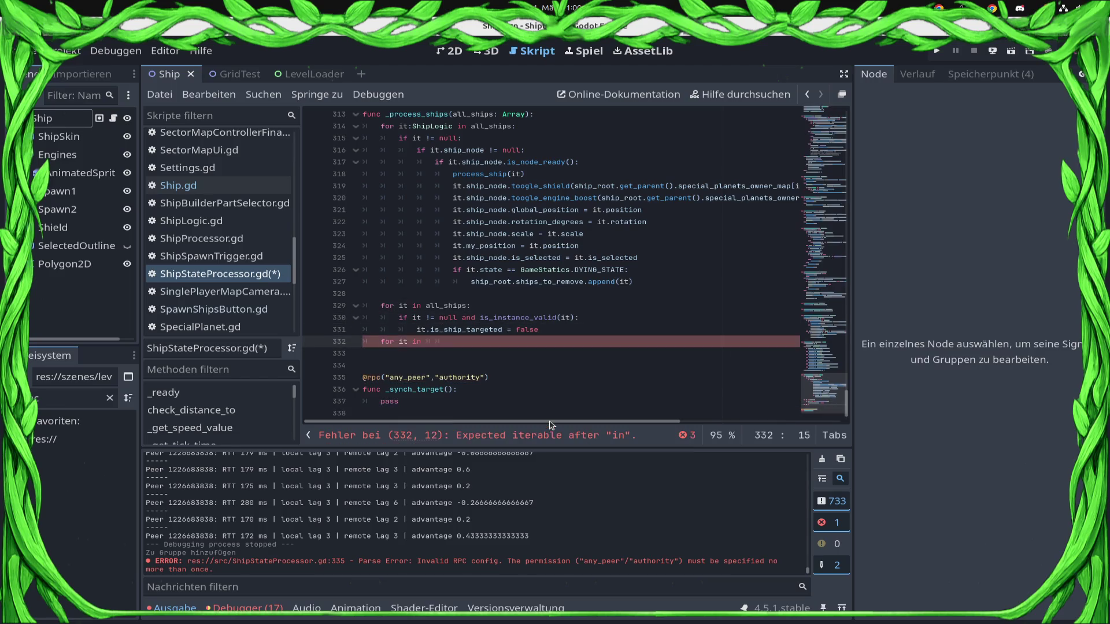
{"action": "type", "text": "ship_targets_to_sync:"}
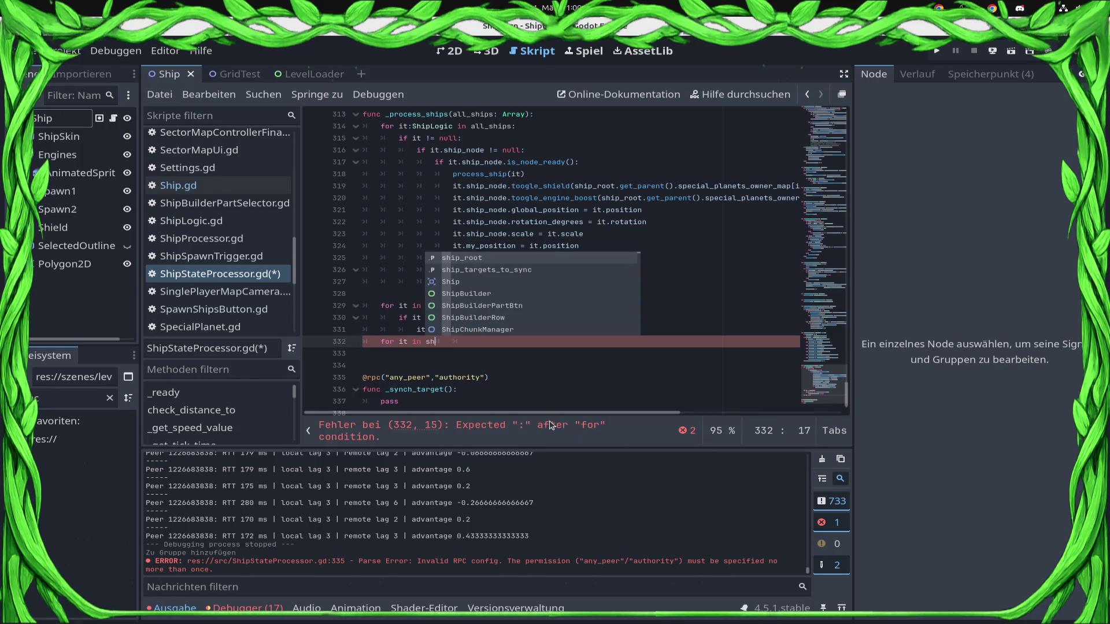
{"action": "key", "text": "Return"}
{"action": "type", "text": "r_pc"}
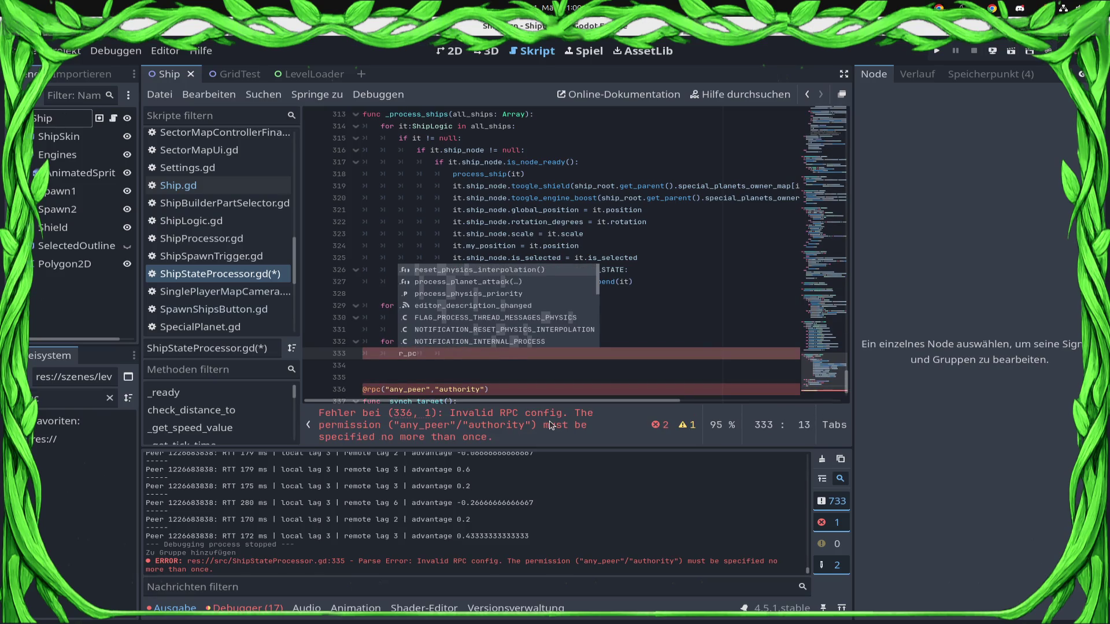
{"action": "key", "text": "BackSpace"}
{"action": "key", "text": "BackSpace"}
{"action": "key", "text": "BackSpace"}
{"action": "type", "text": "pass"}
{"action": "key", "text": "ctrl+s"}
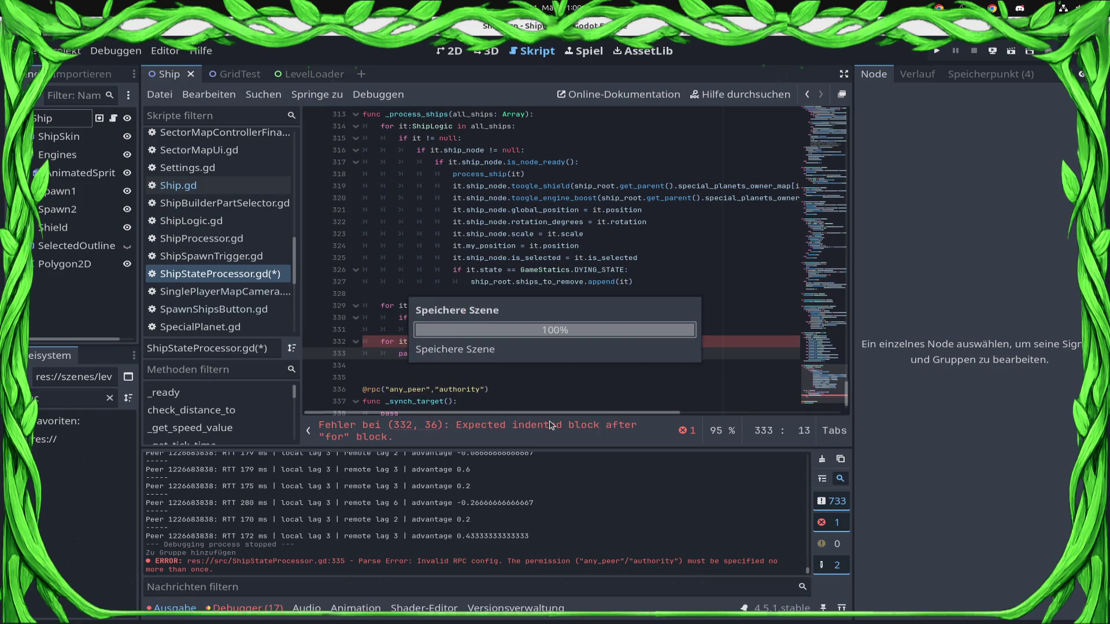
{"action": "key", "text": "Down"}
{"action": "key", "text": "Down"}
{"action": "key", "text": "Down"}
{"action": "key", "text": "End"}
{"action": "key", "text": "Left"}
{"action": "key", "text": "Left"}
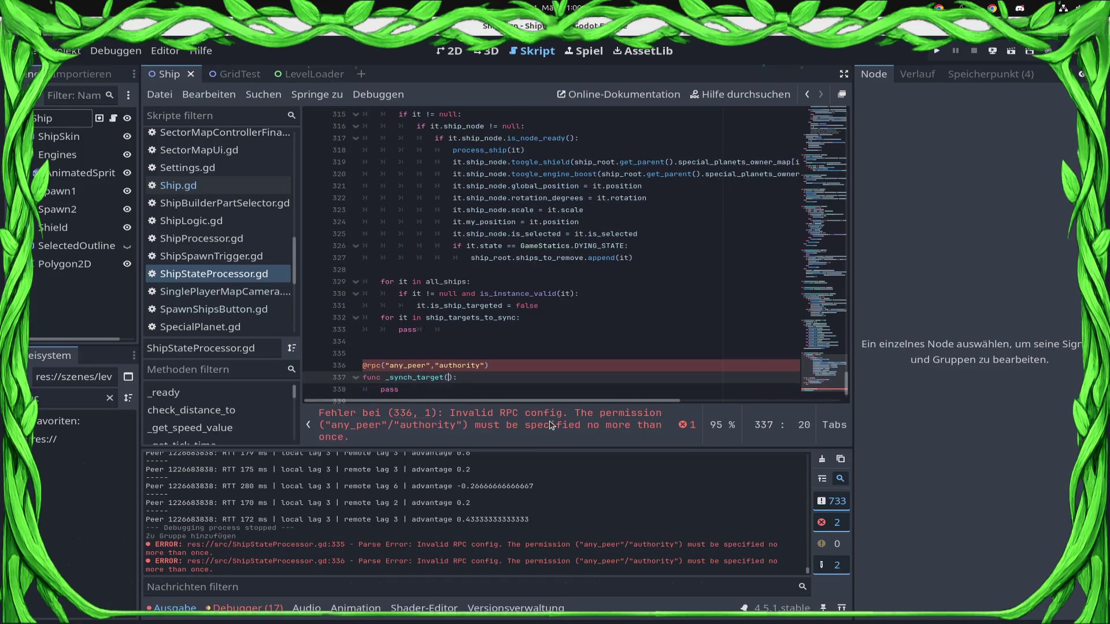
{"action": "key", "text": "Up"}
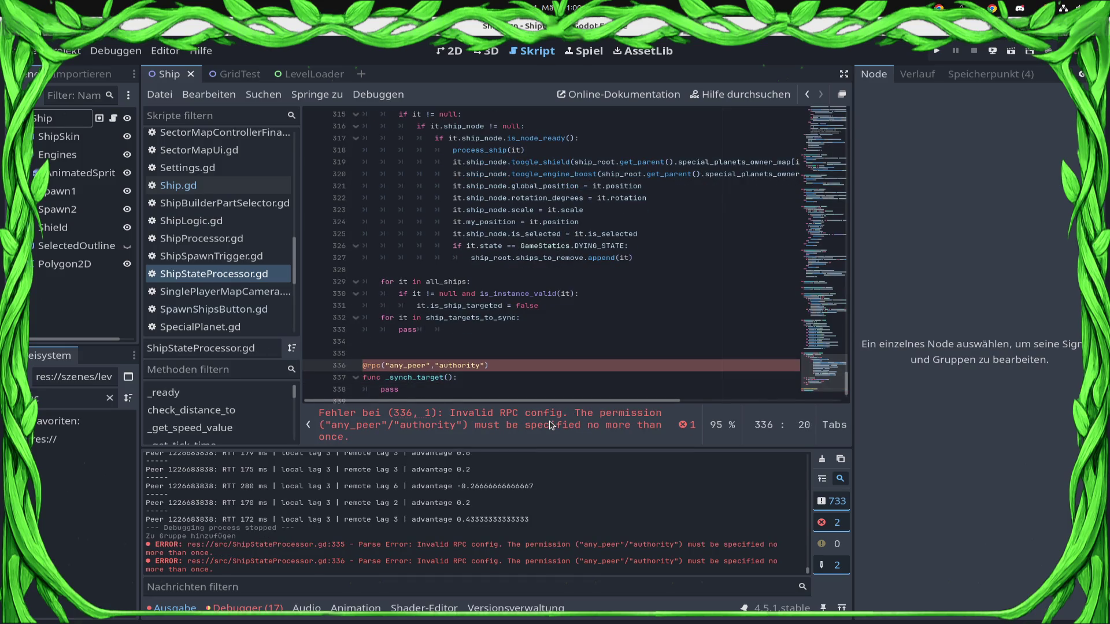
{"action": "key", "text": "shift+Right"}
{"action": "key", "text": "shift+Right"}
{"action": "key", "text": "shift+Right"}
{"action": "key", "text": "shift+Left"}
{"action": "key", "text": "Delete"}
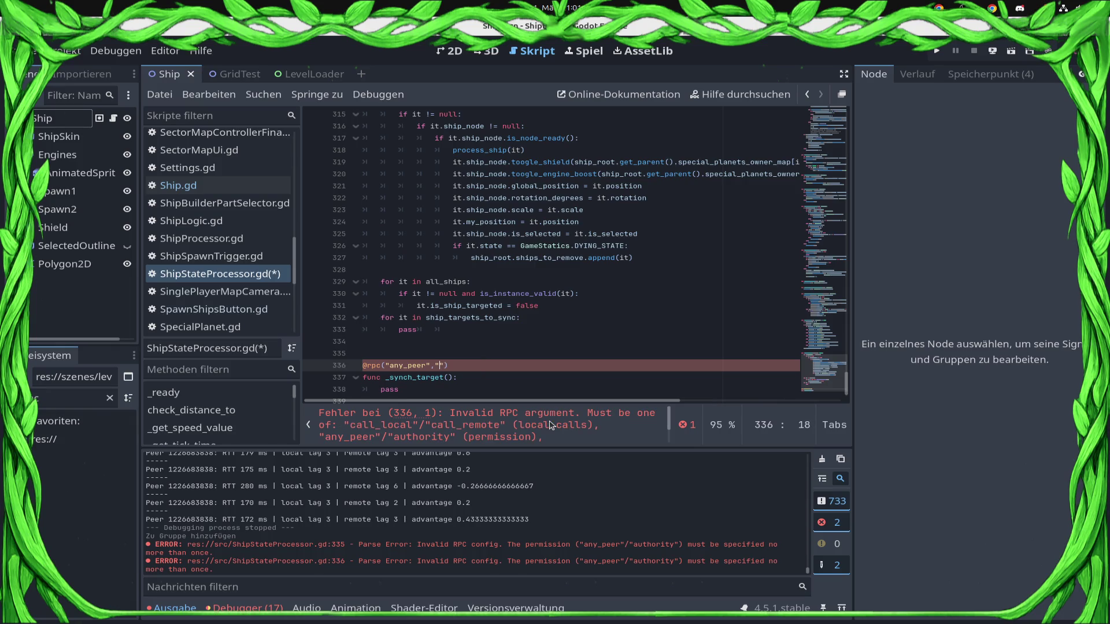
{"action": "type", "text": "reliable"}
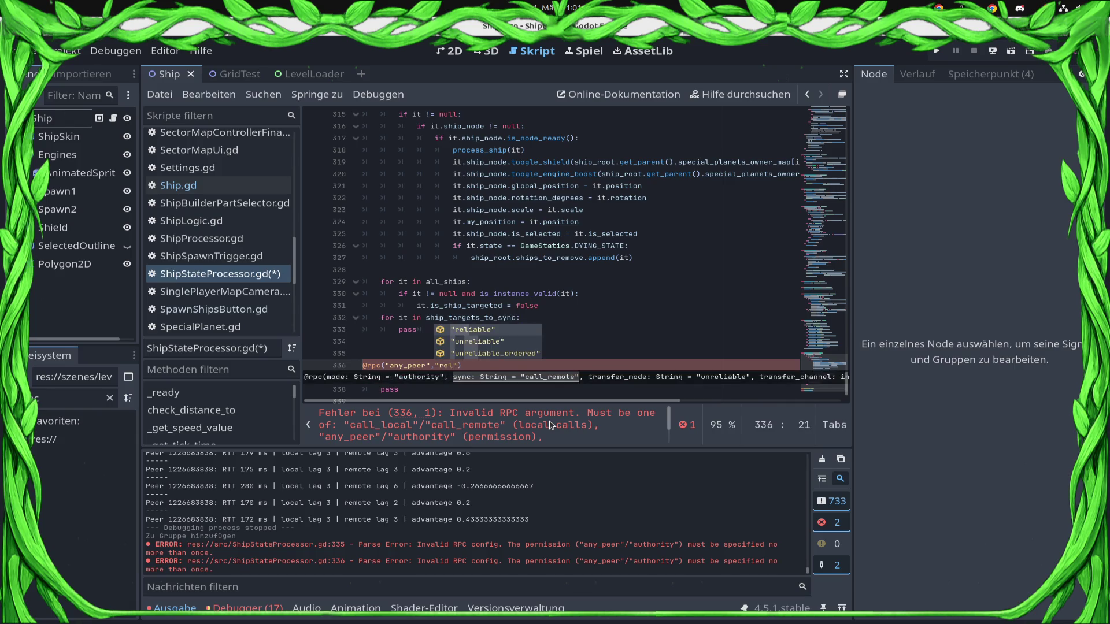
{"action": "key", "text": "Return"}
{"action": "key", "text": "Down"}
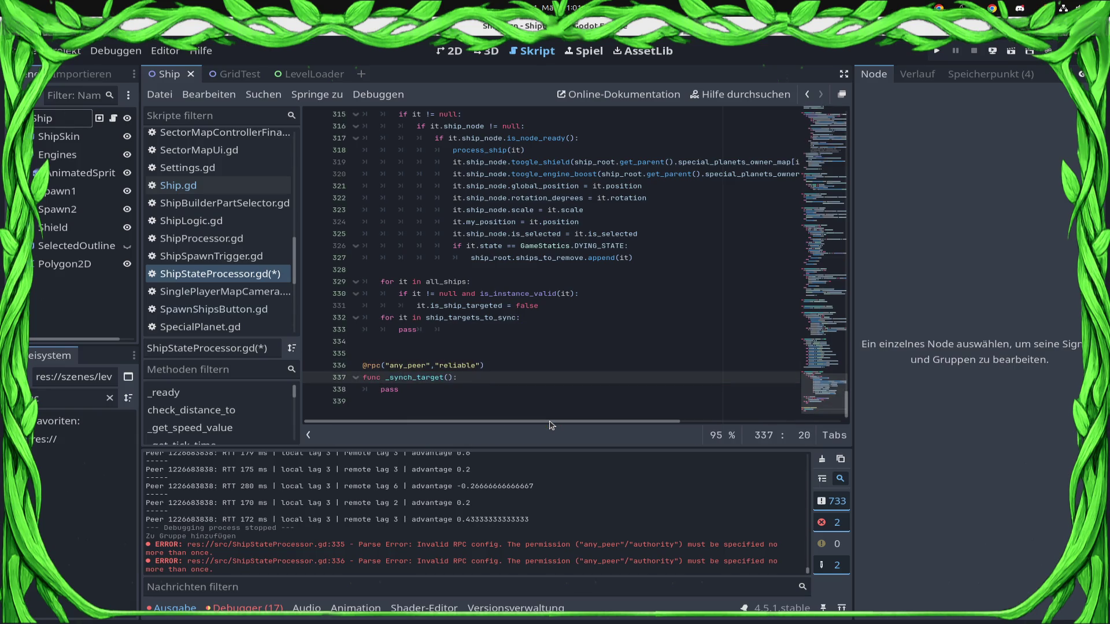
Step: Give _synch_target the parameters target:id and is_ship
{"action": "type", "text": "target"}
{"action": "key", "text": "ctrl+s"}
{"action": "type", "text": ":"}
{"action": "key", "text": "BackSpace"}
{"action": "type", "text": ":"}
{"action": "type", "text": "id, "}
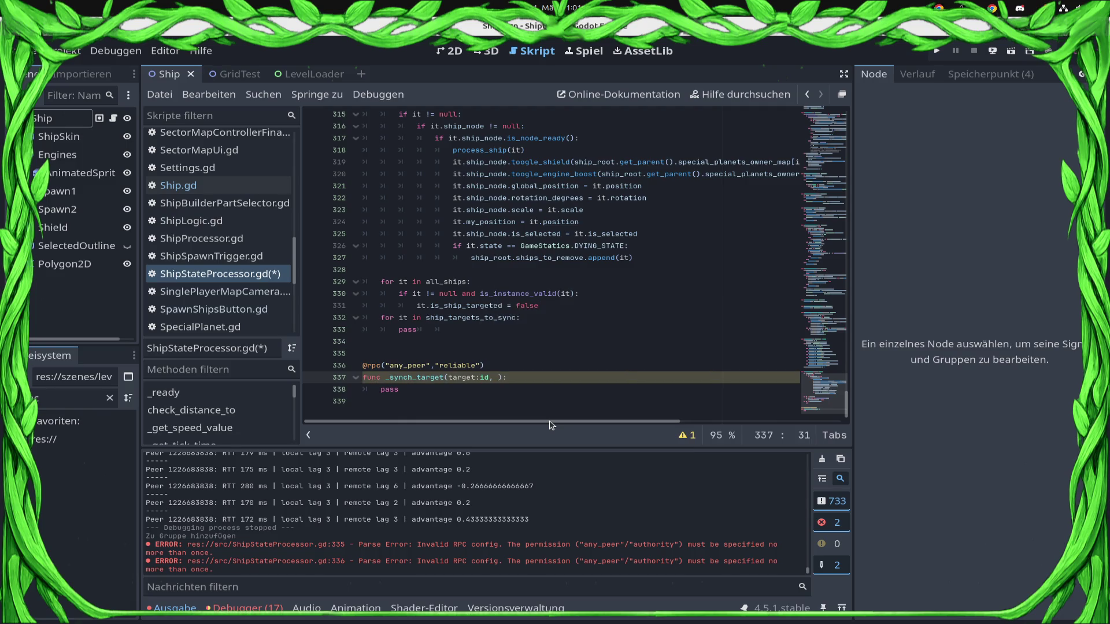
{"action": "type", "text": "ship:"}
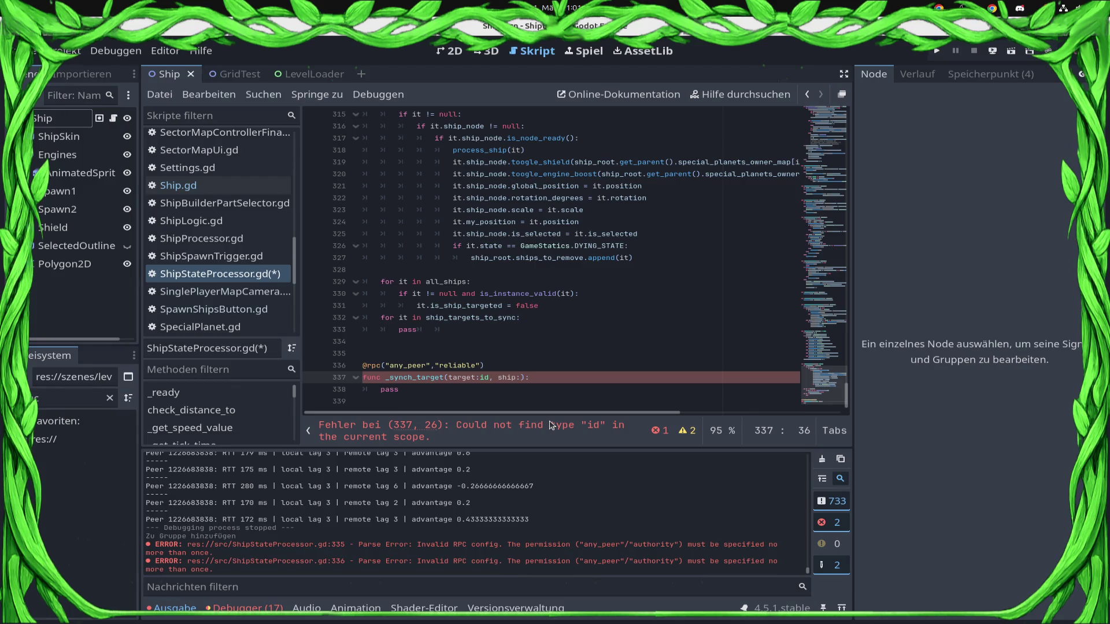
{"action": "key", "text": "BackSpace"}
{"action": "key", "text": "BackSpace"}
{"action": "key", "text": "BackSpace"}
{"action": "type", "text": "is_ship"}
Step: Type is_ship as bool and change the target parameter's type from id to int, saving
{"action": "key", "text": "Down"}
{"action": "key", "text": "Up"}
{"action": "key", "text": "ctrl+s"}
{"action": "key", "text": "Down"}
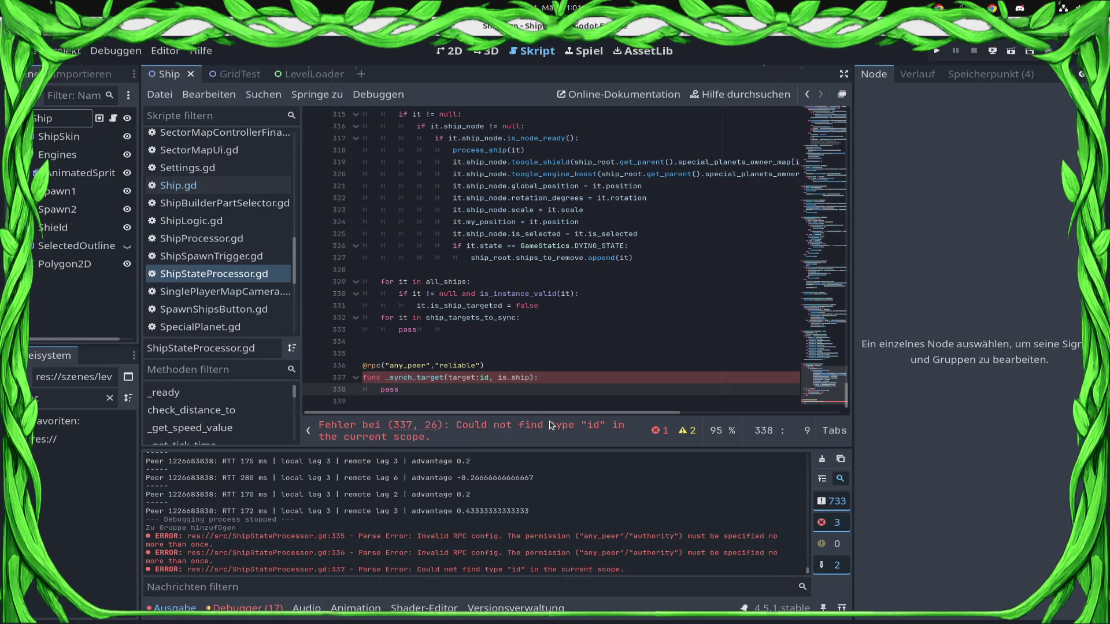
{"action": "key", "text": "Up"}
{"action": "type", "text": ": bool"}
{"action": "key", "text": "ctrl+s"}
{"action": "key", "text": "ctrl+Left"}
{"action": "key", "text": "ctrl+Left"}
{"action": "key", "text": "ctrl+Left"}
{"action": "key", "text": "BackSpace"}
{"action": "key", "text": "BackSpace"}
{"action": "type", "text": "int"}
{"action": "key", "text": "ctrl+a"}
{"action": "key", "text": "ctrl+s"}
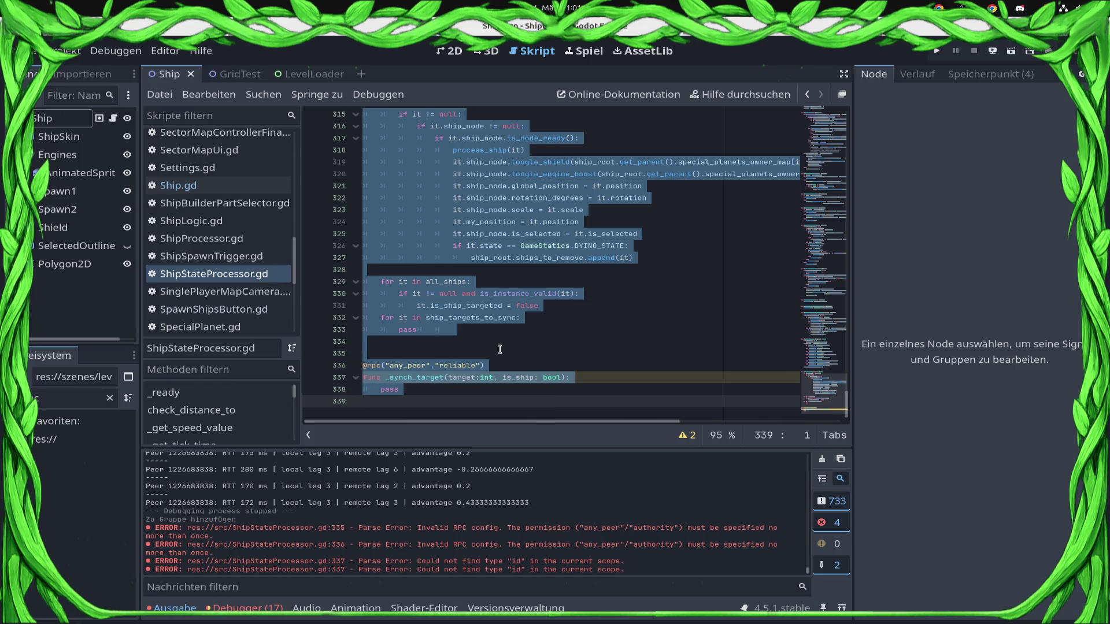
Step: Rename the target parameter to target_id and save
{"action": "left_click", "coordinate": [476, 378]}
{"action": "type", "text": "_od"}
{"action": "key", "text": "ctrl+s"}
{"action": "key", "text": "BackSpace"}
{"action": "key", "text": "BackSpace"}
{"action": "key", "text": "ctrl+s"}
{"action": "type", "text": "id"}
{"action": "key", "text": "ctrl+s"}
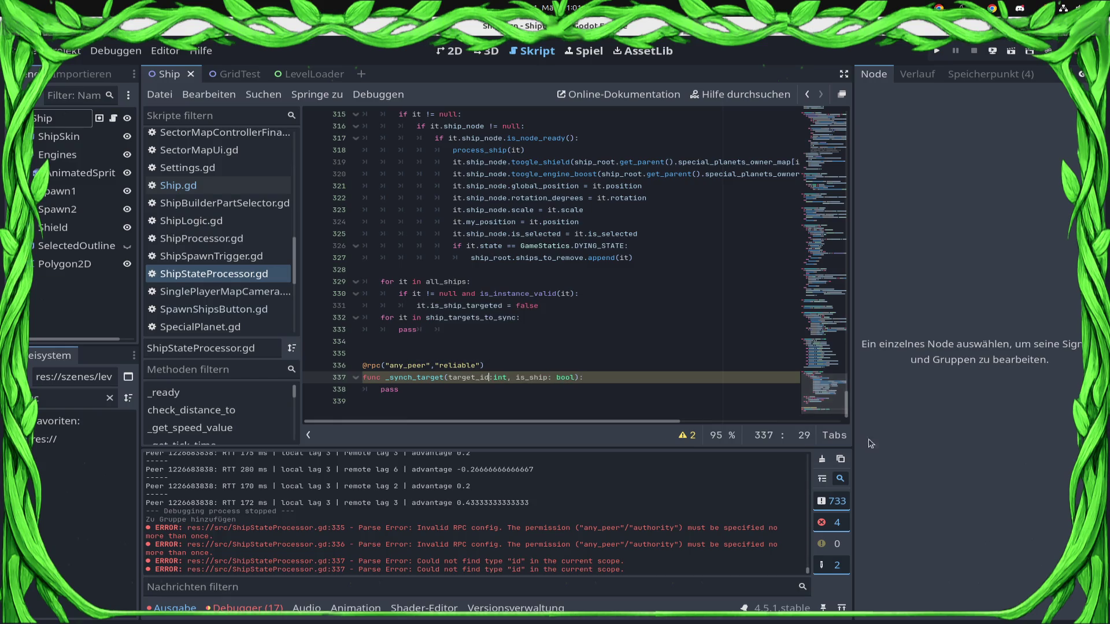
Step: Add a player_slot: int parameter, then delete it again and save the script
{"action": "left_click", "coordinate": [576, 376]}
{"action": "key", "text": "Left"}
{"action": "type", "text": ", playe"}
{"action": "type", "text": "r_slot: int"}
{"action": "key", "text": "ctrl+s"}
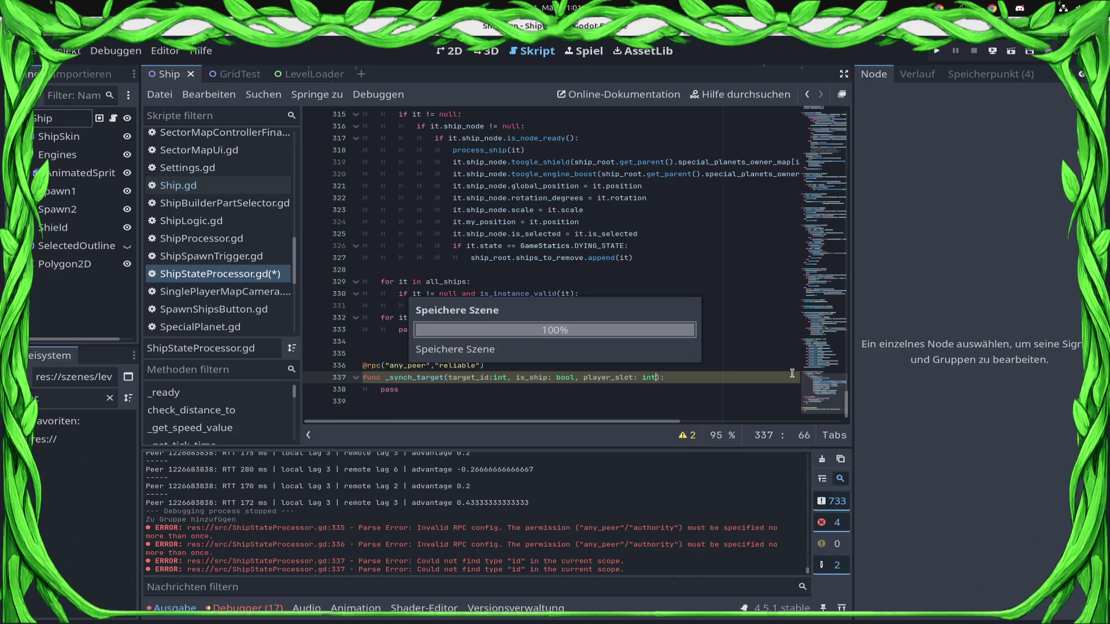
{"action": "scroll", "coordinate": [523, 367], "scroll_direction": "up", "scroll_amount": 3}
{"action": "scroll", "coordinate": [528, 367], "scroll_direction": "down", "scroll_amount": 3}
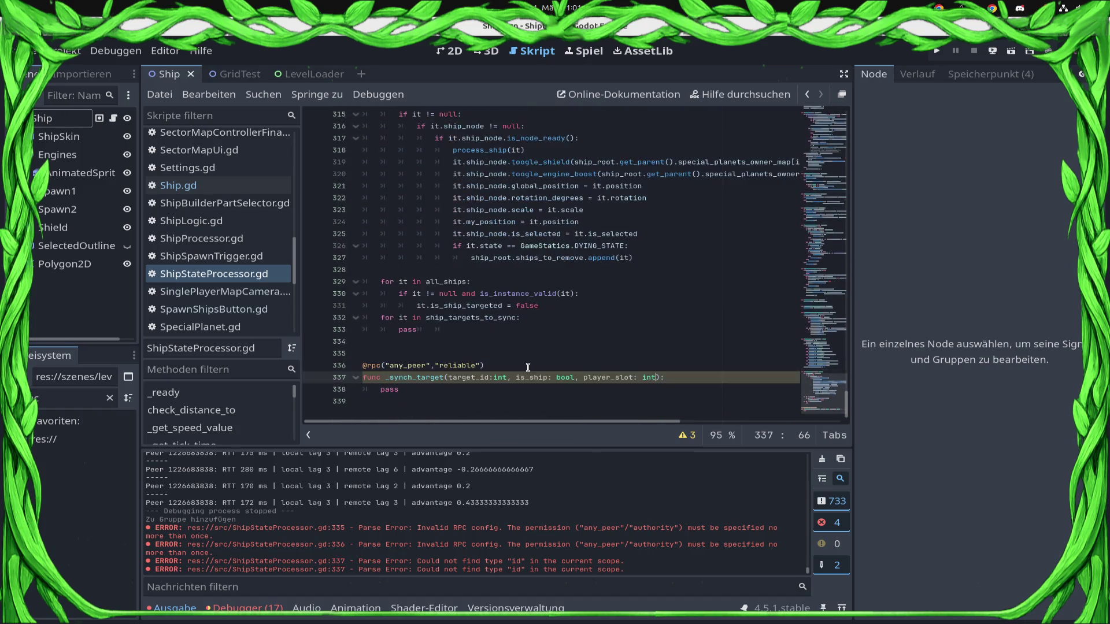
{"action": "left_click", "coordinate": [508, 377]}
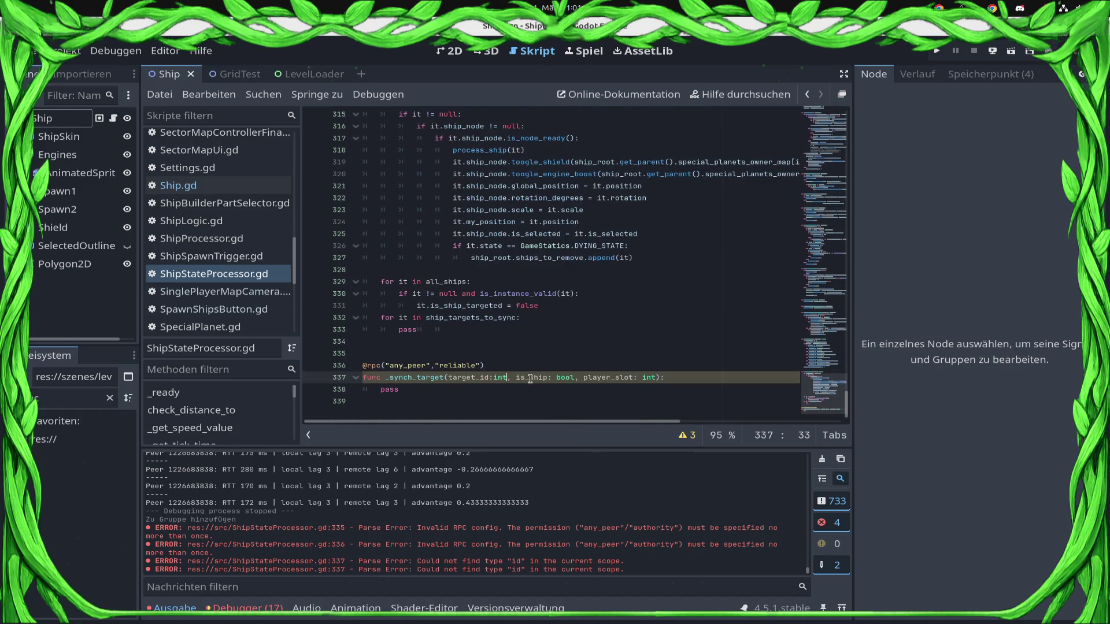
{"action": "left_click", "coordinate": [576, 377]}
{"action": "left_click", "coordinate": [656, 377], "text": "shift"}
{"action": "key", "text": "BackSpace"}
{"action": "key", "text": "ctrl+s"}
{"action": "scroll", "coordinate": [538, 349], "scroll_direction": "up", "scroll_amount": 1}
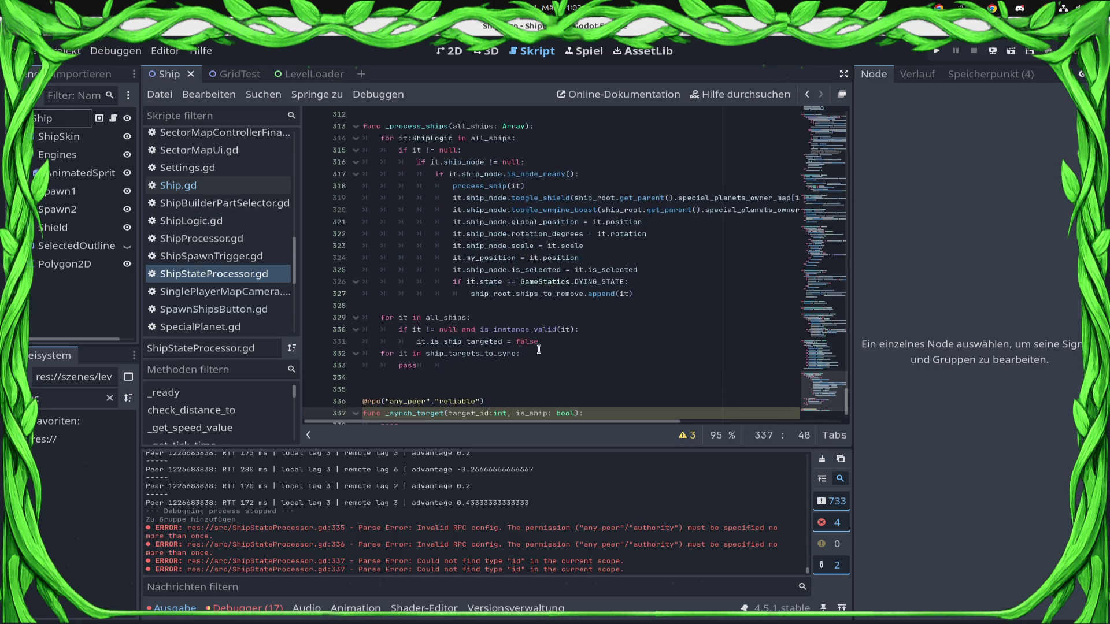
Step: Replace pass in the sync loop with a direct _synch_target call, then clear it
{"action": "left_click", "coordinate": [484, 366]}
{"action": "key", "text": "shift+Home"}
{"action": "key", "text": "BackSpace"}
{"action": "type", "text": "_sy"}
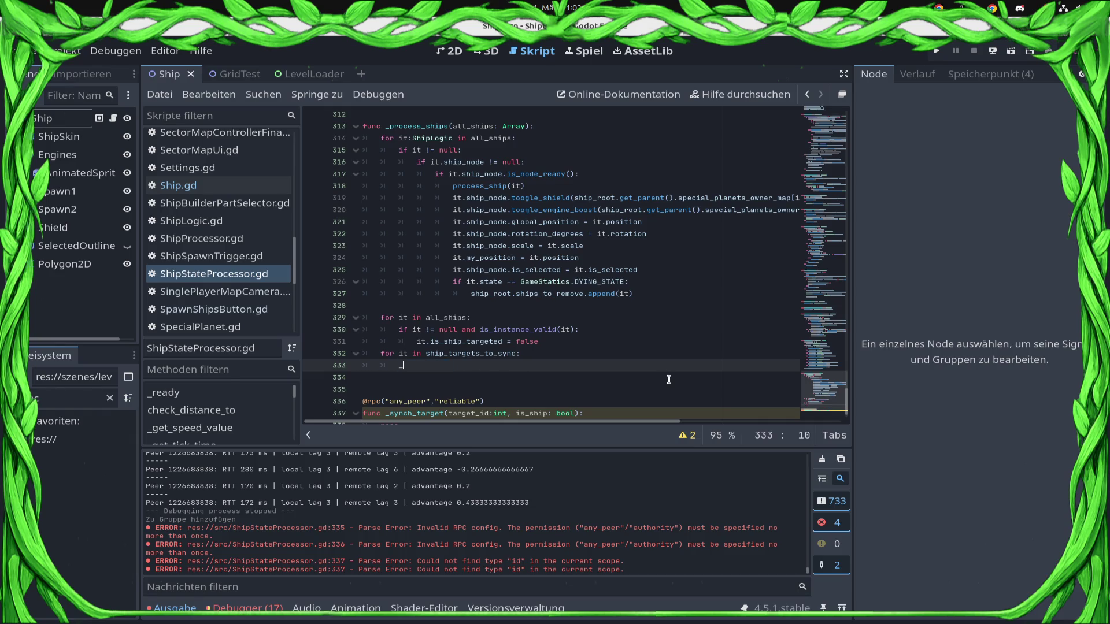
{"action": "key", "text": "Return"}
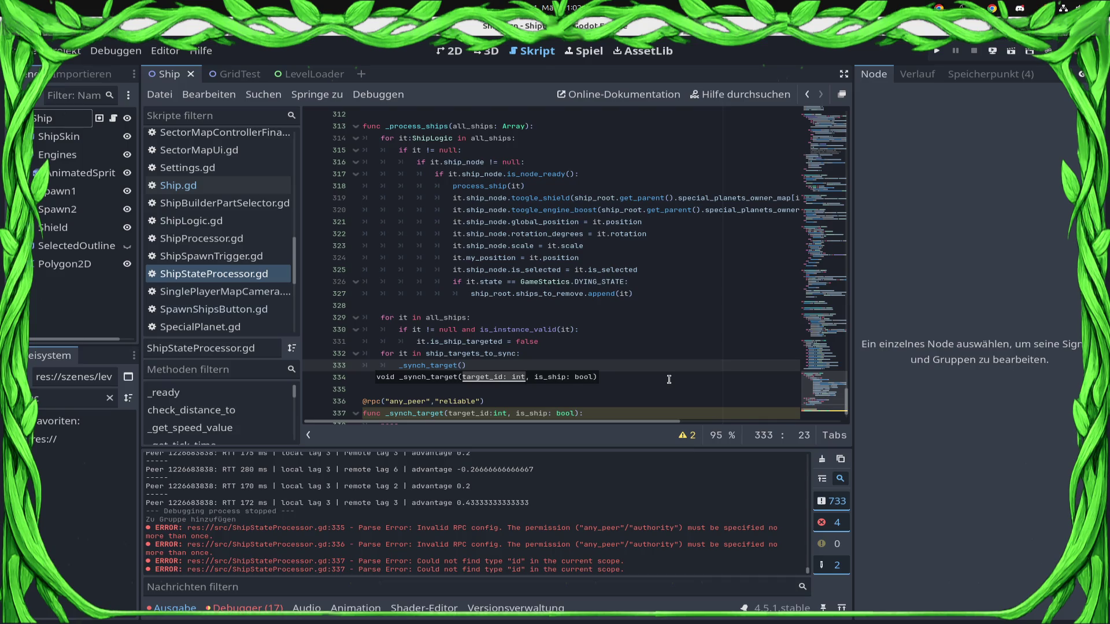
{"action": "key", "text": "shift+Home"}
{"action": "key", "text": "BackSpace"}
Step: Start an rpc_id call addressed to get_tree().get_multiplayer().get_remote_sender_id()
{"action": "type", "text": "rpc_id"}
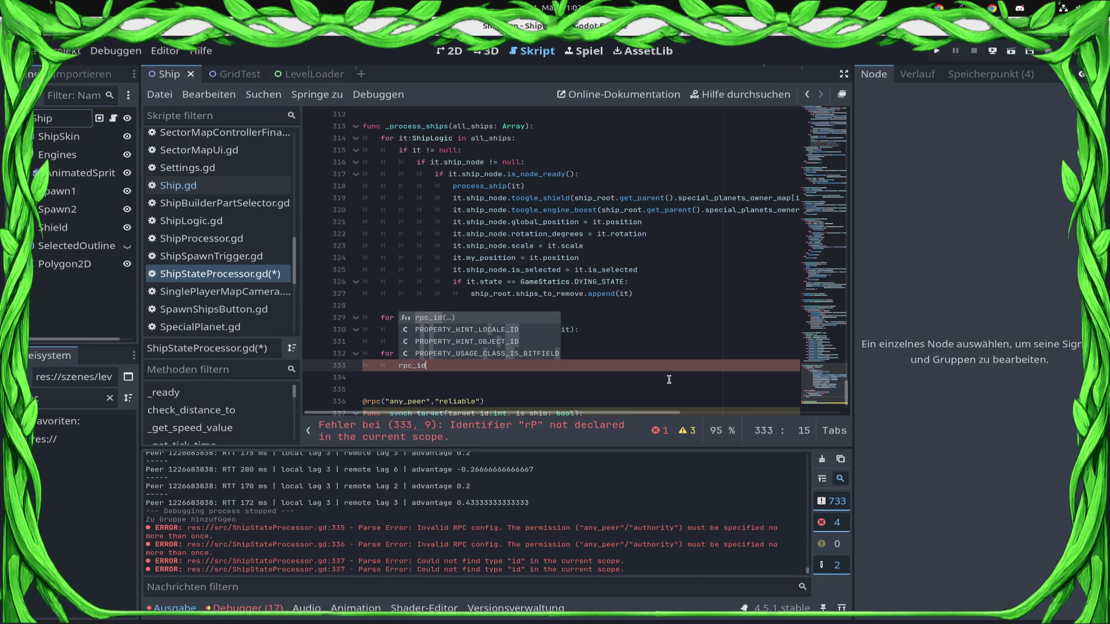
{"action": "type", "text": "(sy"}
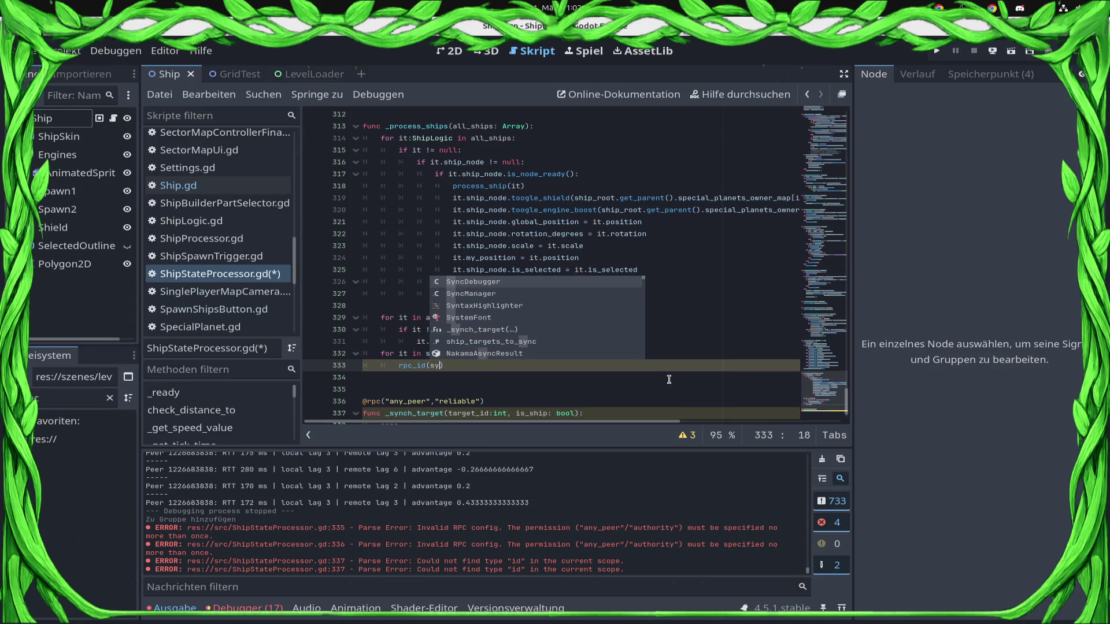
{"action": "key", "text": "BackSpace"}
{"action": "key", "text": "BackSpace"}
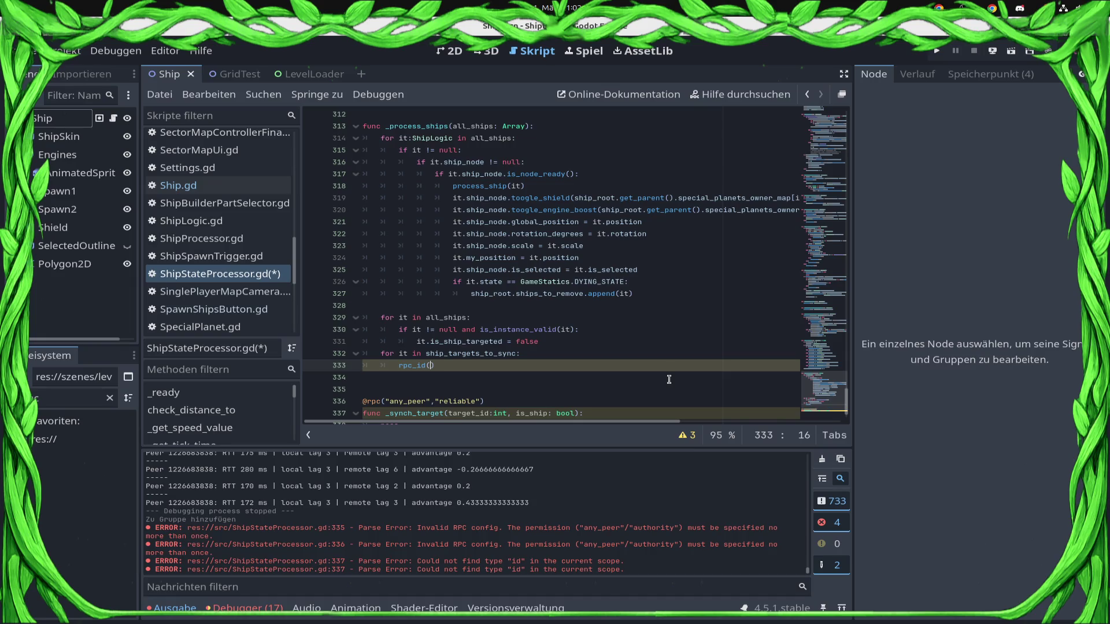
{"action": "type", "text": "get_m"}
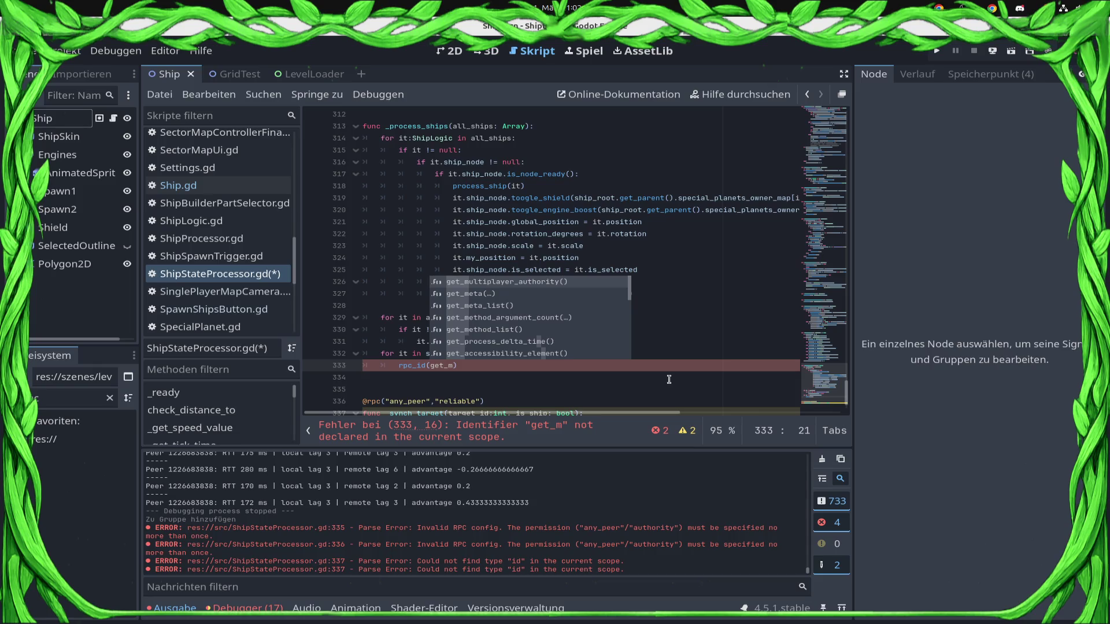
{"action": "key", "text": "BackSpace"}
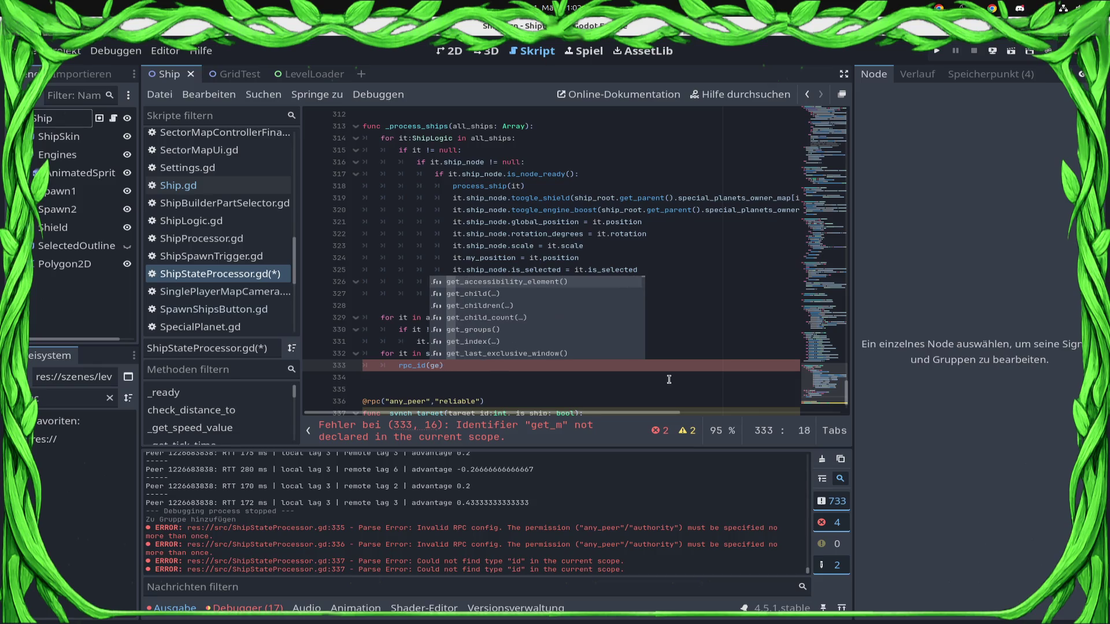
{"action": "type", "text": "t_tr"}
{"action": "key", "text": "Return"}
{"action": "type", "text": ".get_"}
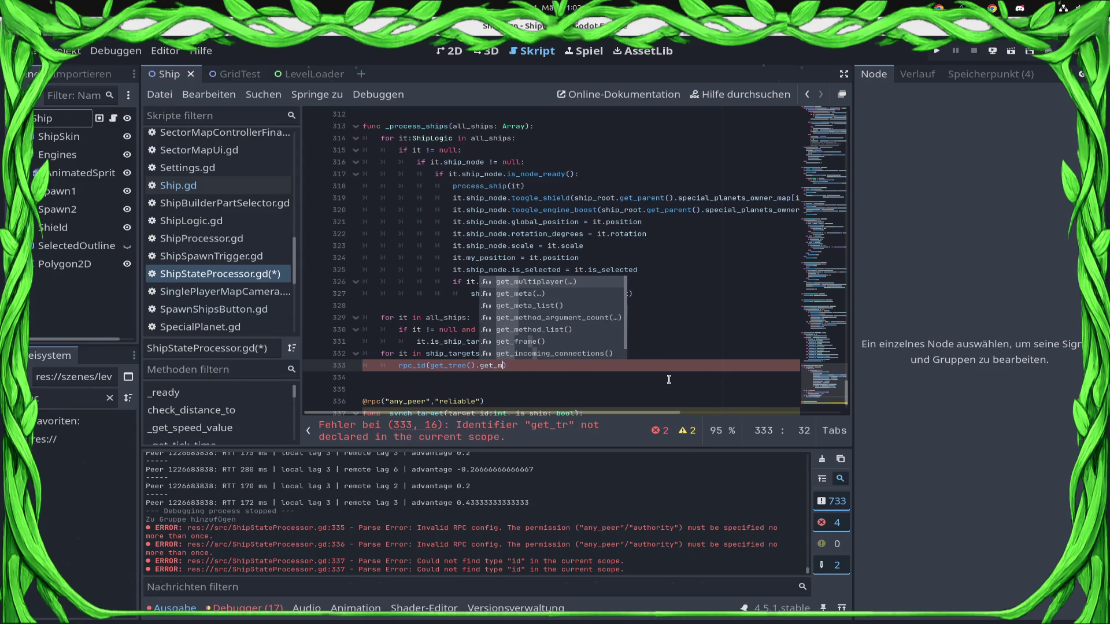
{"action": "type", "text": "m"}
{"action": "key", "text": "Return"}
{"action": "type", "text": ".rem"}
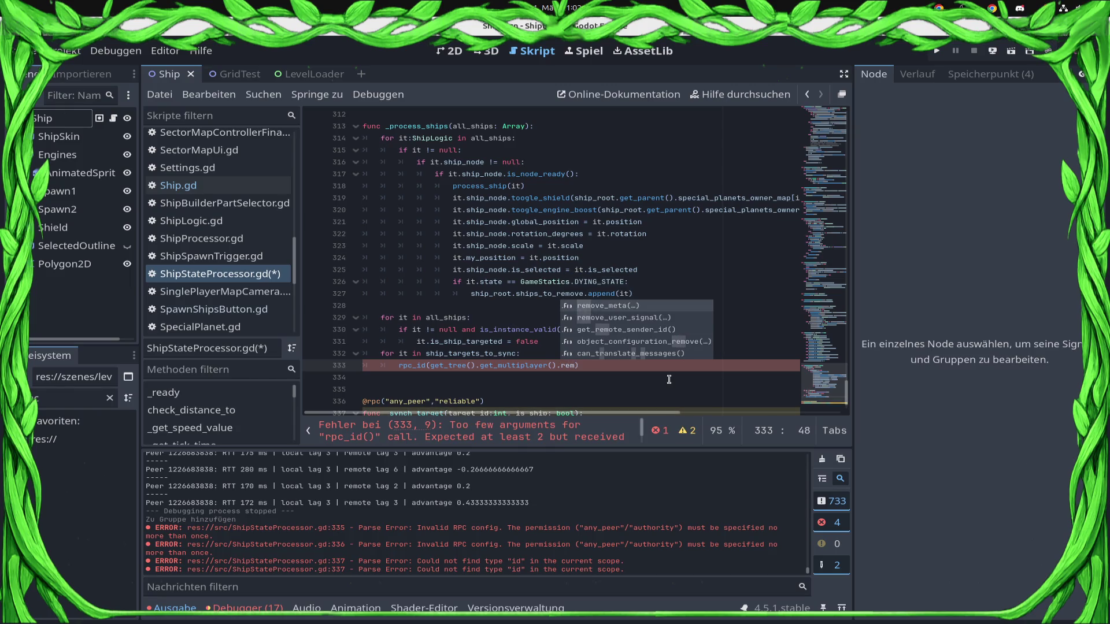
{"action": "key", "text": "Down"}
{"action": "key", "text": "Down"}
{"action": "key", "text": "Return"}
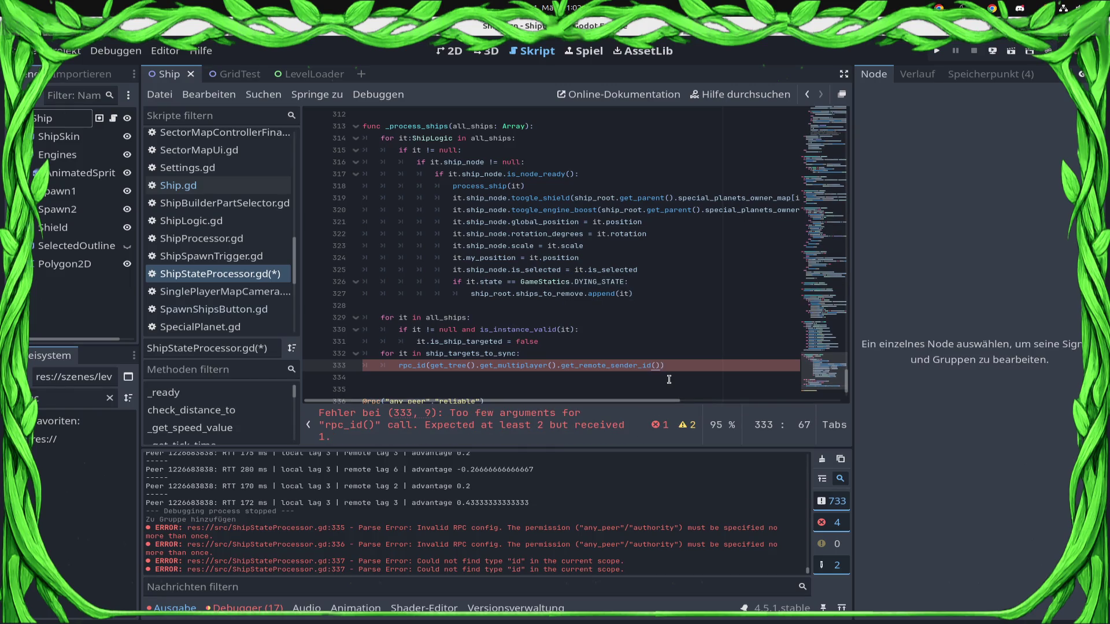
{"action": "type", "text": ","}
Step: Add "_synch_target" as the method-name argument of the rpc_id call
{"action": "scroll", "coordinate": [447, 384], "scroll_direction": "down", "scroll_amount": 2}
{"action": "double_click", "coordinate": [427, 353]}
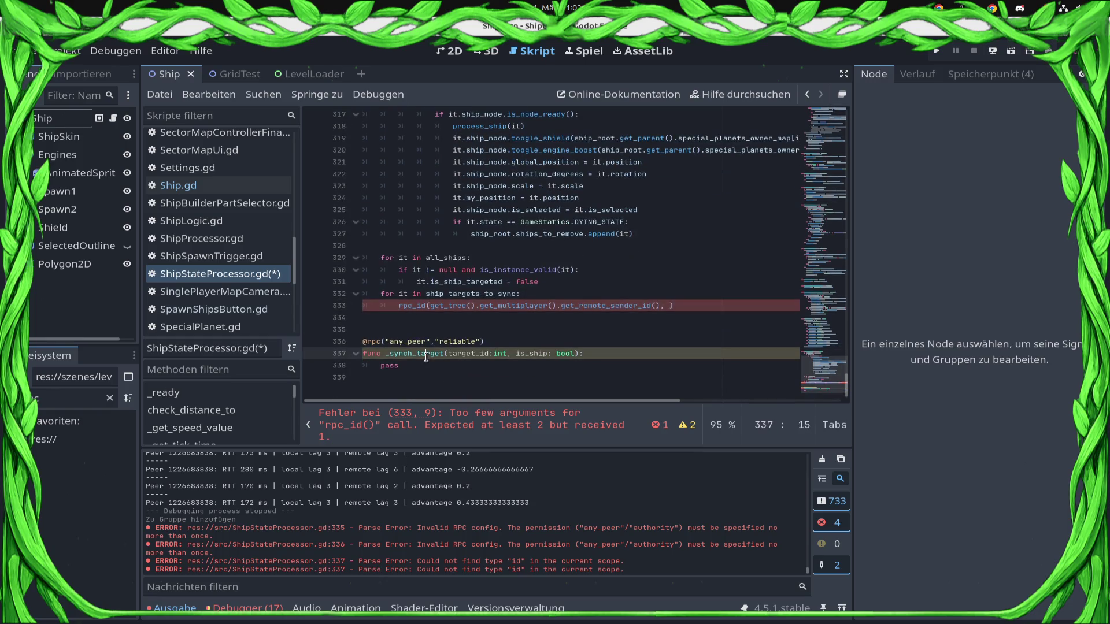
{"action": "left_click", "coordinate": [663, 307]}
{"action": "type", "text": "\"_synch_target\""}
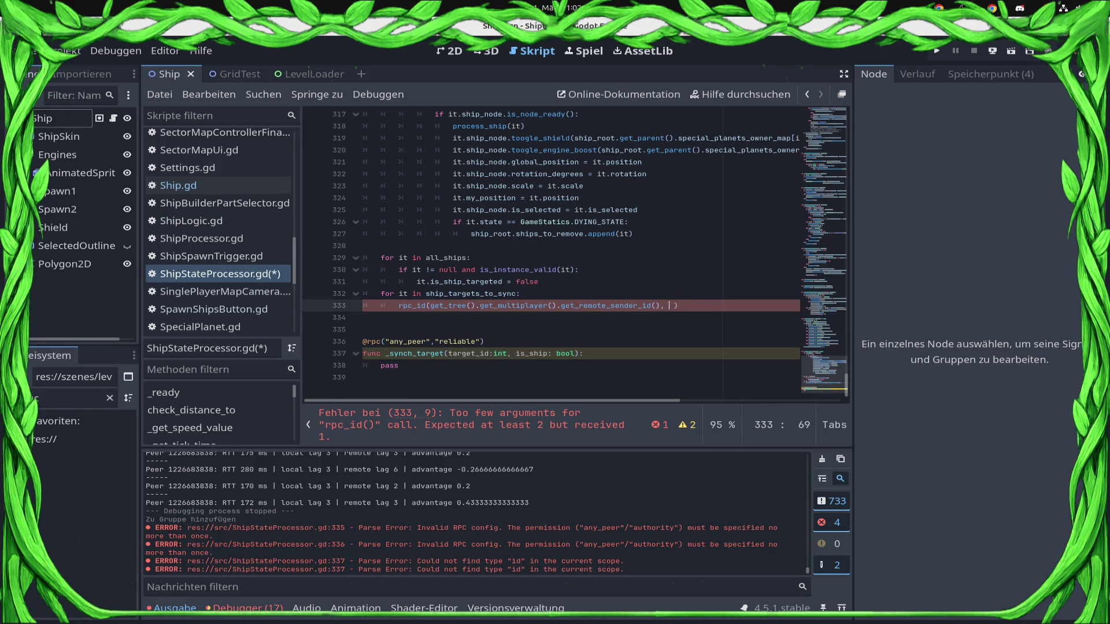
{"action": "type", "text": ","}
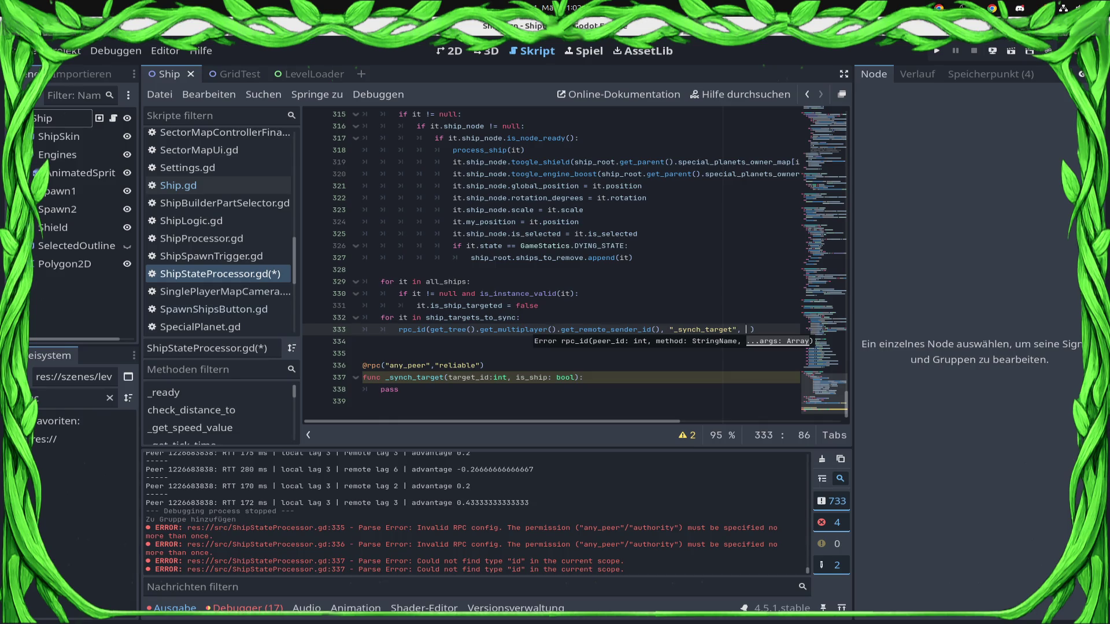
{"action": "key", "text": "ctrl+space"}
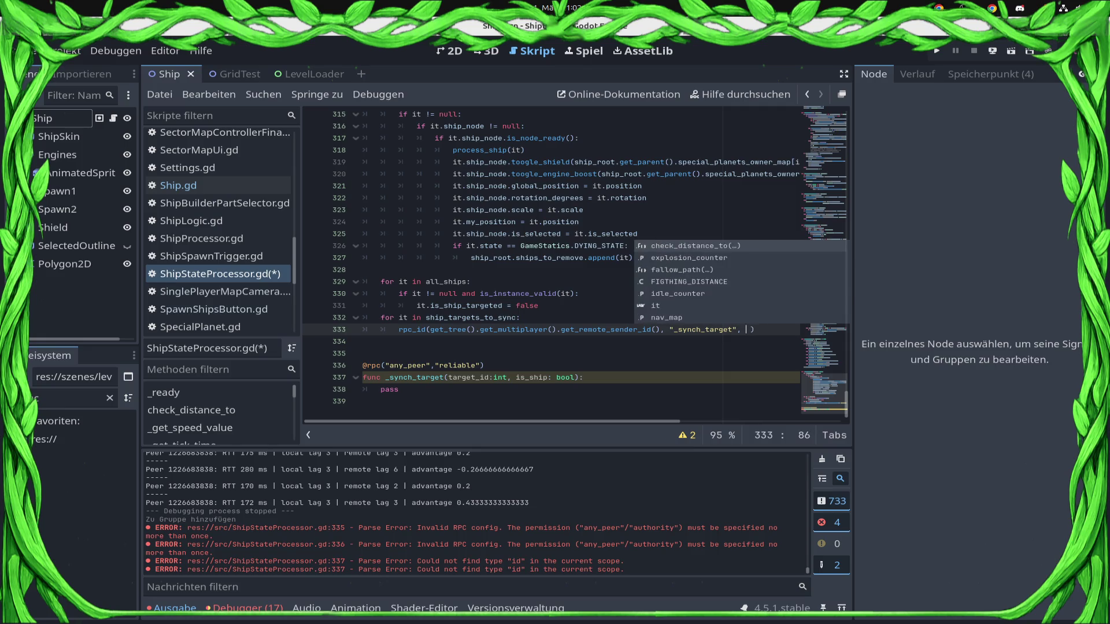
Step: Insert a new loop line beginning var is_ship = ship.active_
{"action": "key", "text": "Escape"}
{"action": "key", "text": "Up"}
{"action": "key", "text": "Return"}
{"action": "type", "text": "var i"}
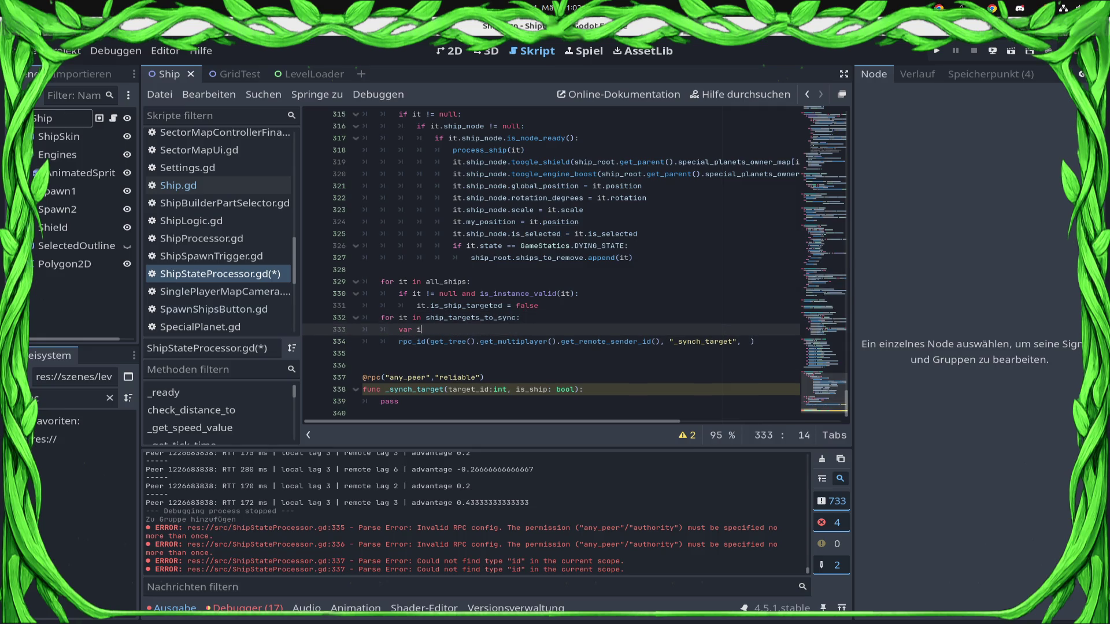
{"action": "type", "text": "s_ship = "}
{"action": "type", "text": "ship."}
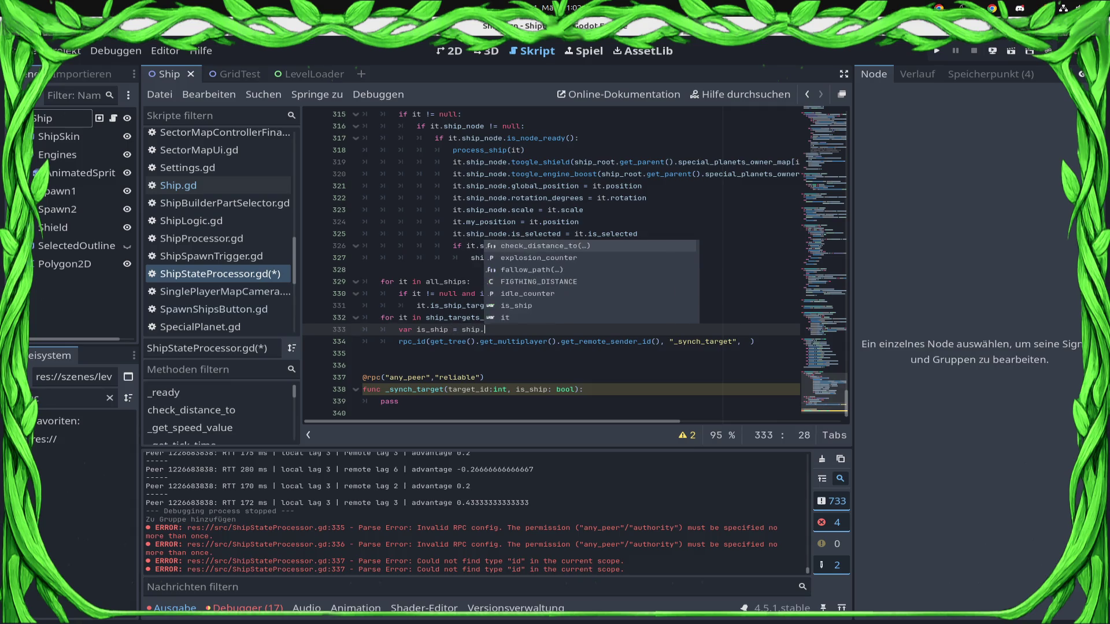
{"action": "type", "text": "active_"}
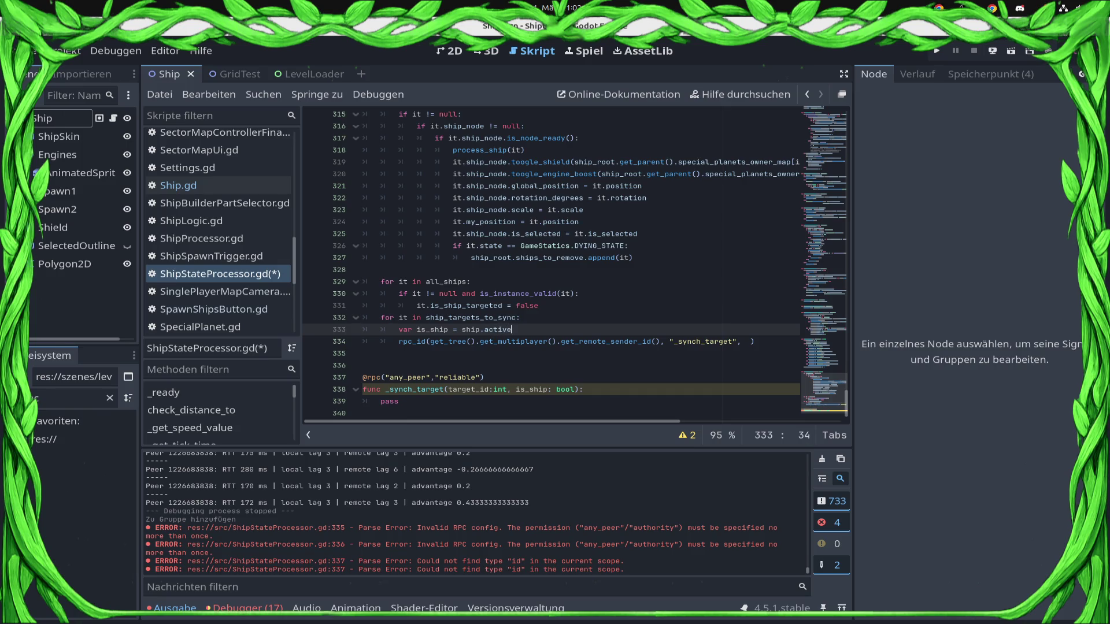
Step: Type the loop variable it as ShipLogic
{"action": "key", "text": "Up"}
{"action": "left_click", "coordinate": [408, 317]}
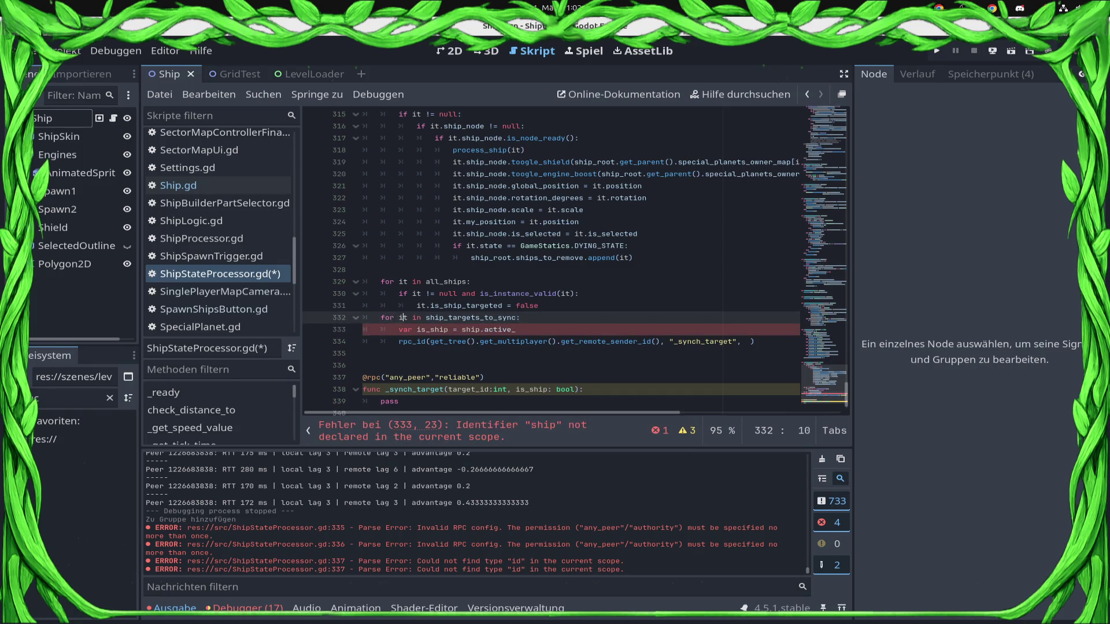
{"action": "type", "text": ":Sh"}
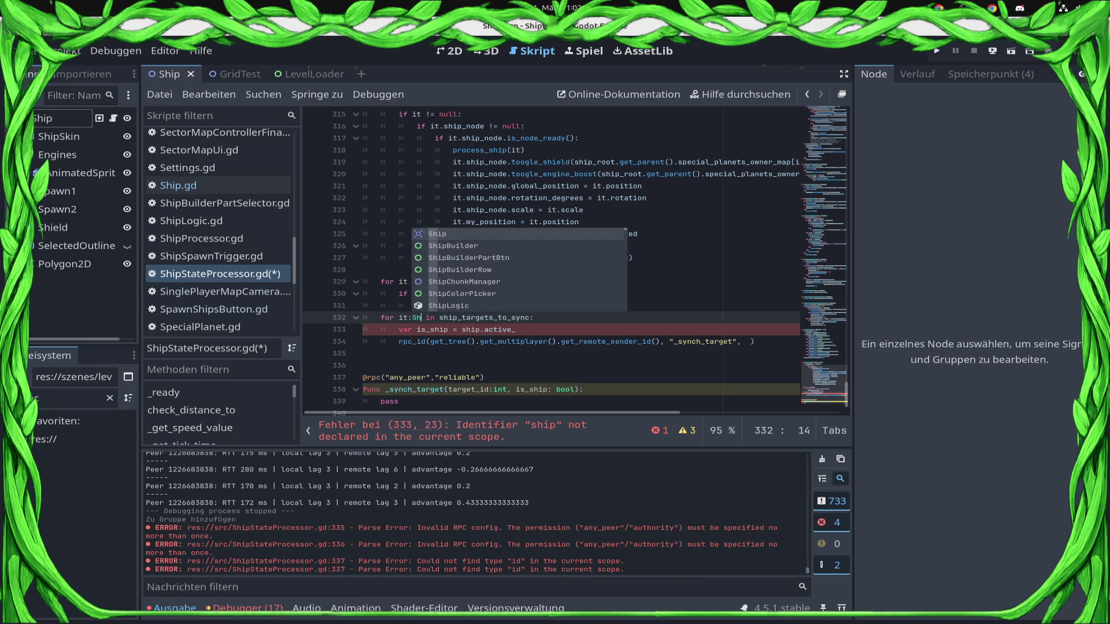
{"action": "key", "text": "Down"}
{"action": "key", "text": "Down"}
{"action": "key", "text": "Down"}
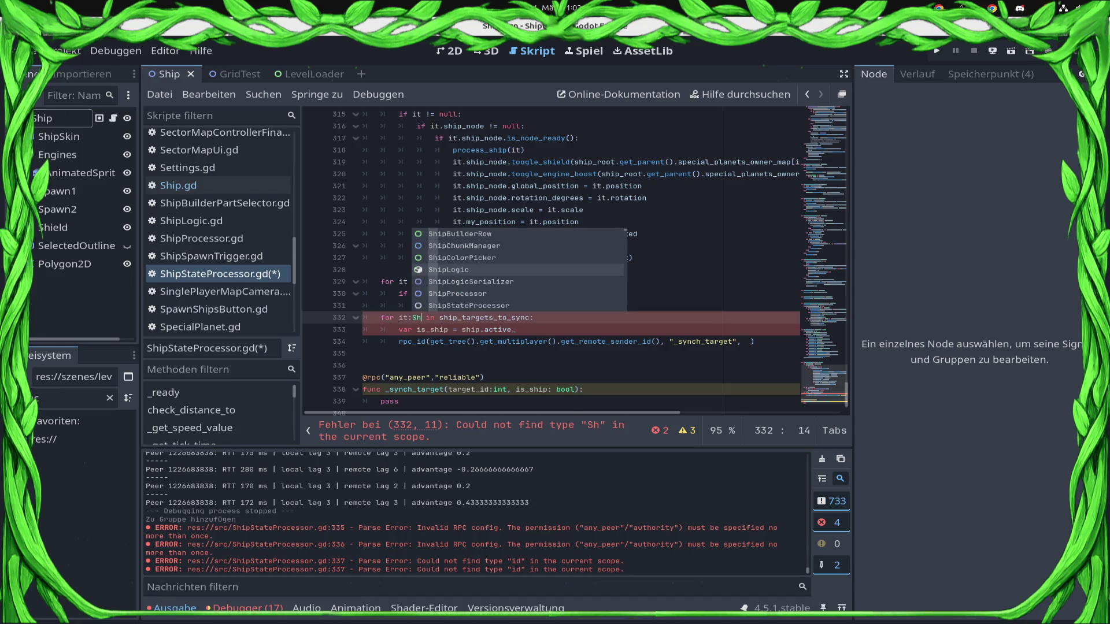
{"action": "key", "text": "Return"}
Step: Set is_ship to it.active_target is ShipLogic and save
{"action": "key", "text": "Down"}
{"action": "type", "text": "ta"}
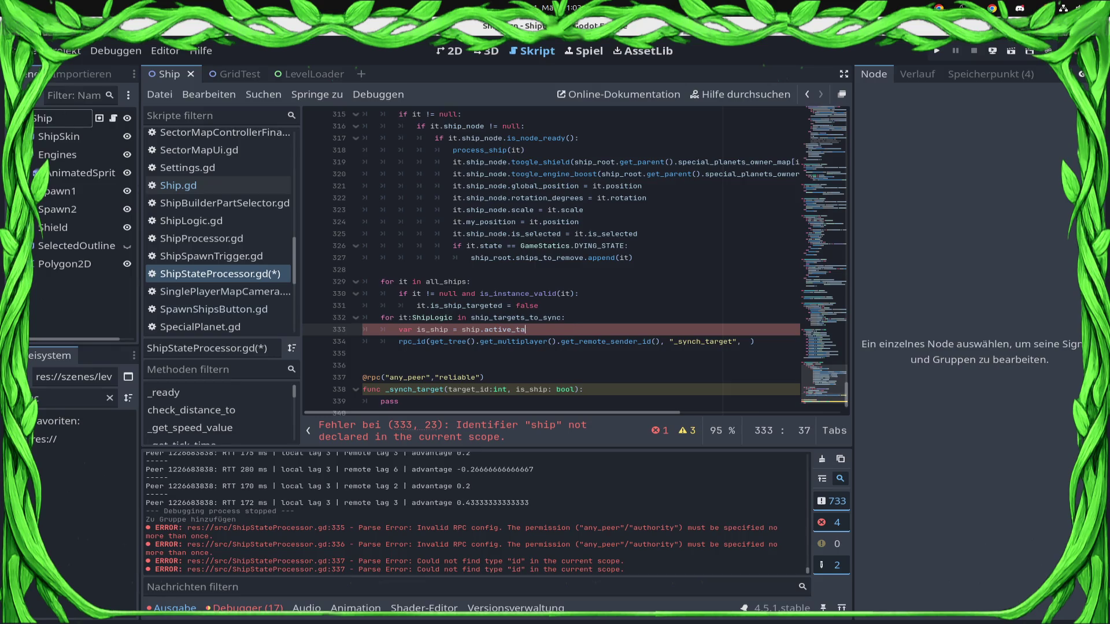
{"action": "key", "text": "BackSpace"}
{"action": "key", "text": "BackSpace"}
{"action": "key", "text": "BackSpace"}
{"action": "type", "text": "it.active_target"}
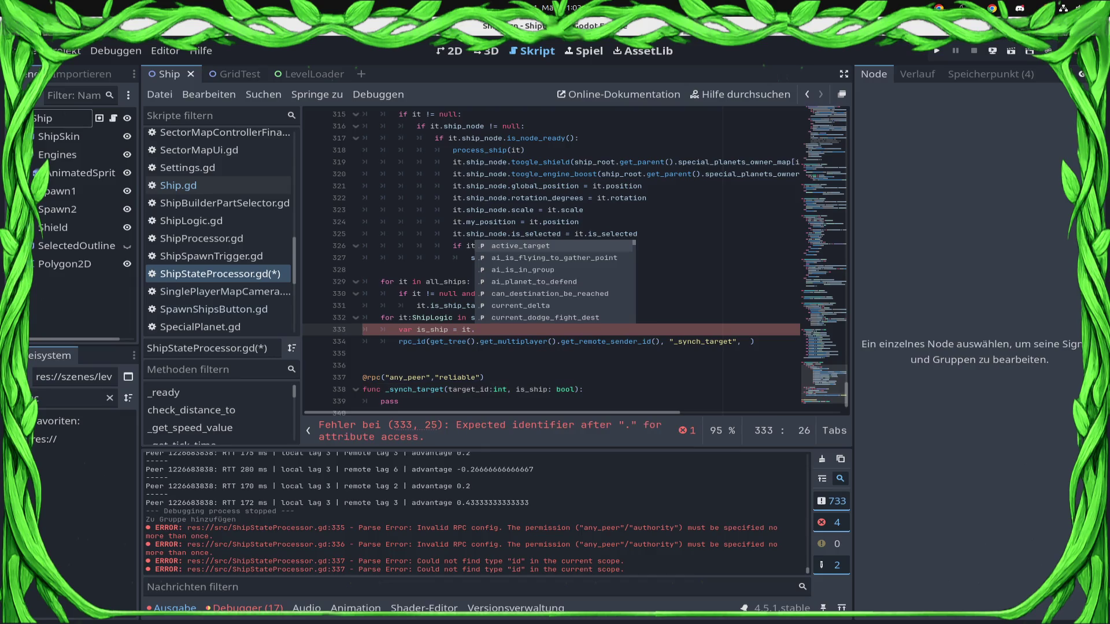
{"action": "type", "text": " is Ship"}
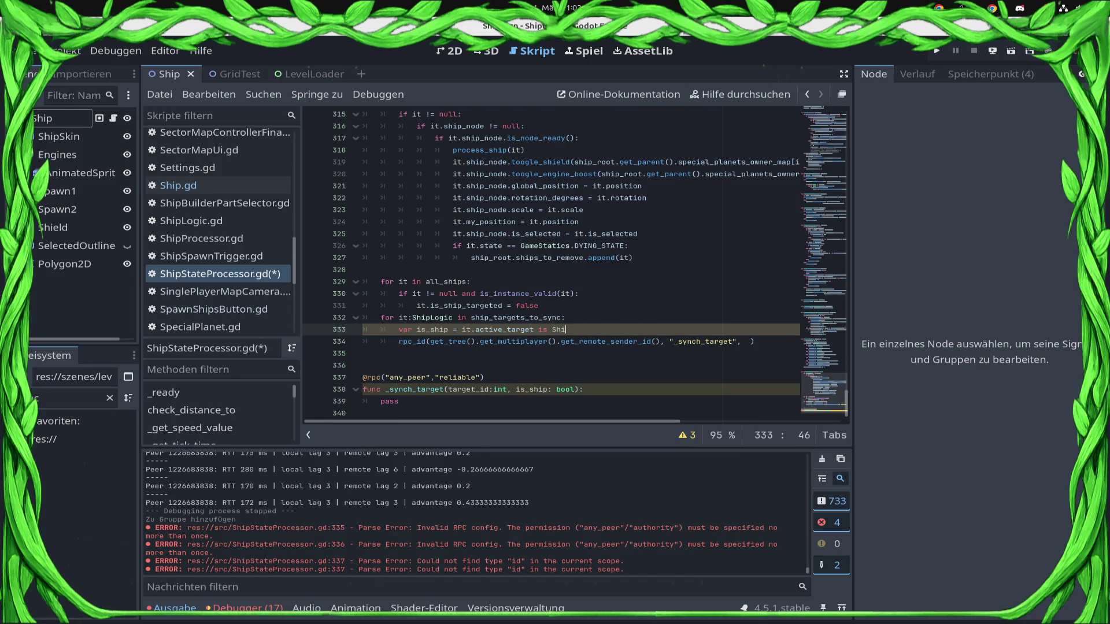
{"action": "key", "text": "Down"}
{"action": "key", "text": "Down"}
{"action": "key", "text": "Down"}
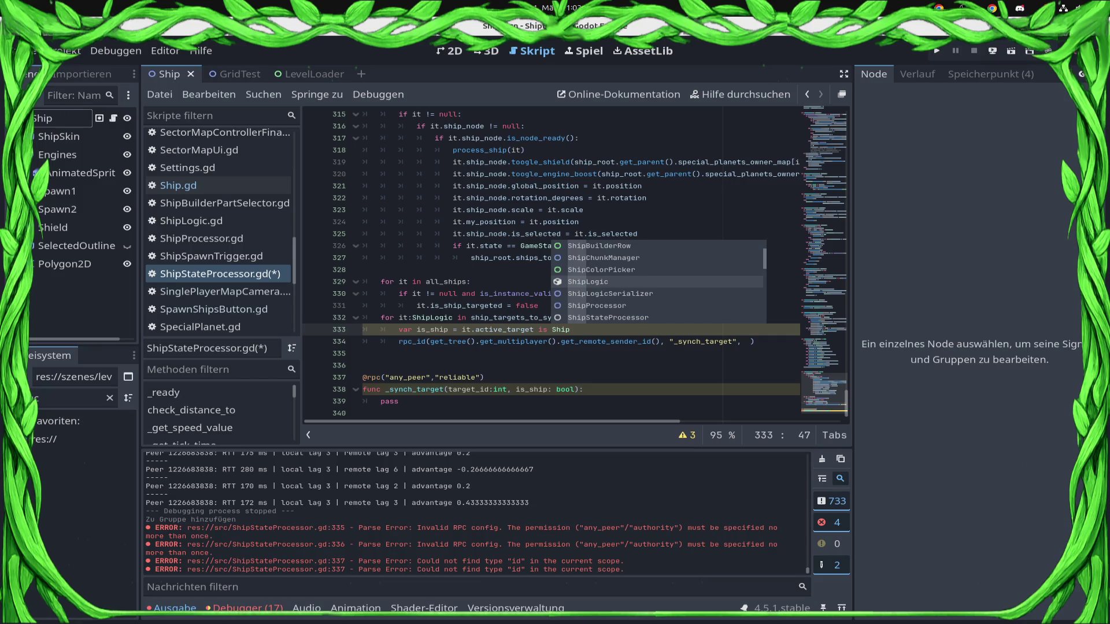
{"action": "key", "text": "Return"}
{"action": "key", "text": "ctrl+s"}
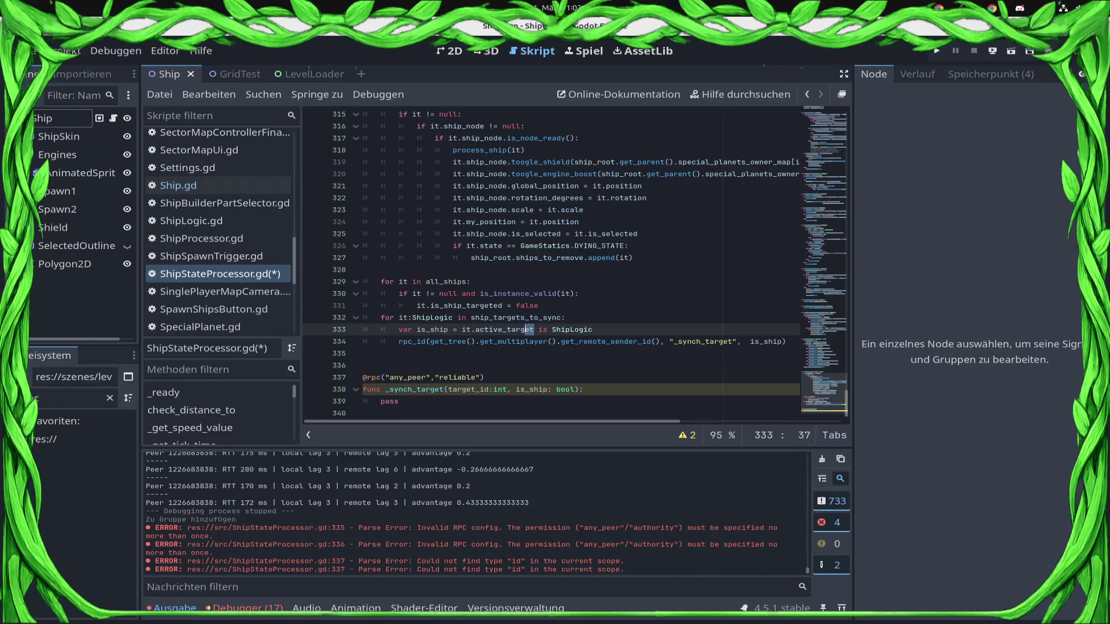
Step: Pass it.active_target.id as an argument in the rpc_id call and save
{"action": "left_click_drag", "start_coordinate": [533, 330], "coordinate": [465, 329]}
{"action": "left_click", "coordinate": [781, 342]}
{"action": "left_click", "coordinate": [737, 341]}
{"action": "type", "text": "it.active_target"}
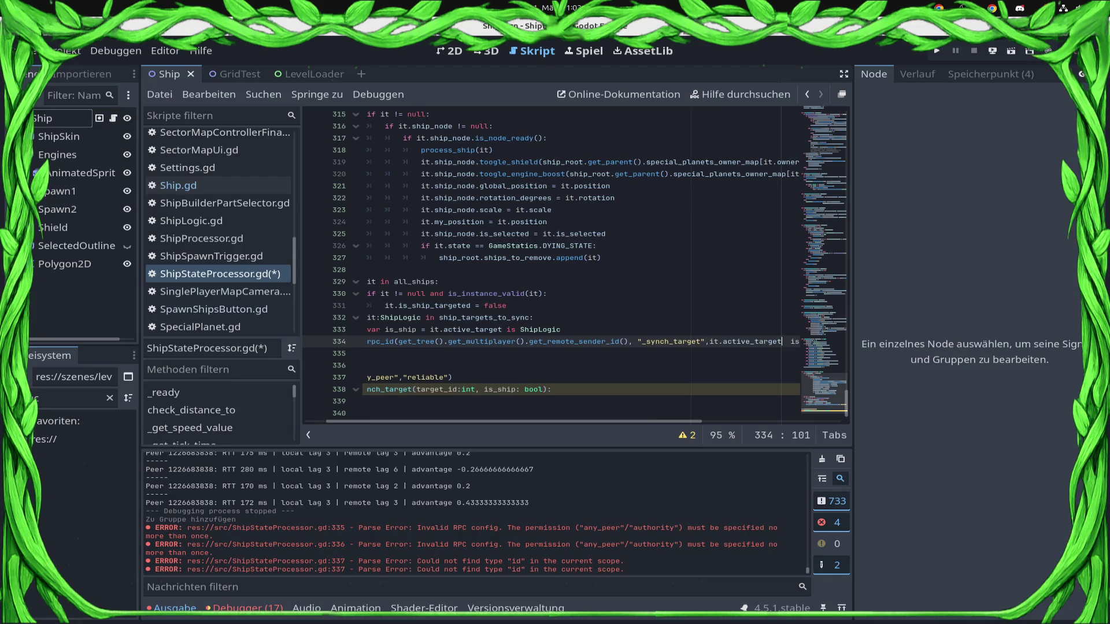
{"action": "type", "text": ".id"}
{"action": "key", "text": "ctrl+s"}
Step: Fix the comma before is_ship in the rpc_id arguments and save the script
{"action": "left_click", "coordinate": [363, 377]}
{"action": "left_click", "coordinate": [363, 342]}
{"action": "key", "text": "End"}
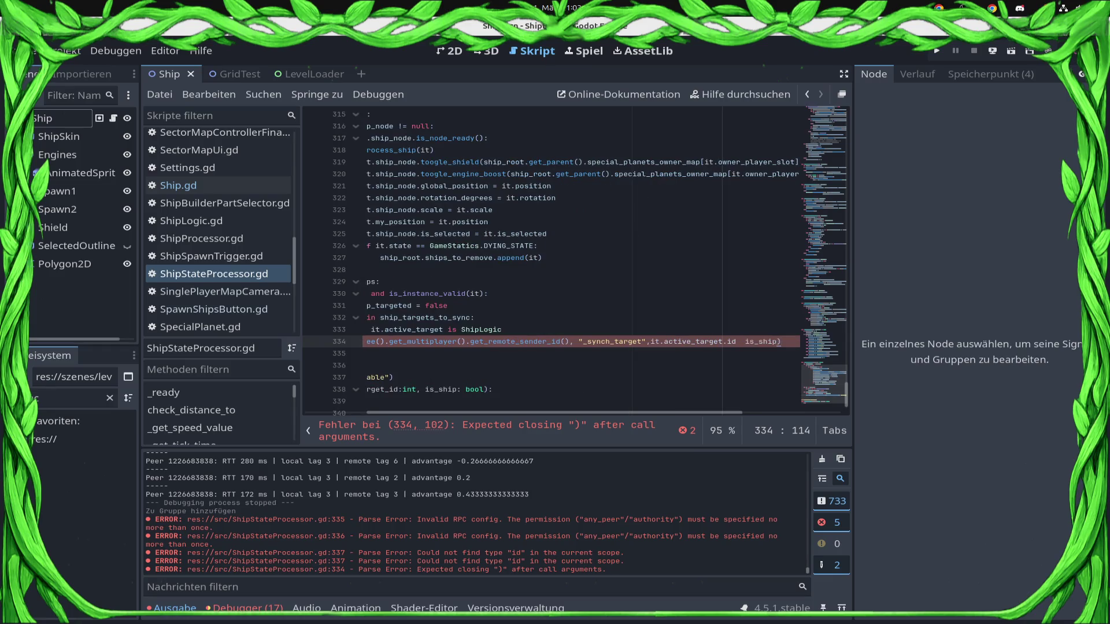
{"action": "key", "text": "Home"}
{"action": "key", "text": "End"}
{"action": "key", "text": "Left"}
{"action": "key", "text": "Left"}
{"action": "key", "text": "Left"}
{"action": "key", "text": "Left"}
{"action": "key", "text": "BackSpace"}
{"action": "key", "text": "BackSpace"}
{"action": "type", "text": ","}
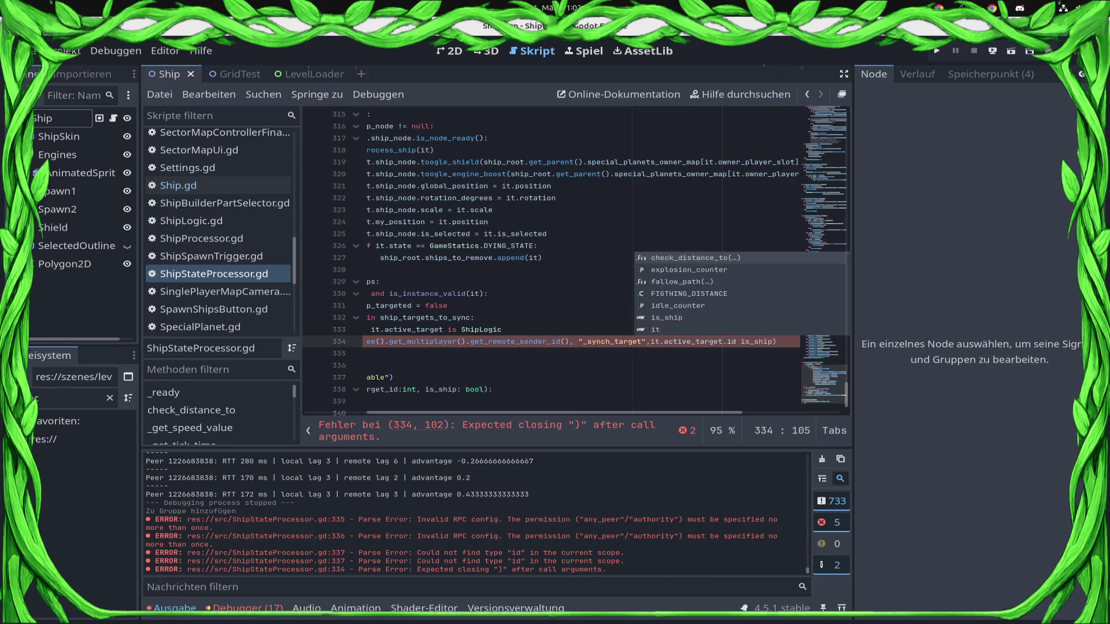
{"action": "key", "text": "ctrl+s"}
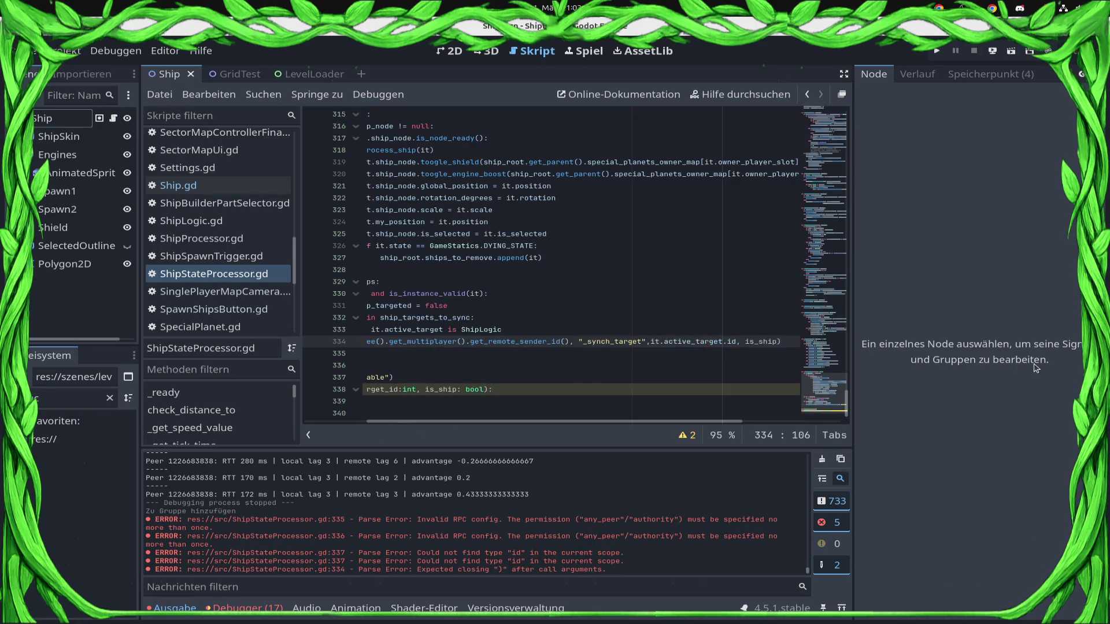
{"action": "scroll", "coordinate": [534, 232], "scroll_direction": "up", "scroll_amount": 15}
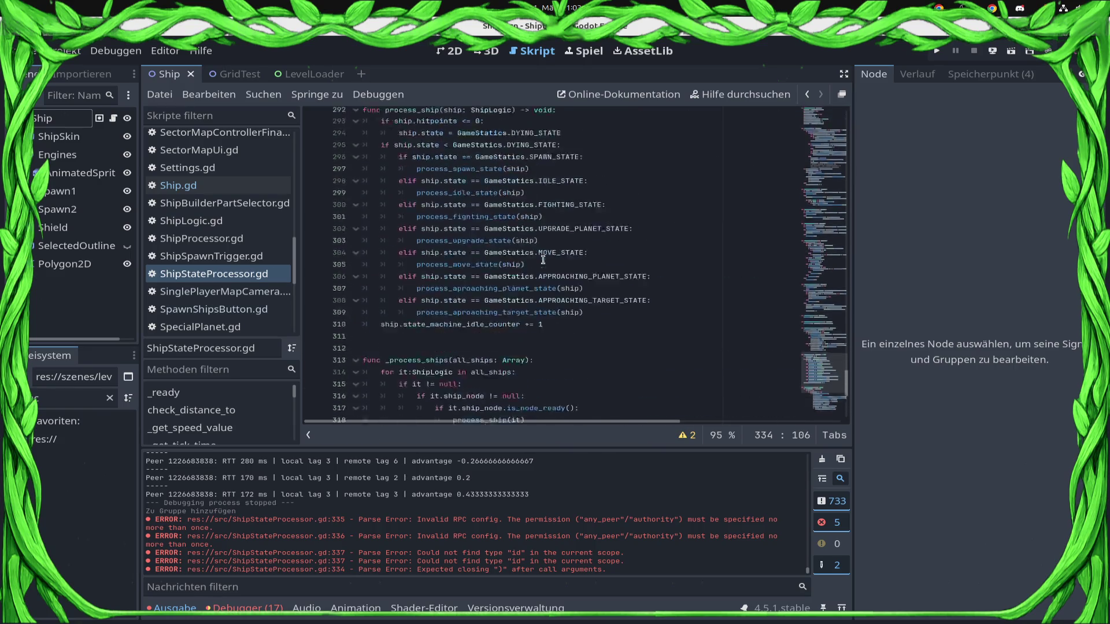
Step: Insert 'if GameStatics.IS_MATCH_SERVER == true or GameStatics.IS_IN_SINGLE_PLAYER_MATCH or GameStatics.IS_FAKE_MULTIPLAYER:' above process_idle_state(ship)
{"action": "scroll", "coordinate": [505, 304], "scroll_direction": "down", "scroll_amount": 8}
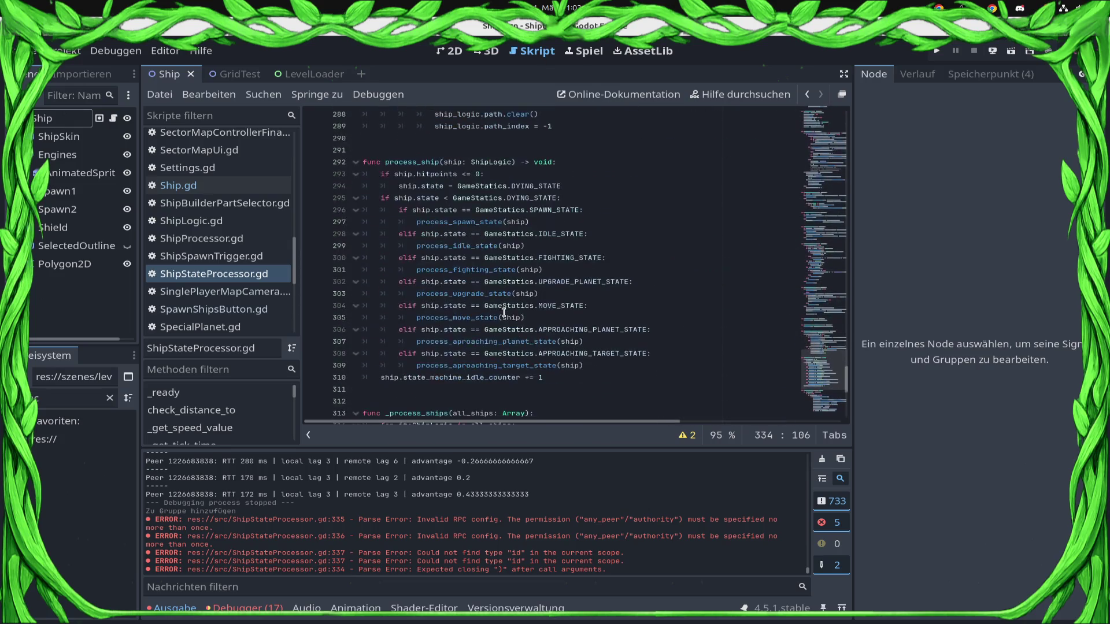
{"action": "left_click", "coordinate": [585, 211]}
{"action": "left_click", "coordinate": [584, 240]}
{"action": "key", "text": "ctrl+shift+Return"}
{"action": "type", "text": "if"}
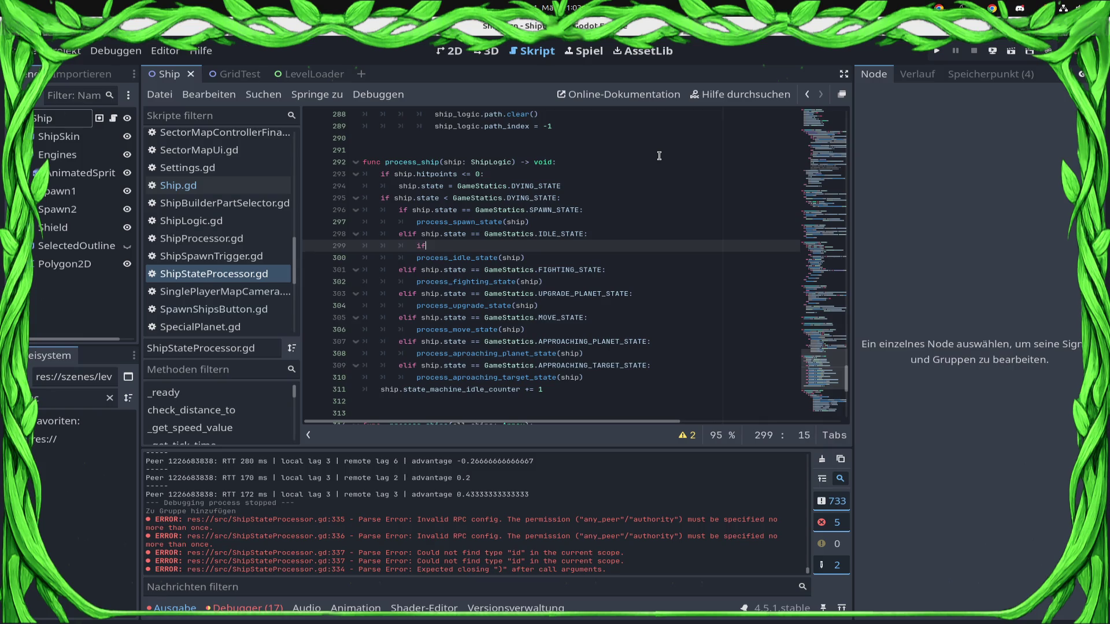
{"action": "type", "text": " GameStatics.isMa"}
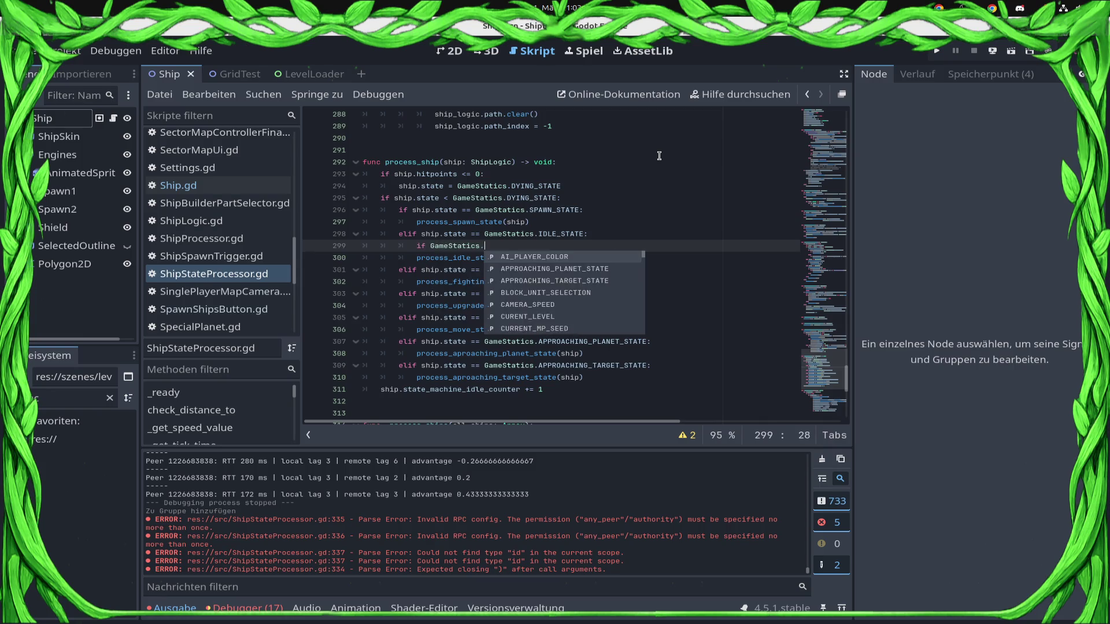
{"action": "key", "text": "Down"}
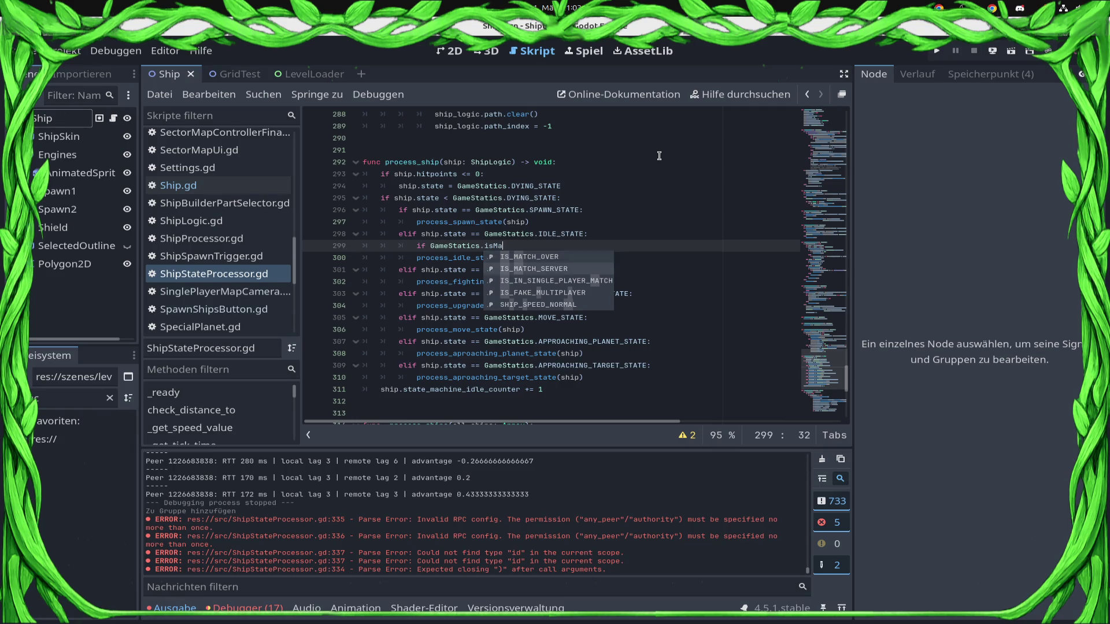
{"action": "key", "text": "Return"}
{"action": "type", "text": "== true "}
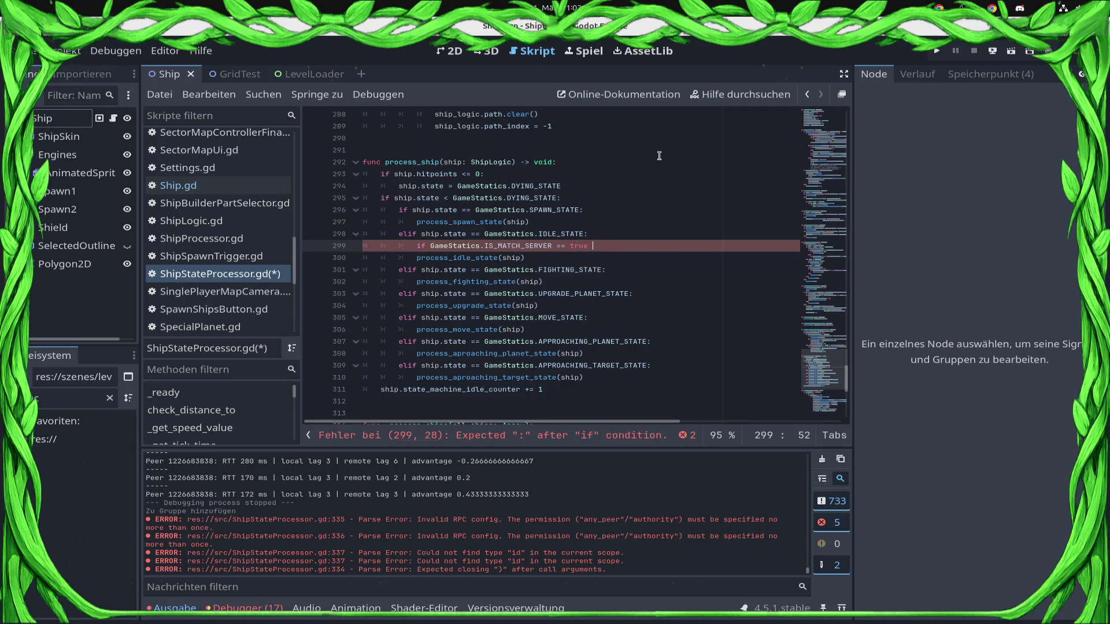
{"action": "type", "text": "or Ga"}
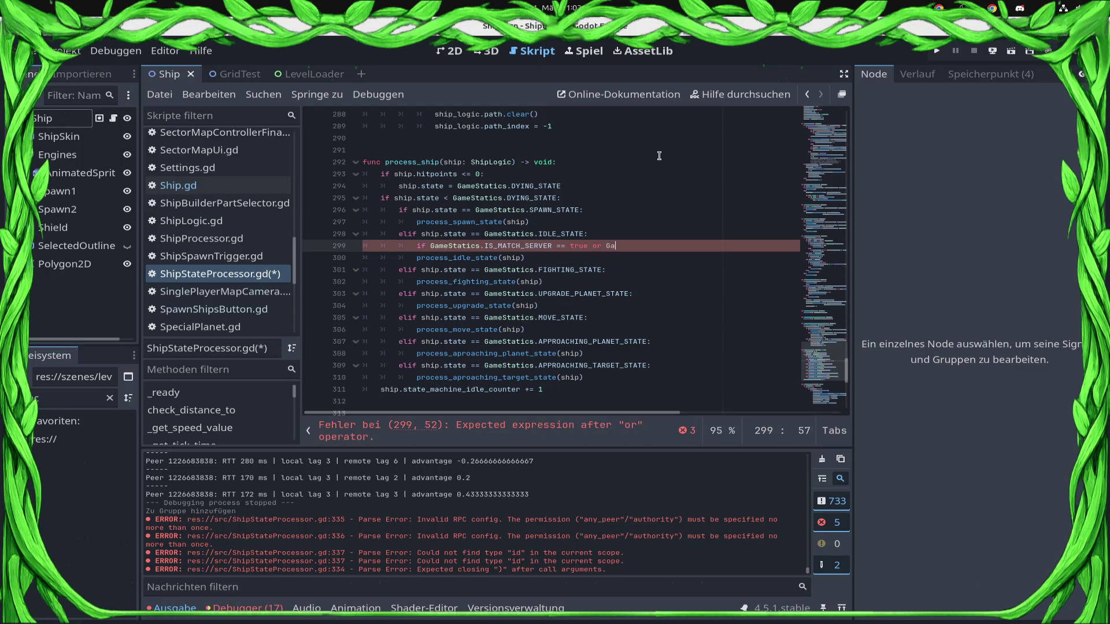
{"action": "type", "text": "meStatics.IS_S"}
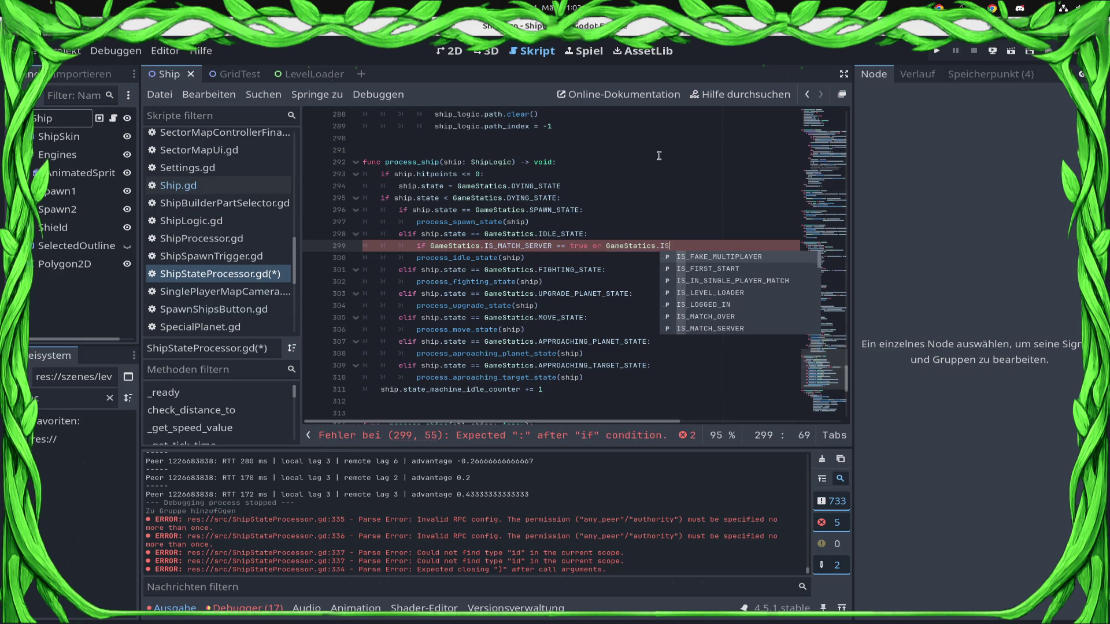
{"action": "key", "text": "Down"}
{"action": "key", "text": "Return"}
{"action": "type", "text": "or GameS"}
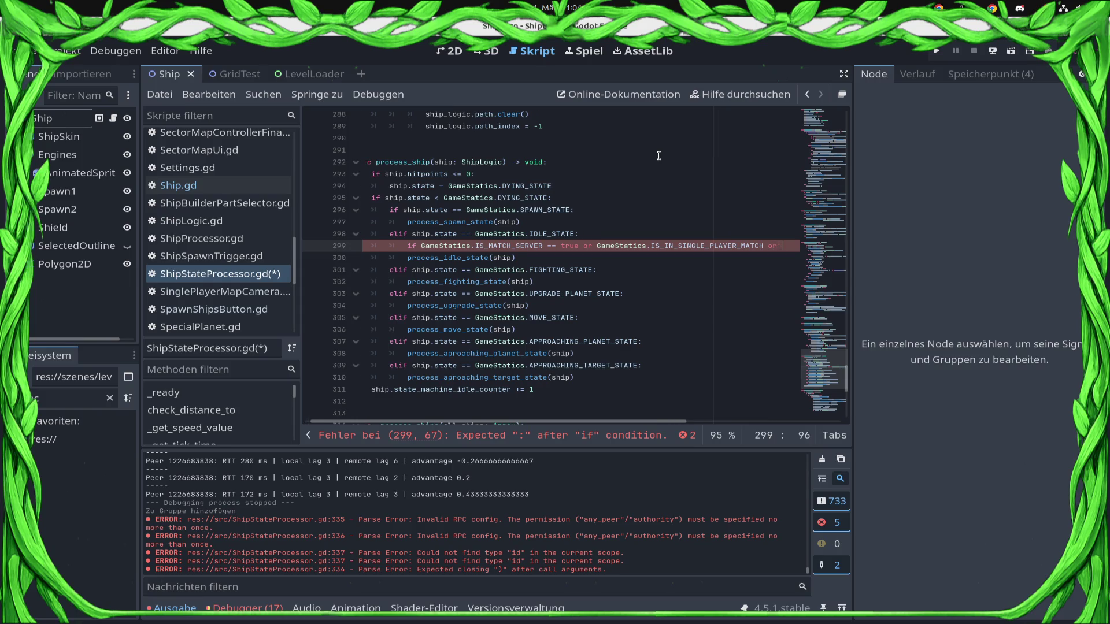
{"action": "type", "text": "tatics.IS"}
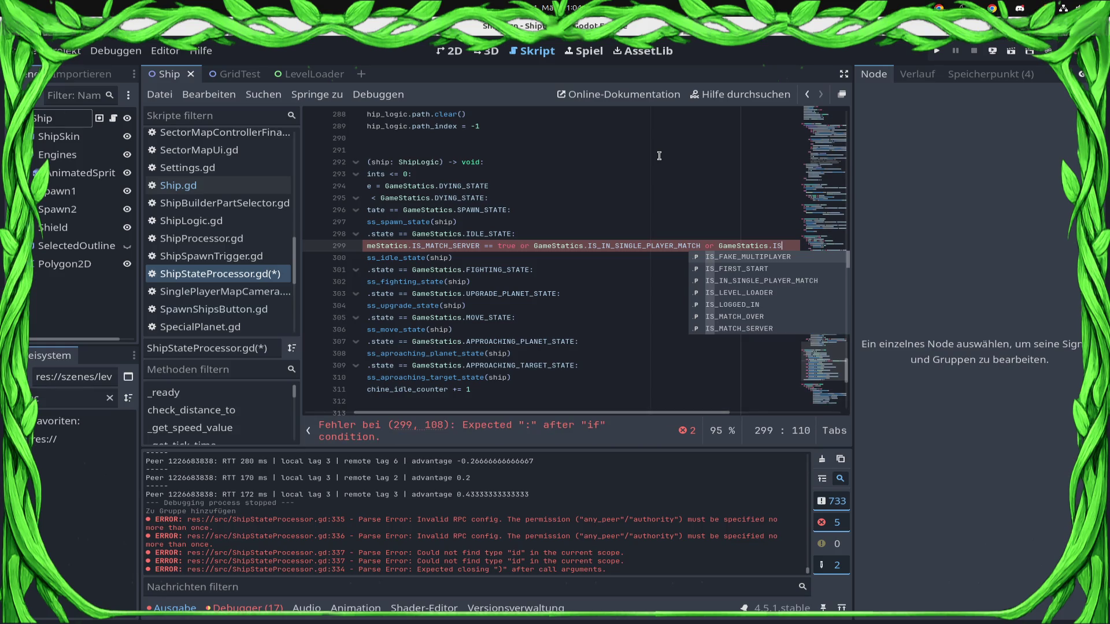
{"action": "key", "text": "Down"}
{"action": "key", "text": "Up"}
{"action": "key", "text": "Return"}
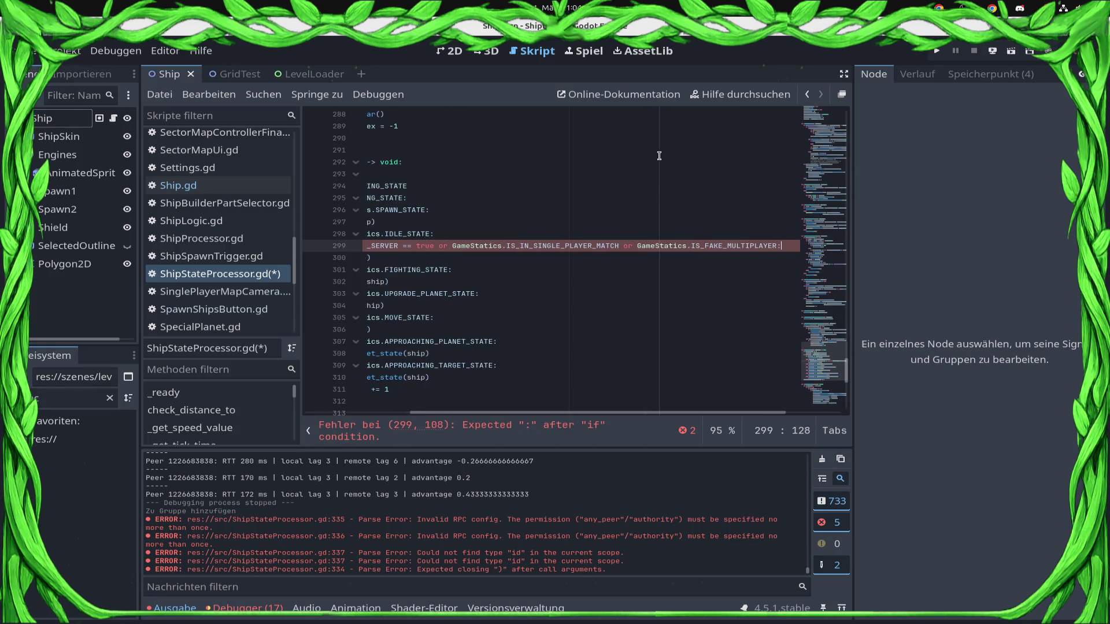
{"action": "type", "text": ":"}
Step: Indent process_idle_state(ship) under the new condition and save the script
{"action": "key", "text": "Right"}
{"action": "key", "text": "ctrl+s"}
{"action": "key", "text": "Tab"}
{"action": "key", "text": "ctrl+s"}
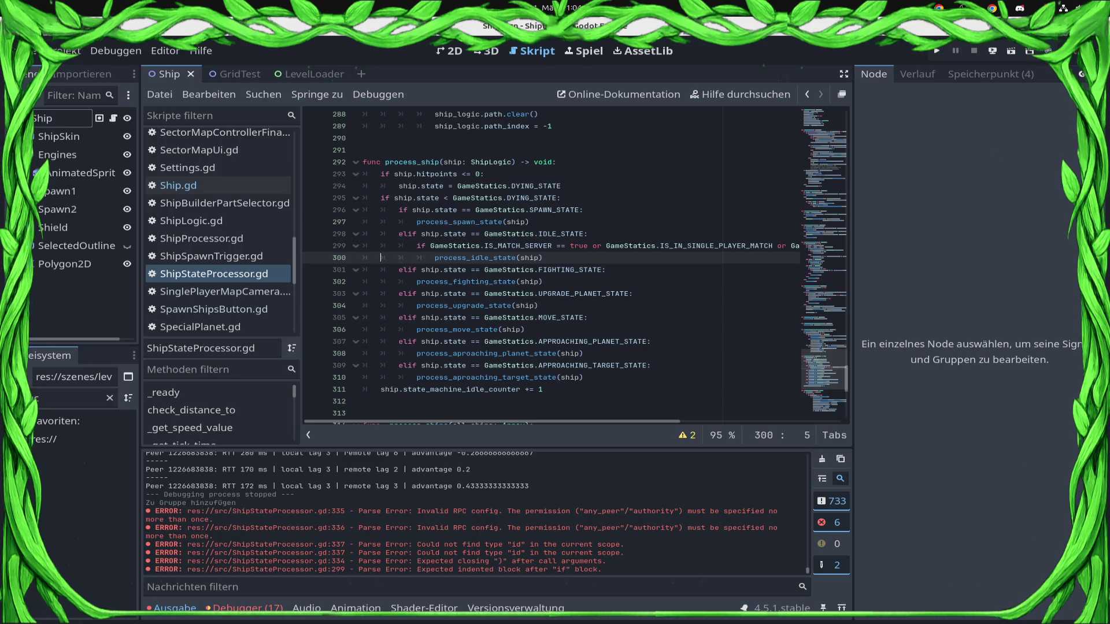
{"action": "mouse_move", "coordinate": [23, 437]}
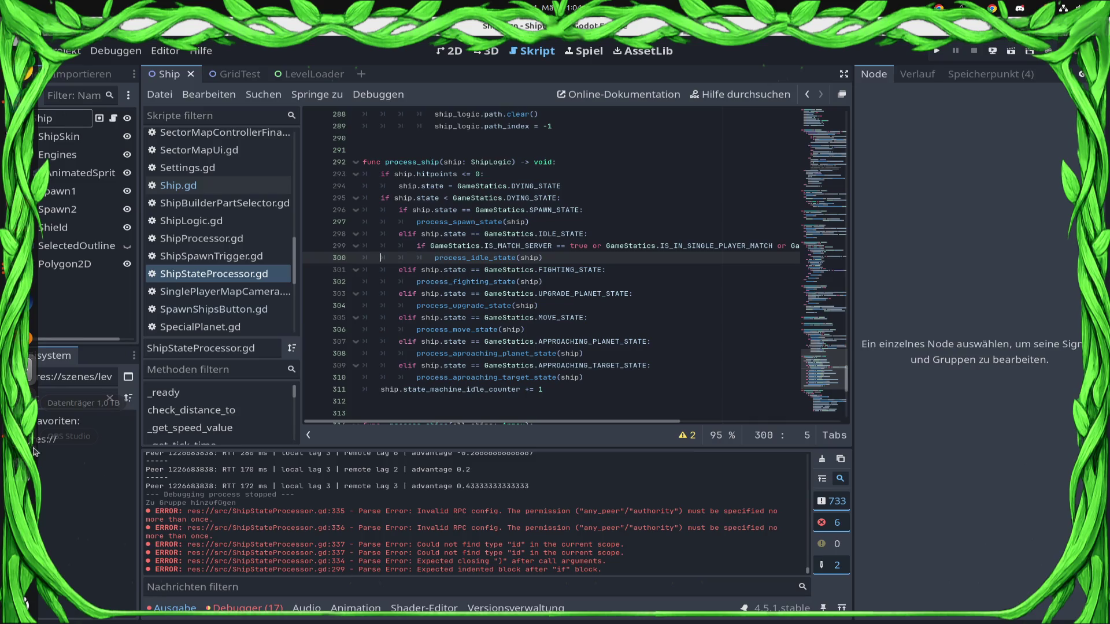